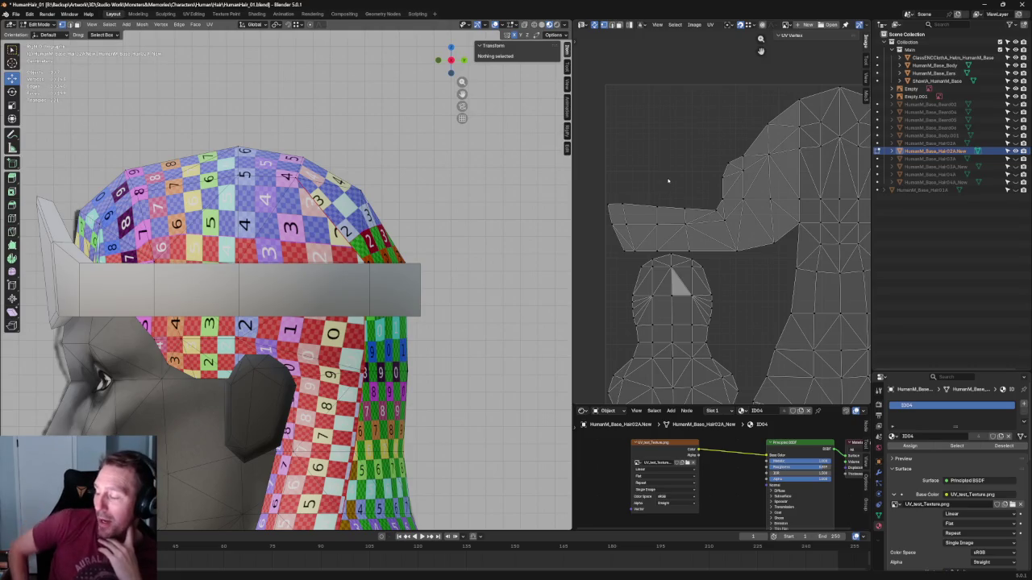
Box-select the upper hair island's top edge and move it to a new position
scroll(721, 184, "up", 2)
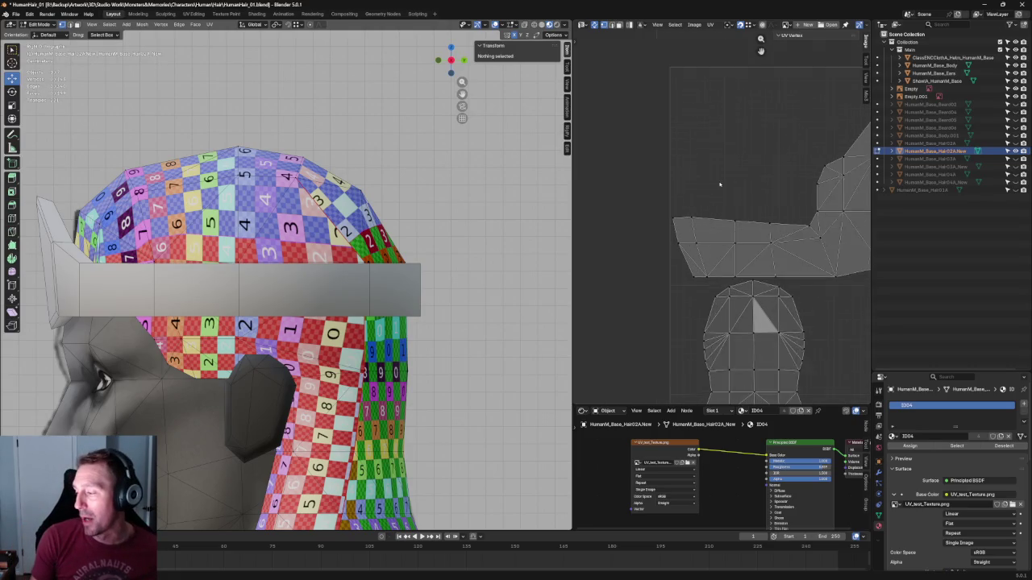
scroll(741, 191, "up", 1)
scroll(755, 199, "up", 1)
scroll(743, 199, "down", 1)
scroll(757, 193, "down", 1)
left_click_drag(794, 207, 670, 225)
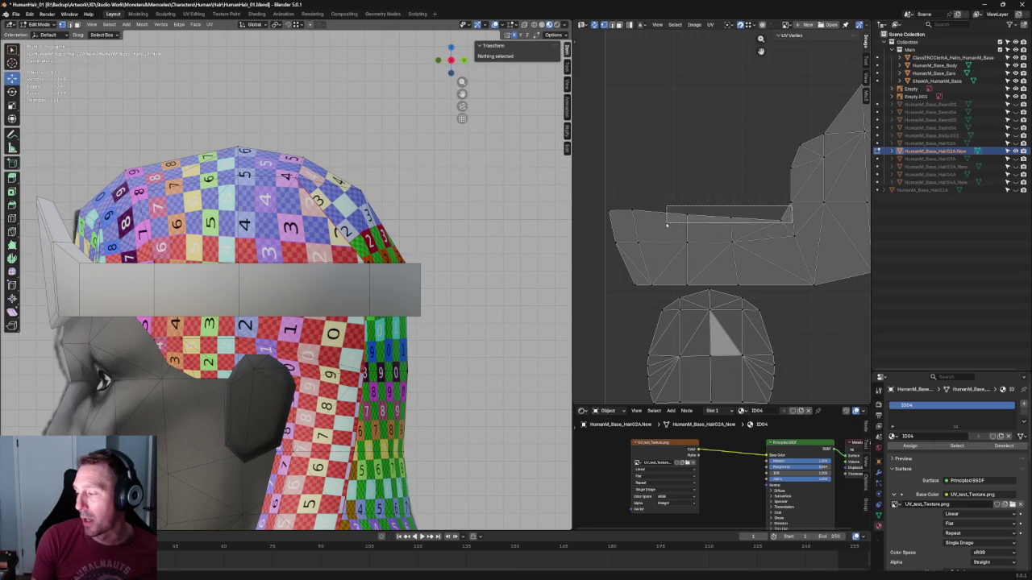
key("g")
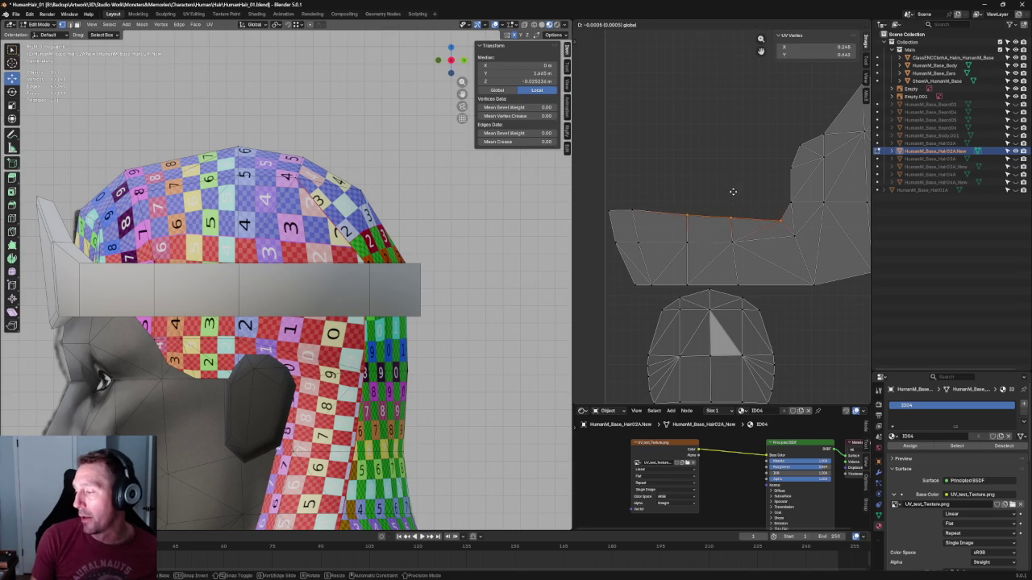
left_click(732, 189)
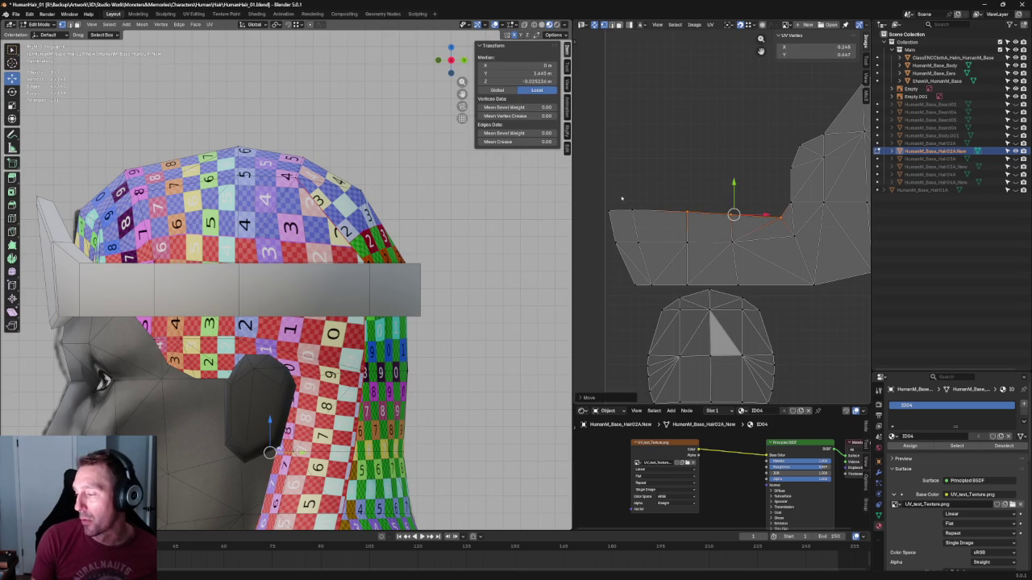
Align the top-edge UV points on Y so the border becomes one level line
left_click(669, 212)
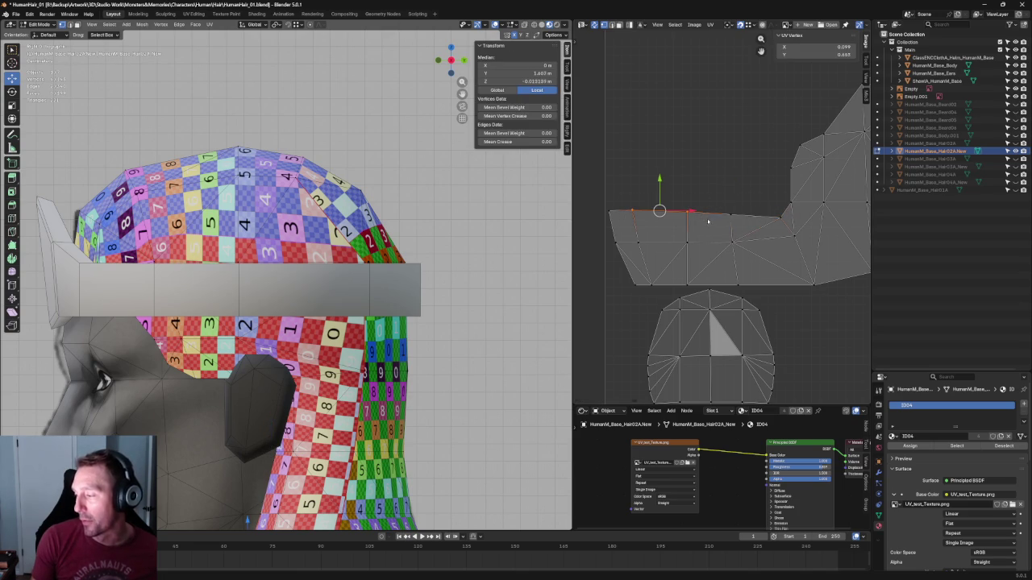
key("shift+w")
left_click(695, 130)
left_click_drag(604, 184, 707, 224)
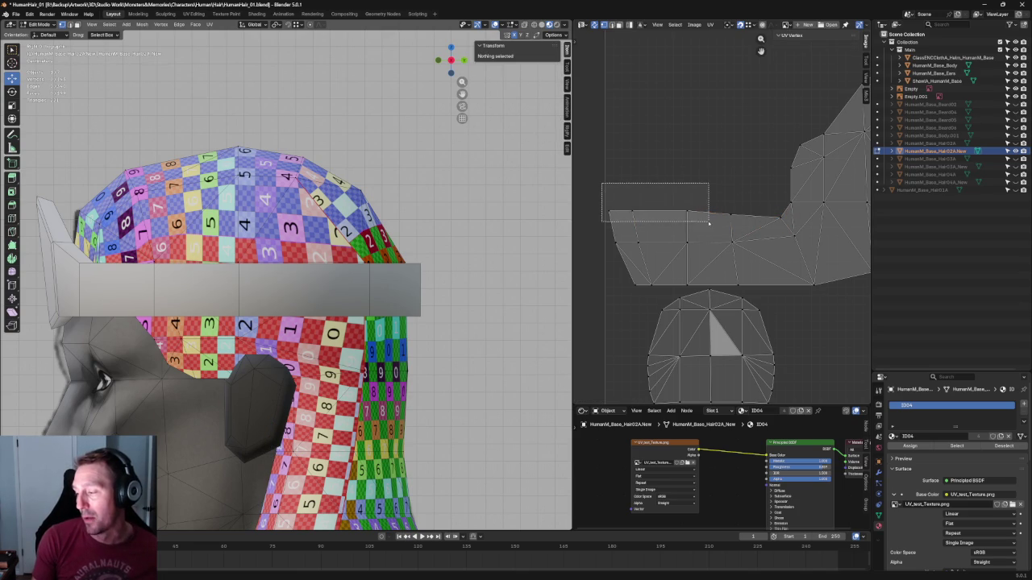
left_click_drag(657, 188, 680, 191)
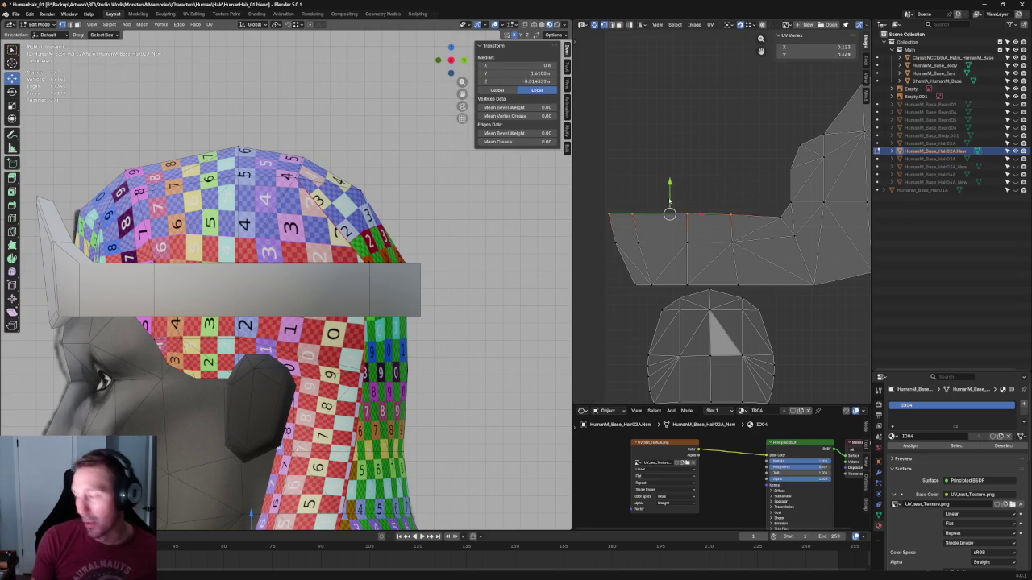
key("shift+w")
mouse_move(742, 161)
middle_mouse_down()
mouse_move(664, 149)
mouse_move(714, 156)
middle_mouse_up()
left_click(623, 152)
scroll(637, 155, "down", 3)
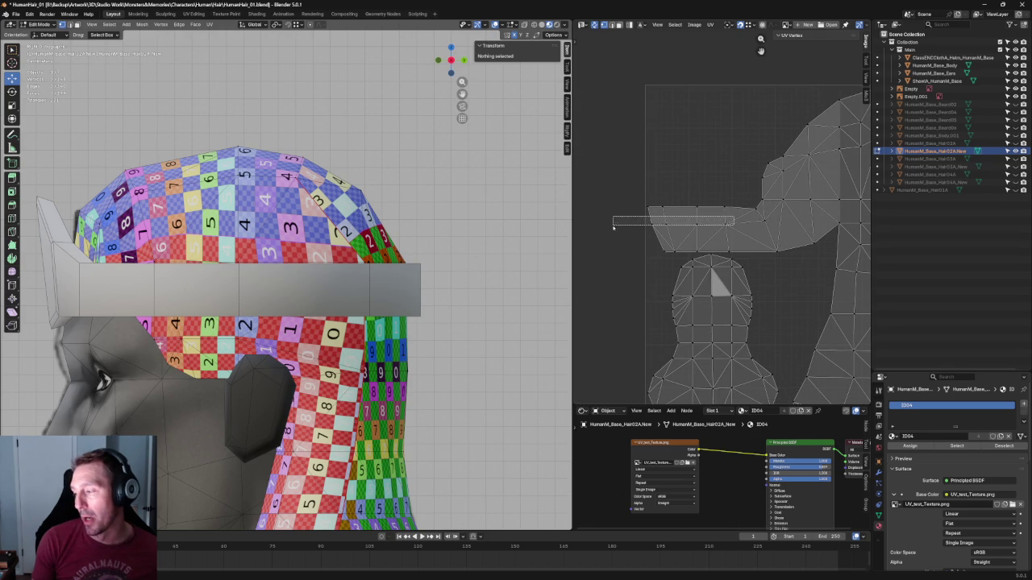
Select the top row of UV edges across the island, then deselect it
left_click_drag(734, 218, 609, 230)
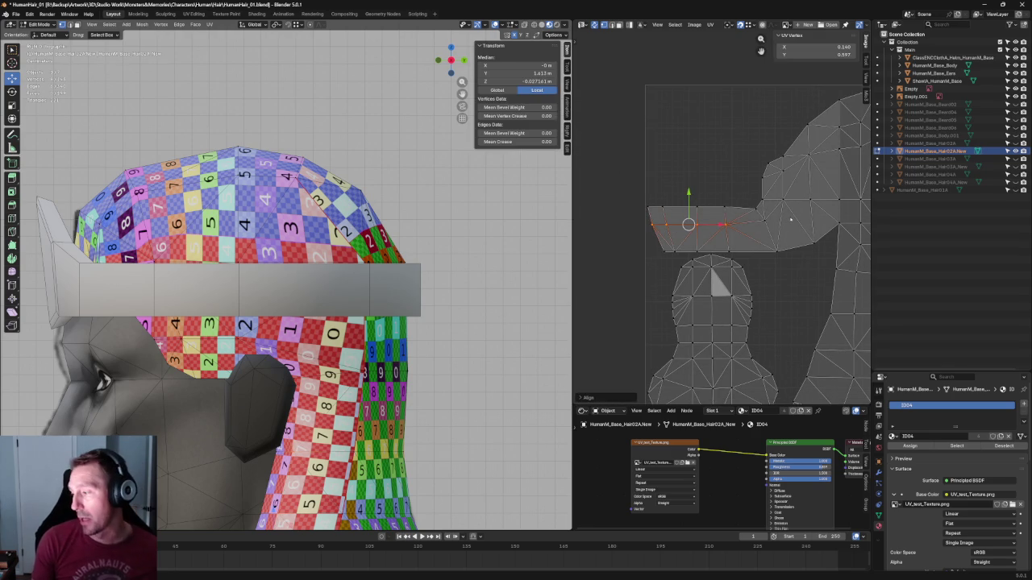
scroll(798, 209, "up", 1)
scroll(799, 210, "up", 2)
left_click(663, 179)
scroll(662, 179, "up", 3)
middle_click_drag(663, 179, 762, 207)
Move the island's corner UV vertex slightly to the left
left_click(762, 206)
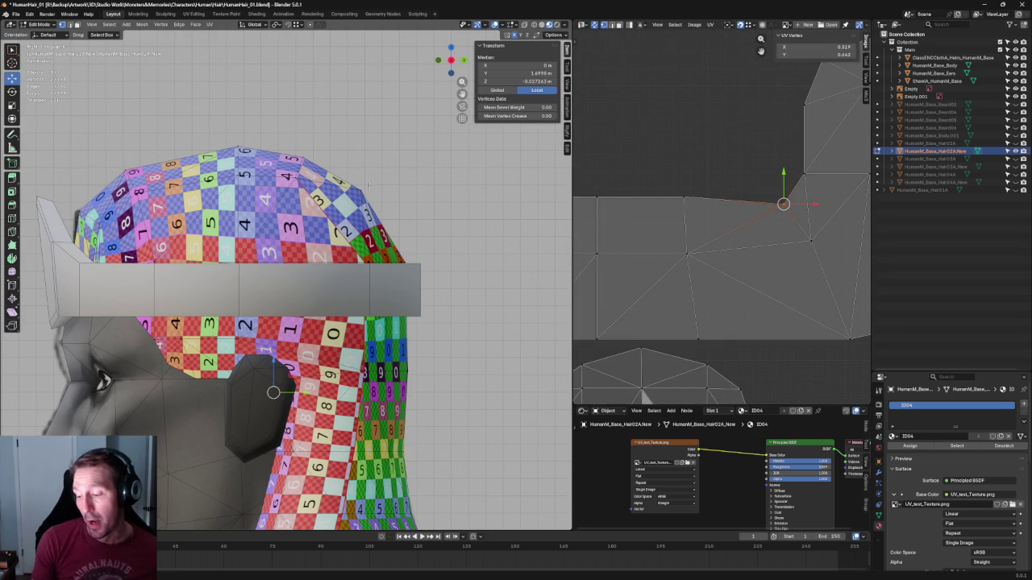
key("g")
right_click(818, 201)
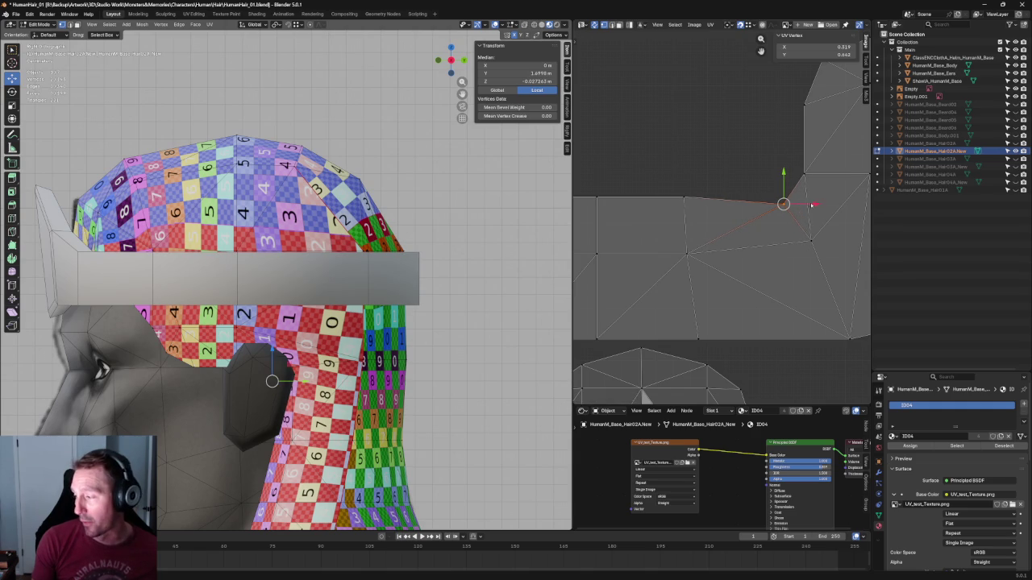
key("g")
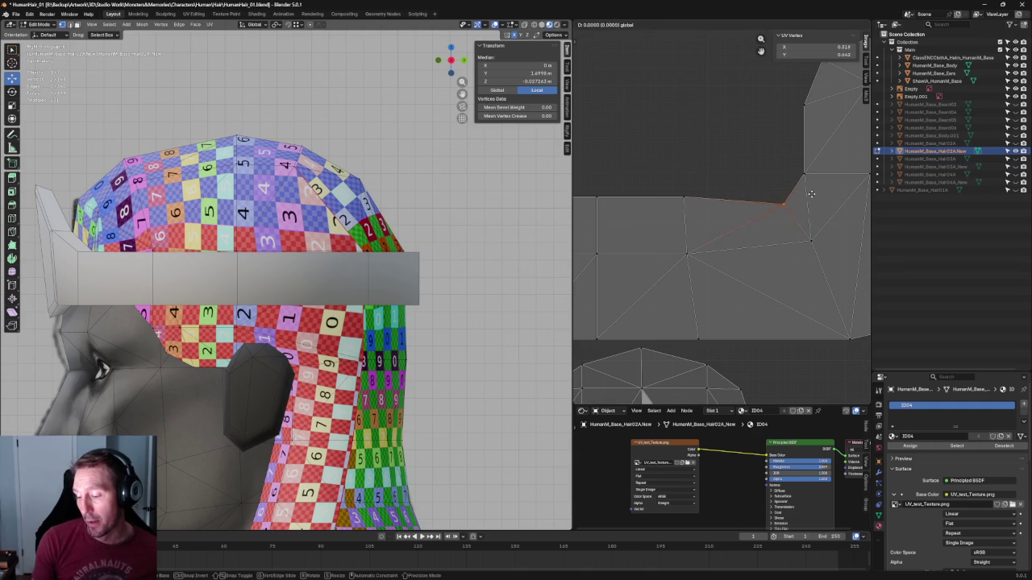
left_click(809, 195)
Shift the chain of vertices along the island's left edge slightly
scroll(809, 195, "down", 1)
middle_click_drag(810, 195, 763, 202)
left_click_drag(697, 84, 737, 212)
key("g")
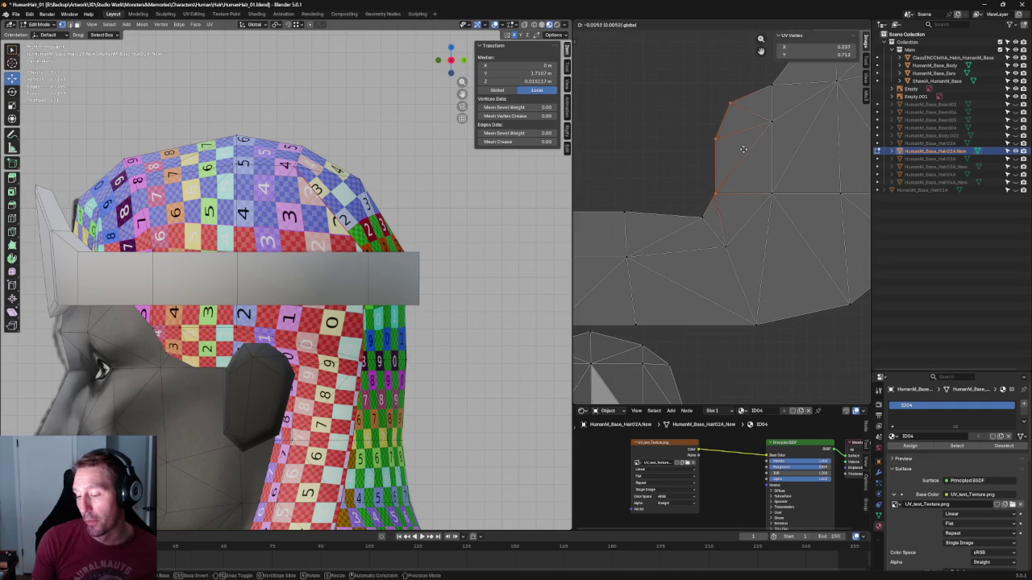
left_click(772, 171)
middle_click_drag(772, 170, 669, 266)
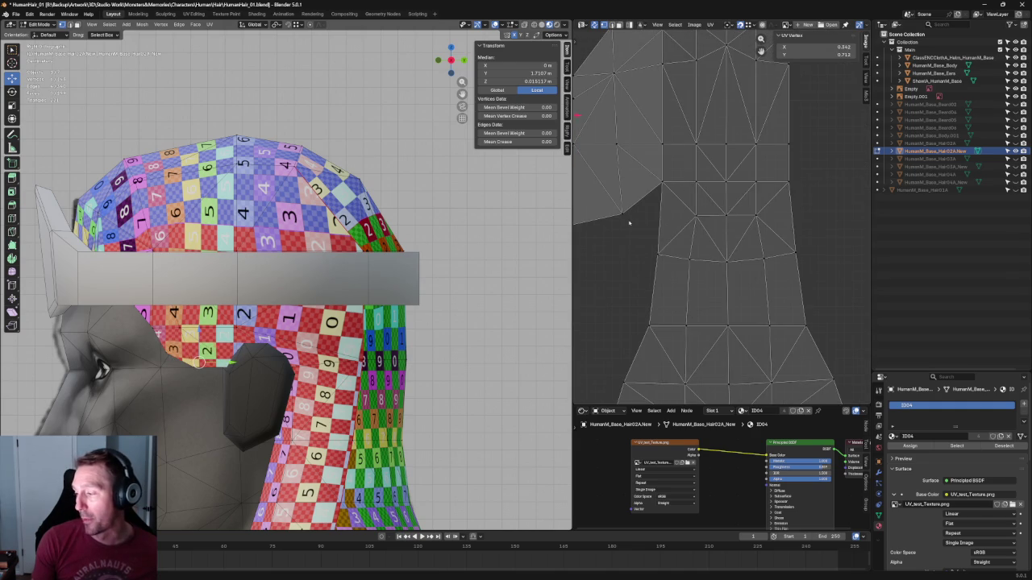
Move a stray vertex on the island's lower border down in two small moves
left_click(658, 255)
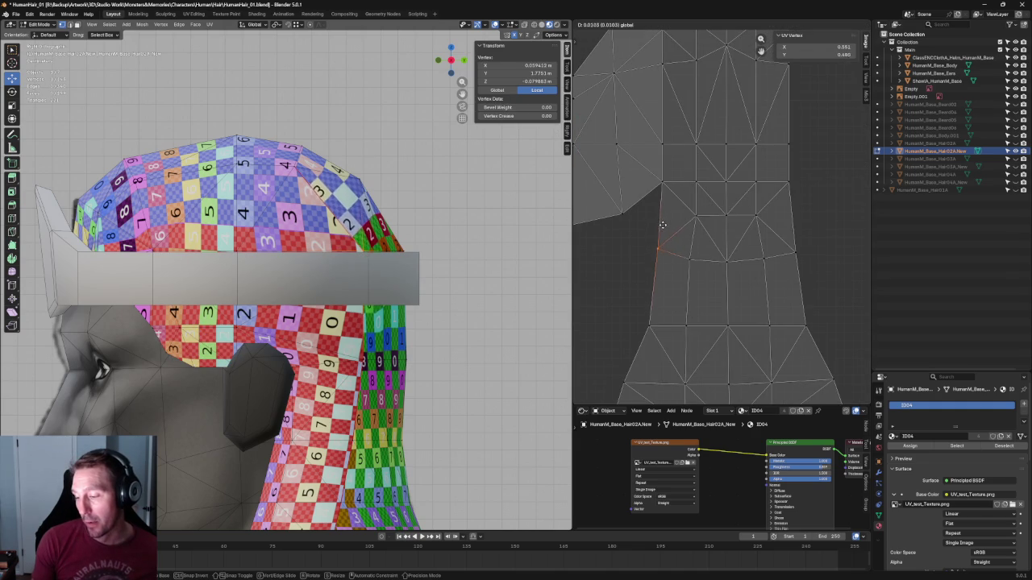
middle_click_drag(670, 230, 805, 272)
left_click_drag(713, 247, 766, 276)
key("g")
left_click(735, 246)
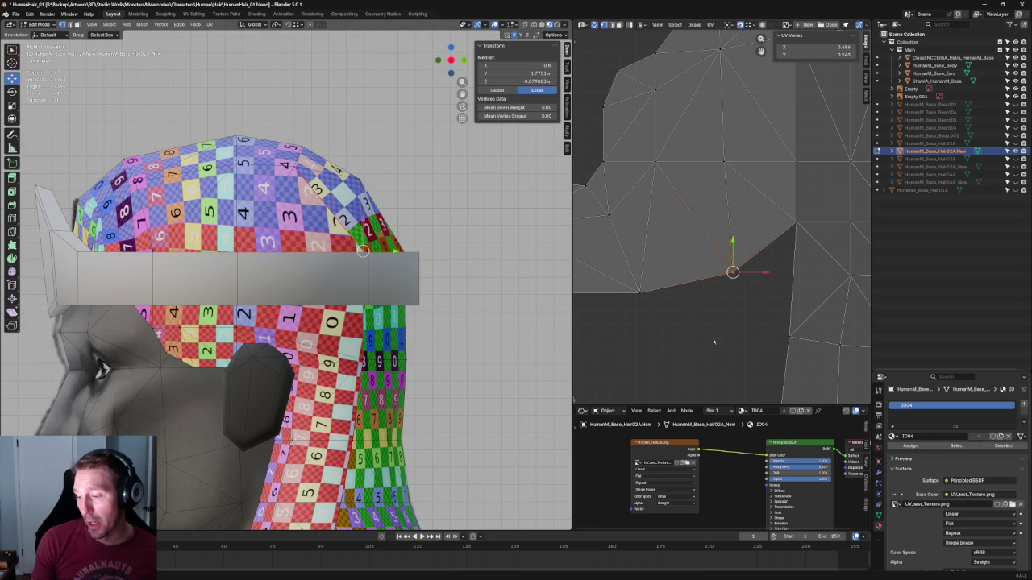
key("g")
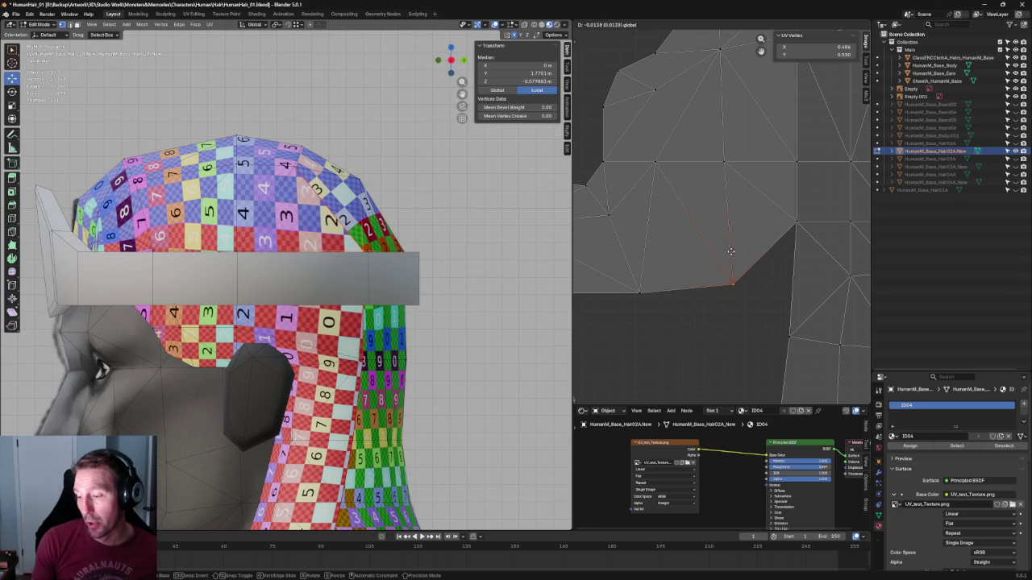
left_click(731, 254)
Move that lower-border vertex left so it lines up with the bottom edge
scroll(726, 250, "down", 2)
scroll(725, 258, "up", 2)
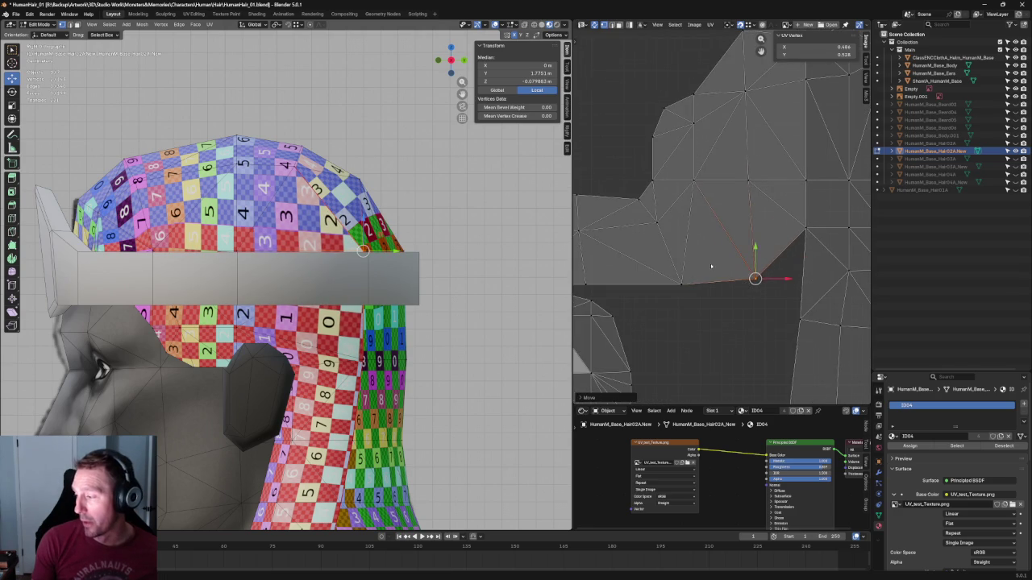
key("g")
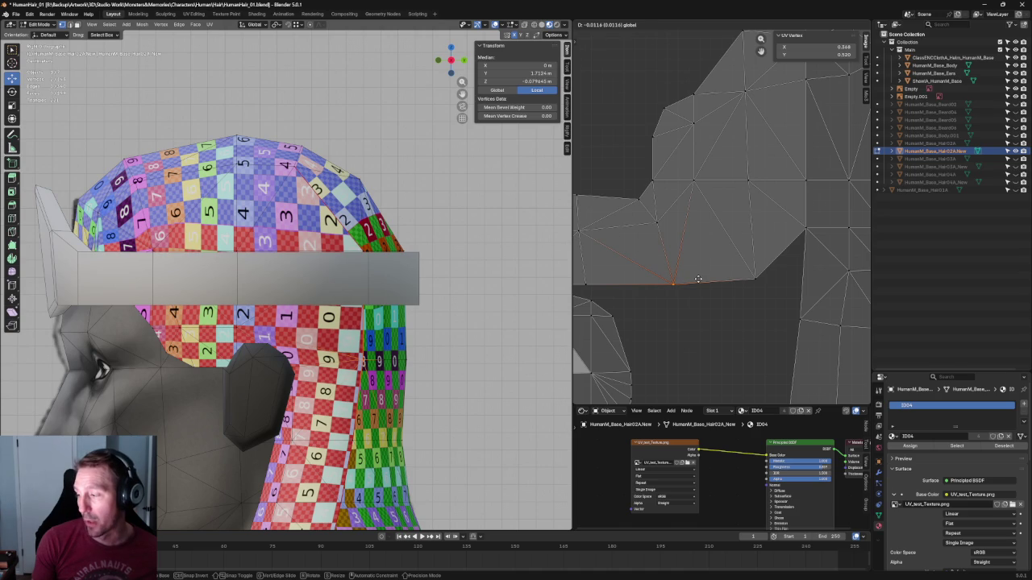
left_click(698, 279)
middle_click_drag(726, 105, 725, 122)
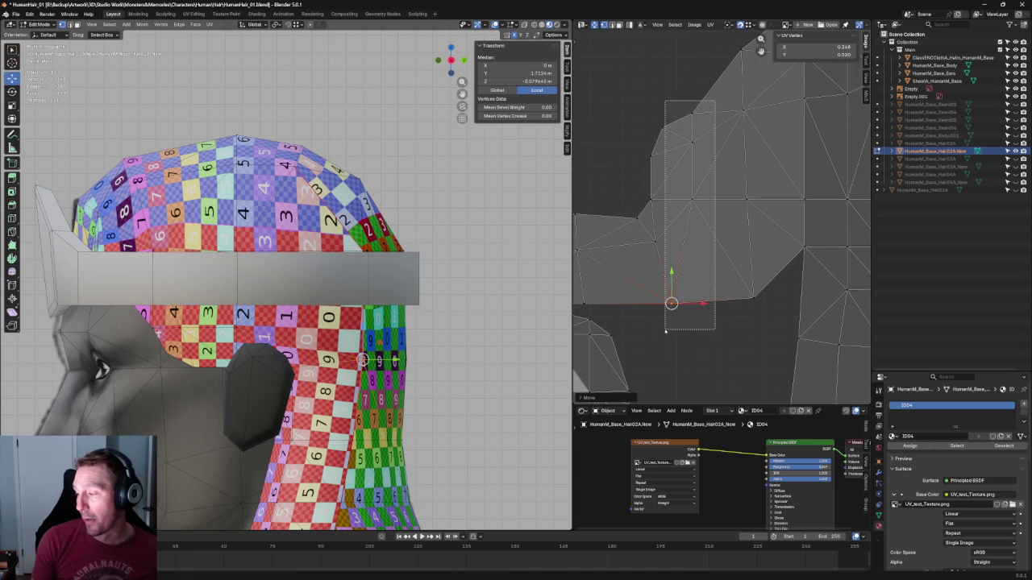
Shift the upper vertical UV edge sideways, constrained to the X axis
left_click_drag(695, 198, 665, 329)
key("g")
key("Escape")
left_click_drag(693, 113, 670, 305)
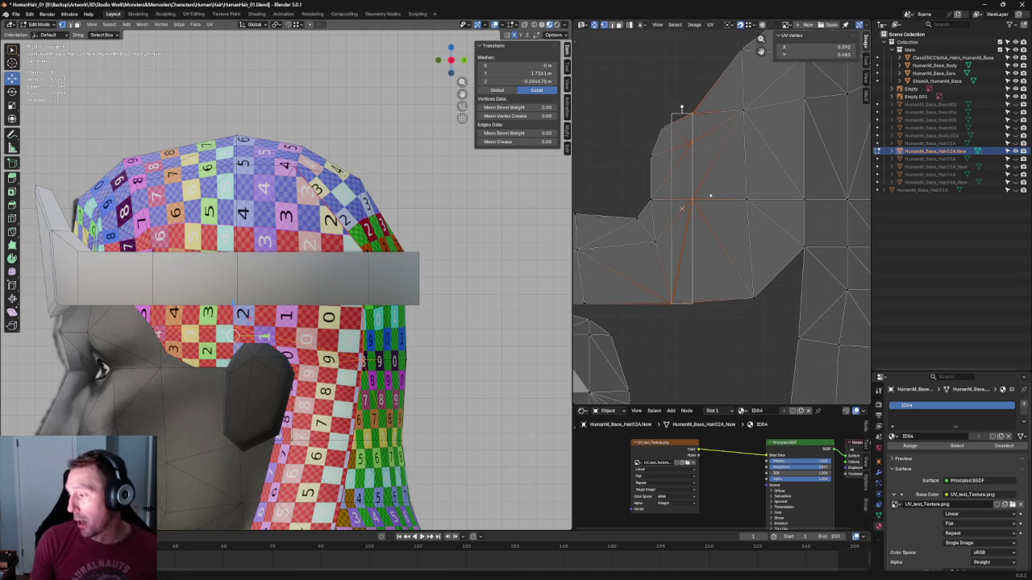
left_click(671, 303)
left_click_drag(716, 92, 665, 345)
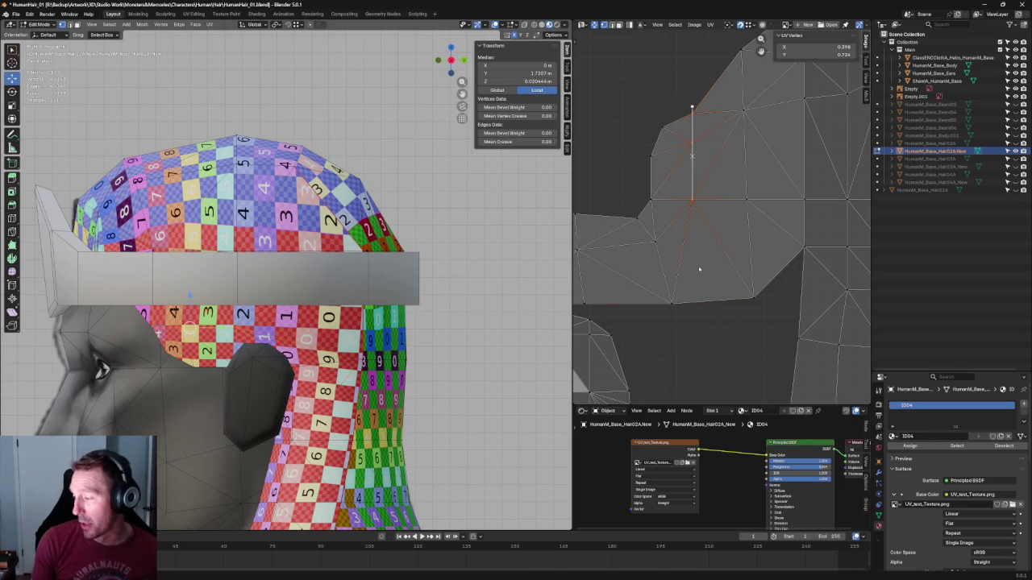
key("g")
key("x")
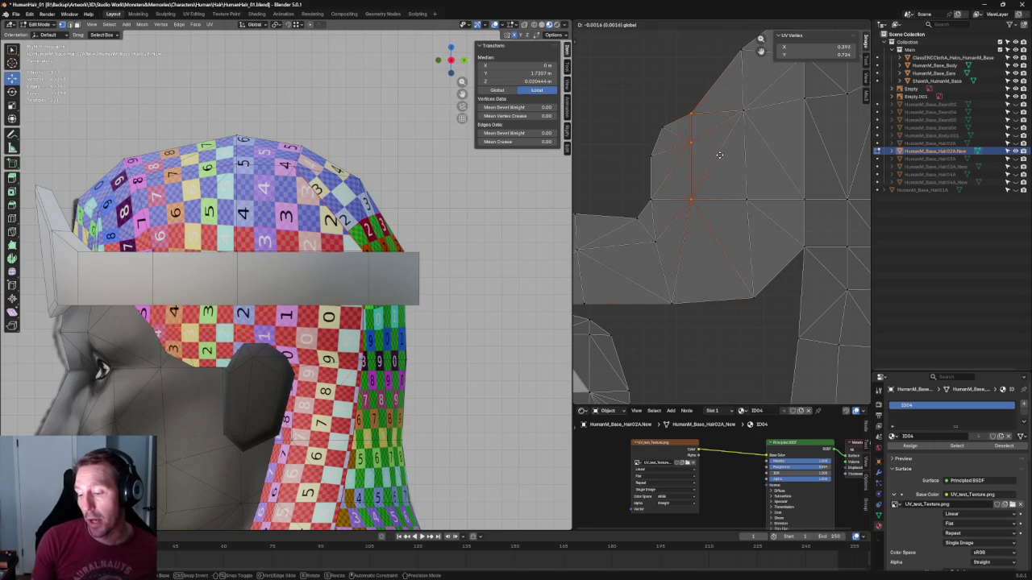
left_click(715, 155)
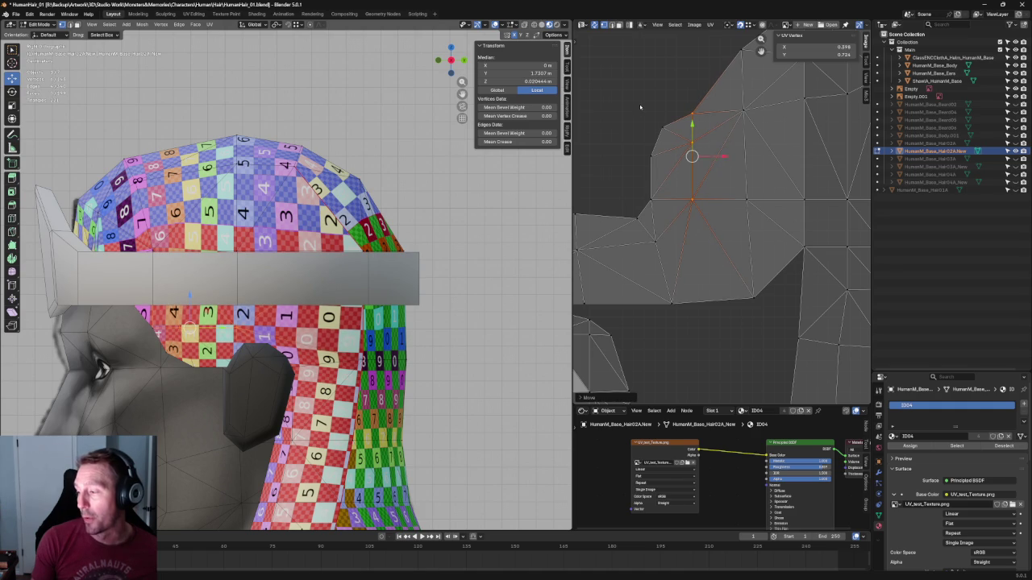
Straighten the left vertical vertex chain into an upright line with Align X
left_click_drag(629, 92, 669, 211)
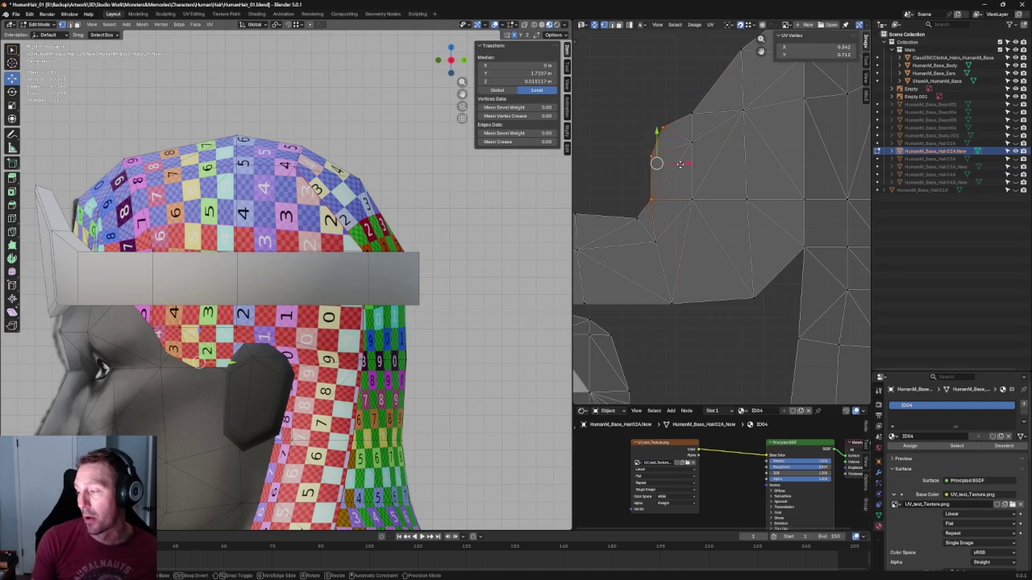
mouse_move(670, 227)
left_mouse_down()
mouse_move(645, 261)
mouse_move(662, 244)
left_mouse_up()
left_click(663, 127, "shift")
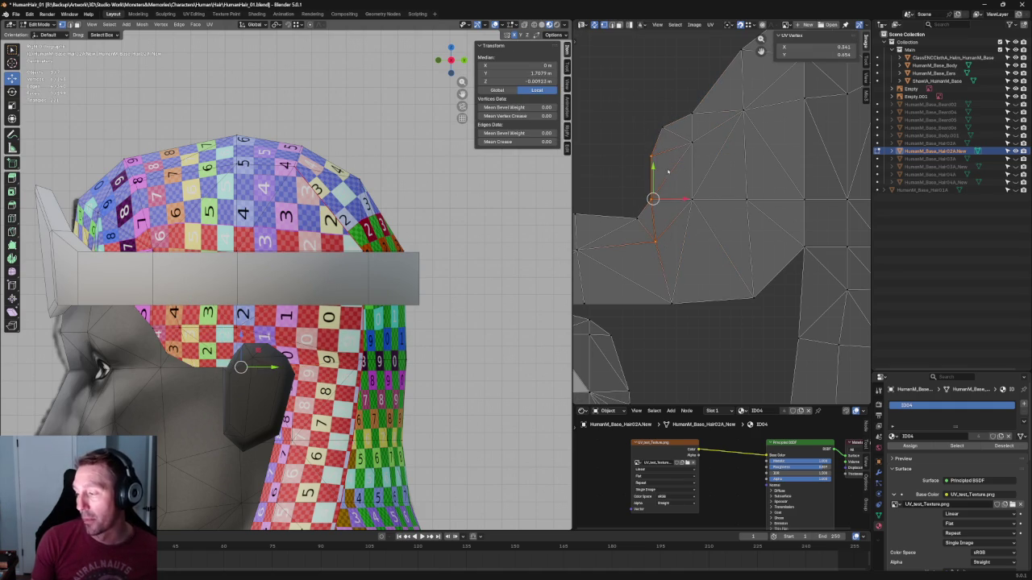
key("shift+w")
left_click(655, 221)
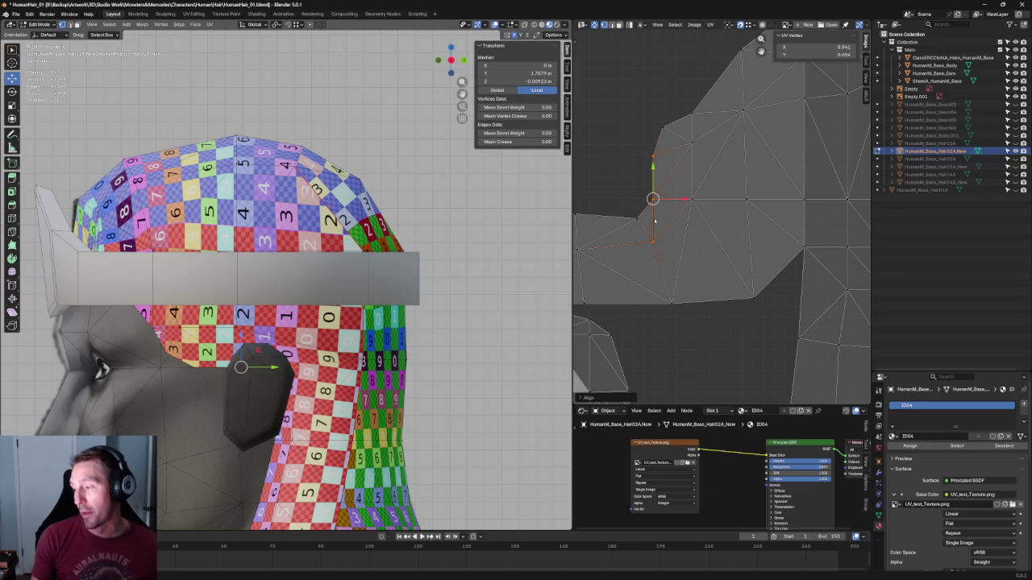
key("alt+a")
Move the right vertex column and then the top corner vertex into place
left_click_drag(671, 97, 717, 229)
key("g")
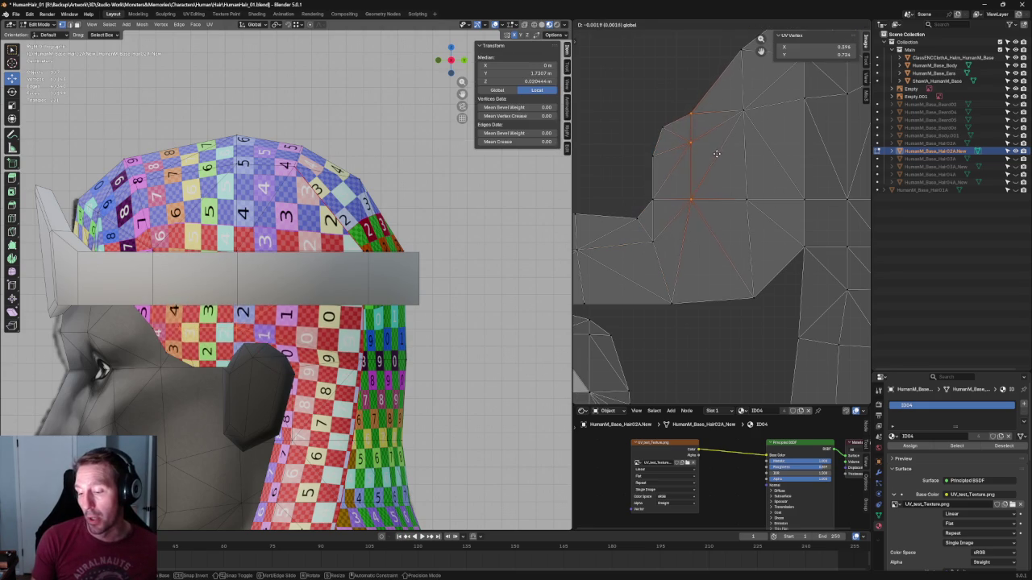
left_click(715, 154)
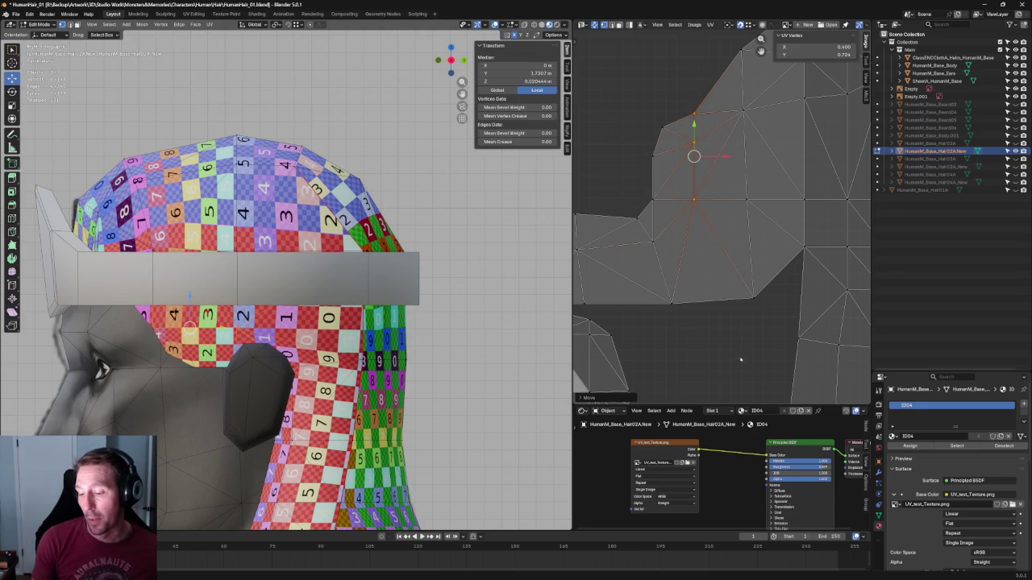
scroll(709, 306, "up", 2)
left_click(661, 182)
scroll(654, 171, "up", 1)
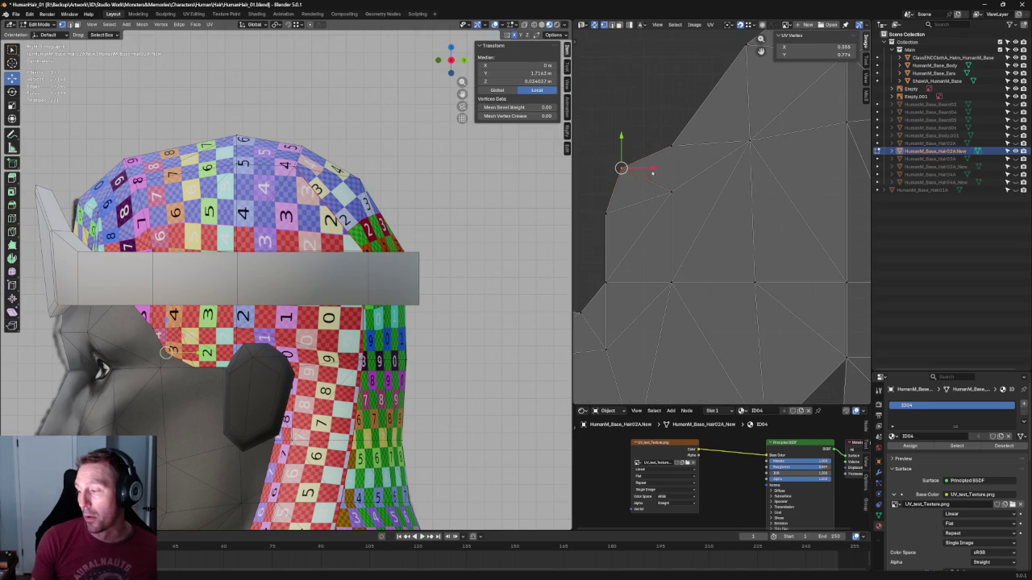
key("g")
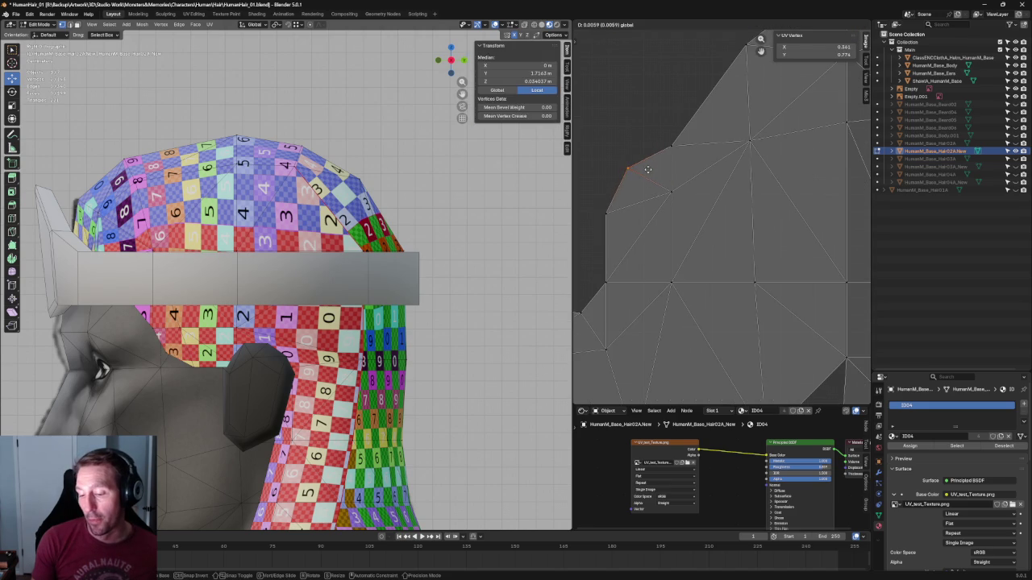
left_click(652, 168)
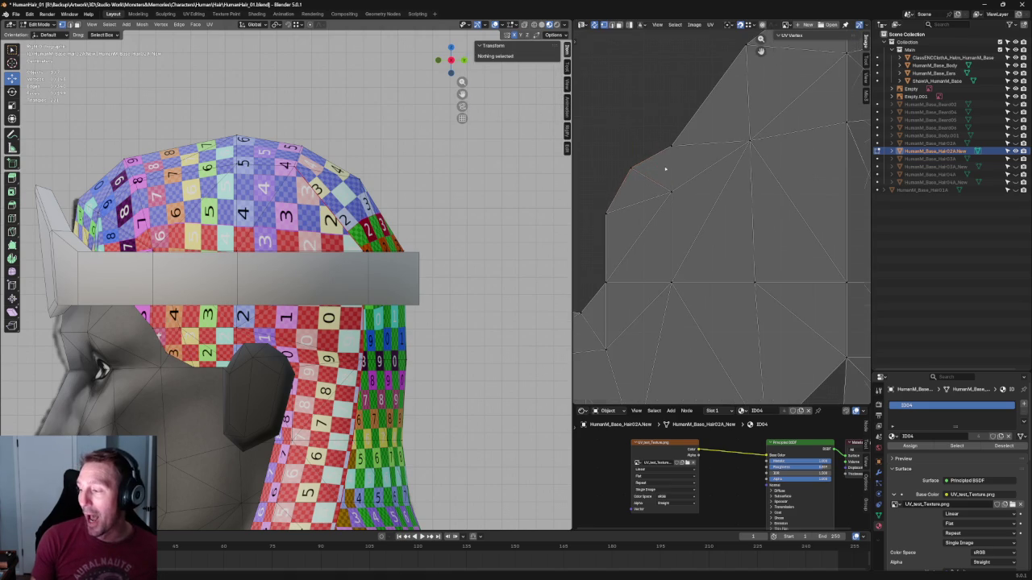
Level an upper horizontal vertex row and lower it slightly
scroll(668, 161, "down", 2)
scroll(675, 191, "down", 1)
scroll(683, 207, "down", 1)
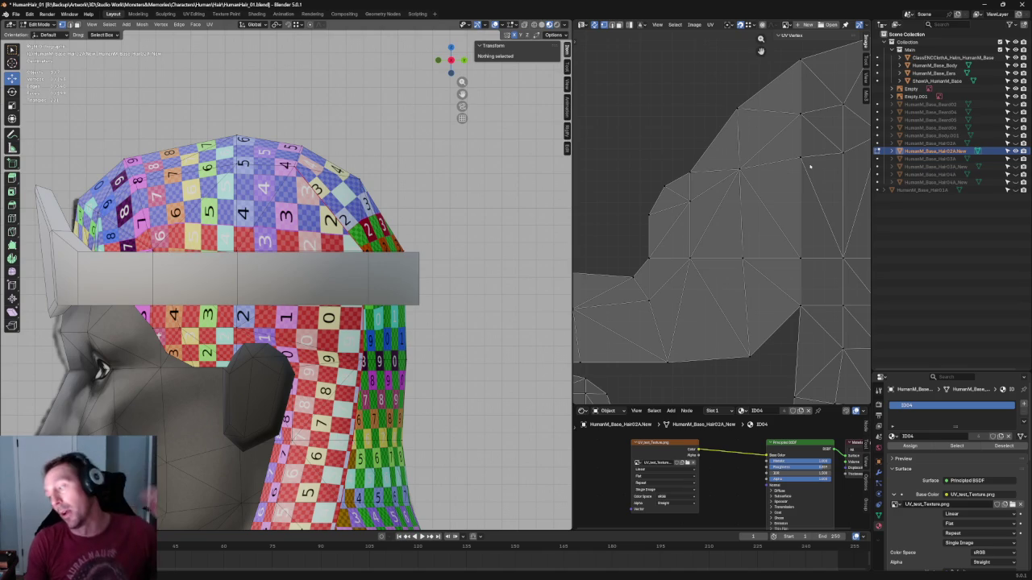
scroll(810, 167, "down", 3)
scroll(798, 153, "up", 3)
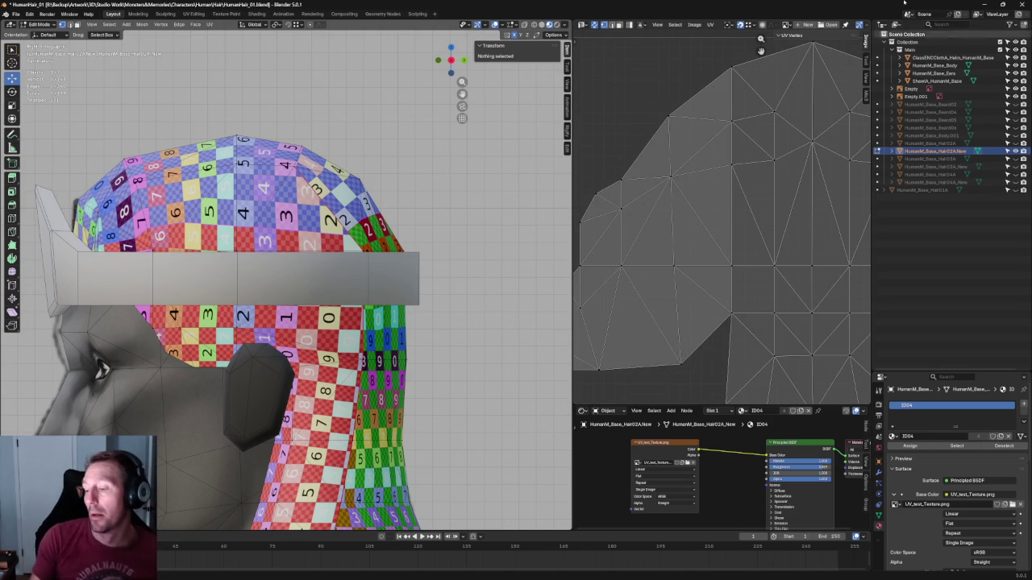
scroll(669, 214, "down", 3)
scroll(854, 161, "up", 3)
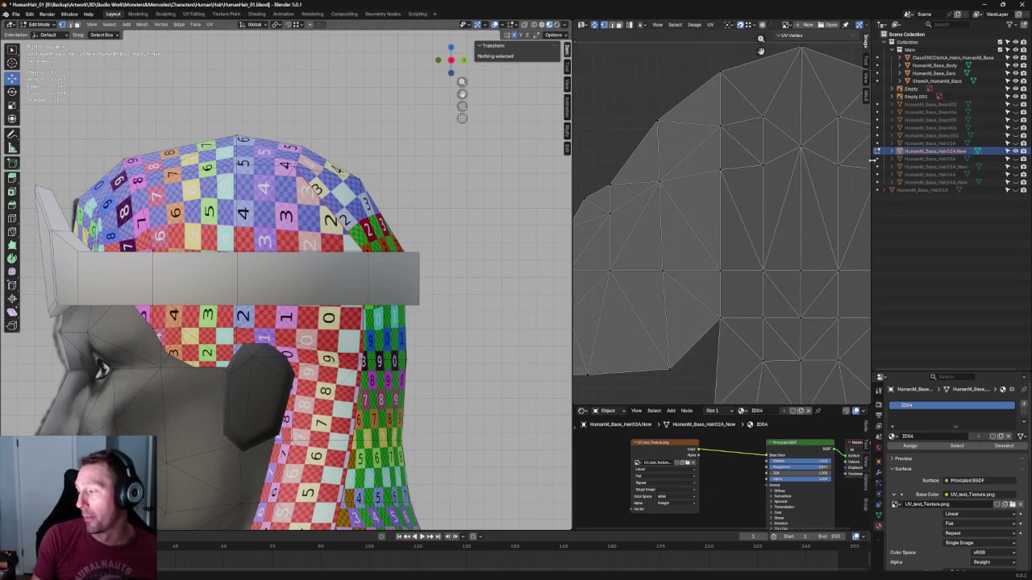
middle_click_drag(858, 143, 825, 154)
left_click_drag(779, 165, 827, 184)
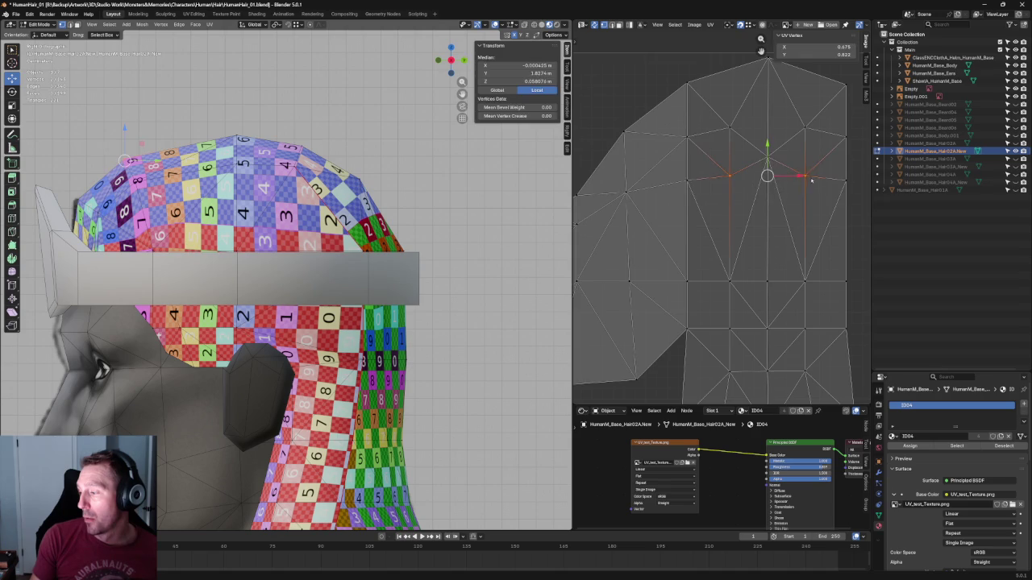
middle_click_drag(811, 182, 783, 188)
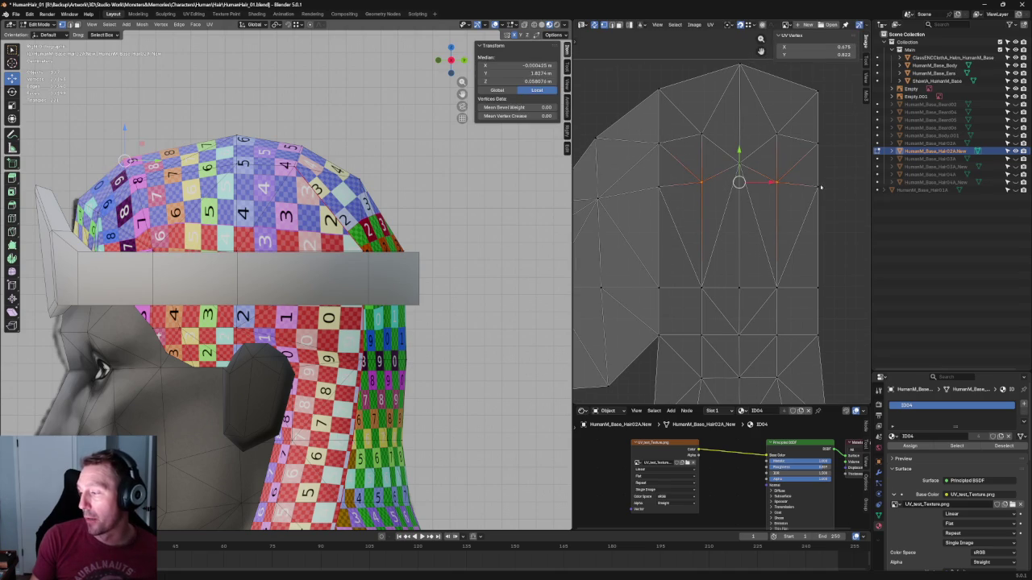
left_click_drag(825, 172, 650, 201)
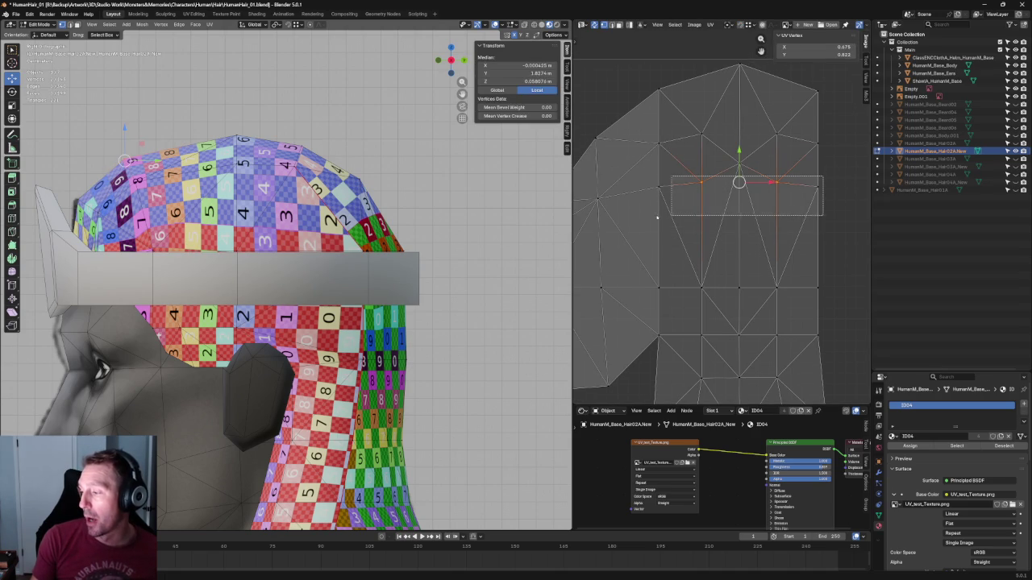
key("shift+w")
left_click(758, 179)
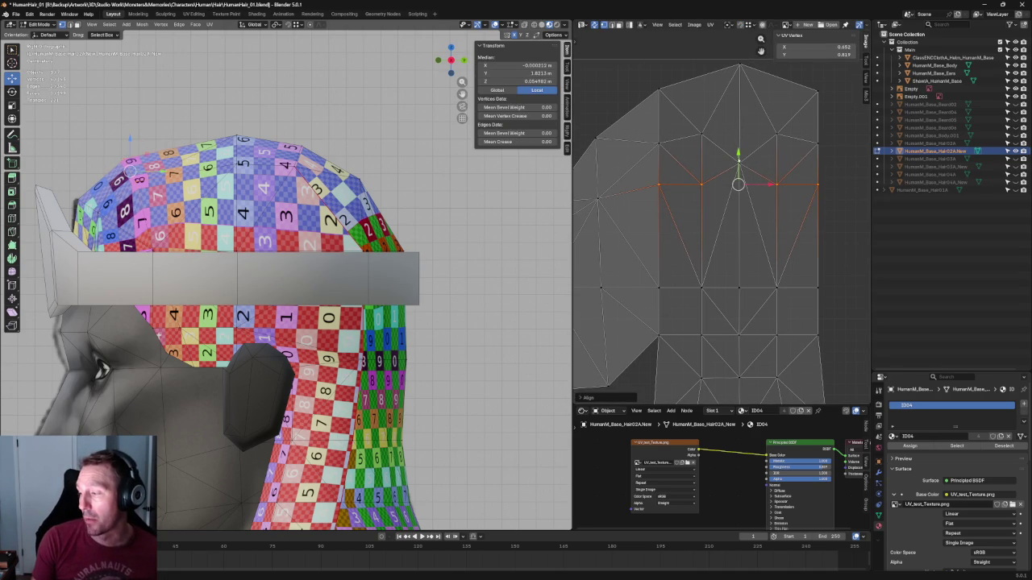
key("g")
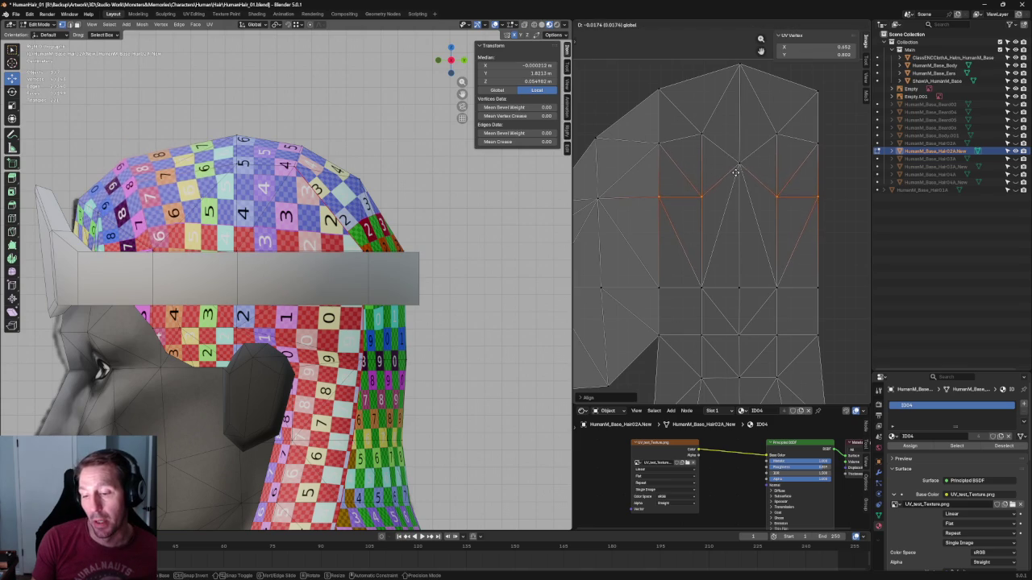
left_click(745, 159)
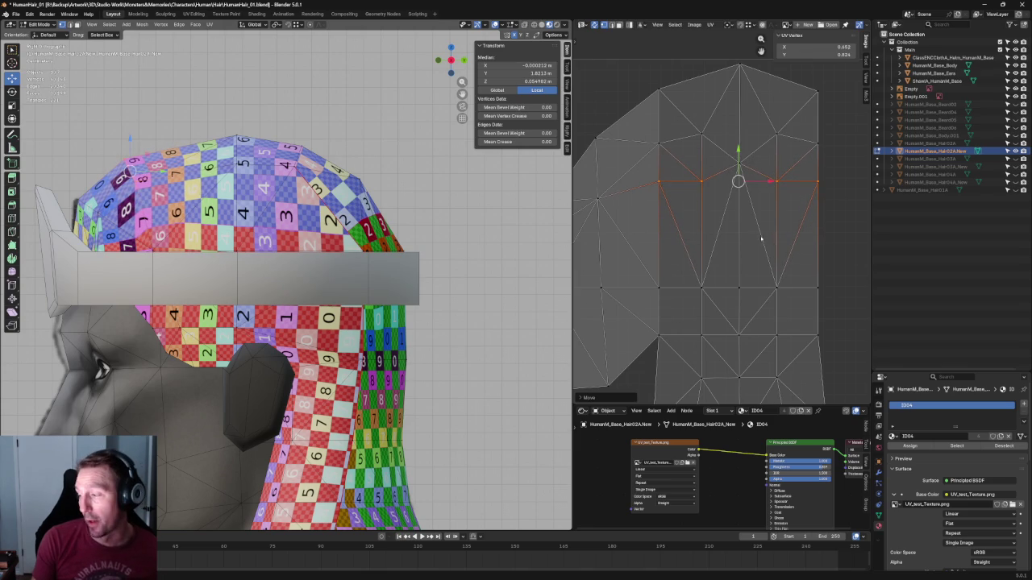
Straighten the next row up, raise it, and add the top row to the selection
left_click(811, 150)
left_click(677, 141, "alt")
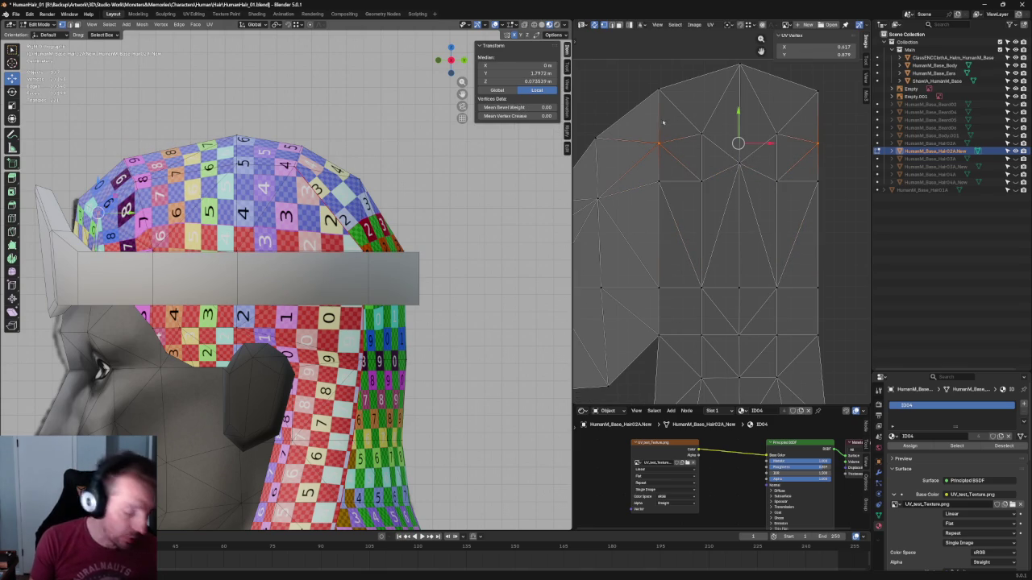
key("shift+w")
key("g")
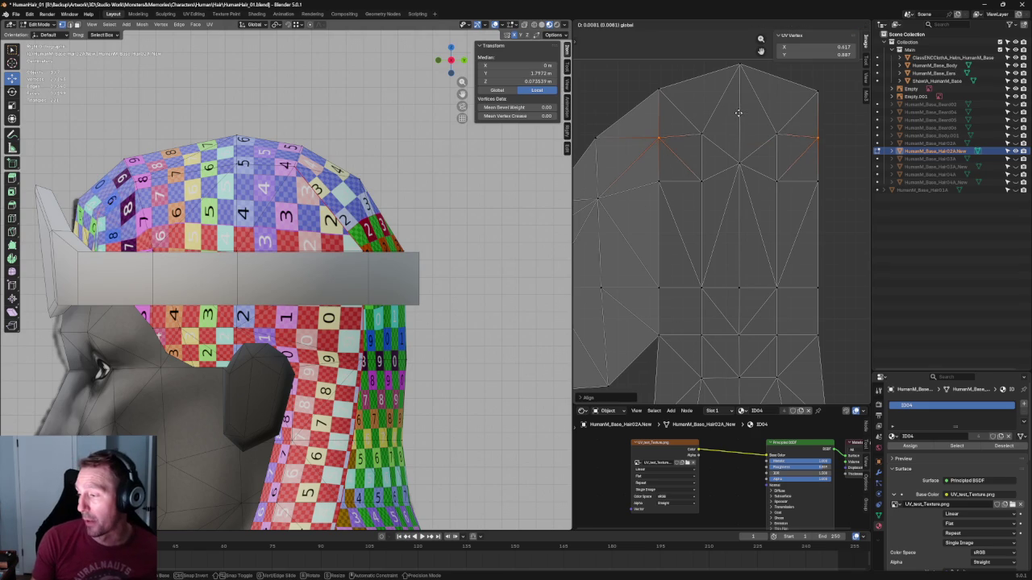
left_click(740, 110)
left_click_drag(830, 119, 576, 158)
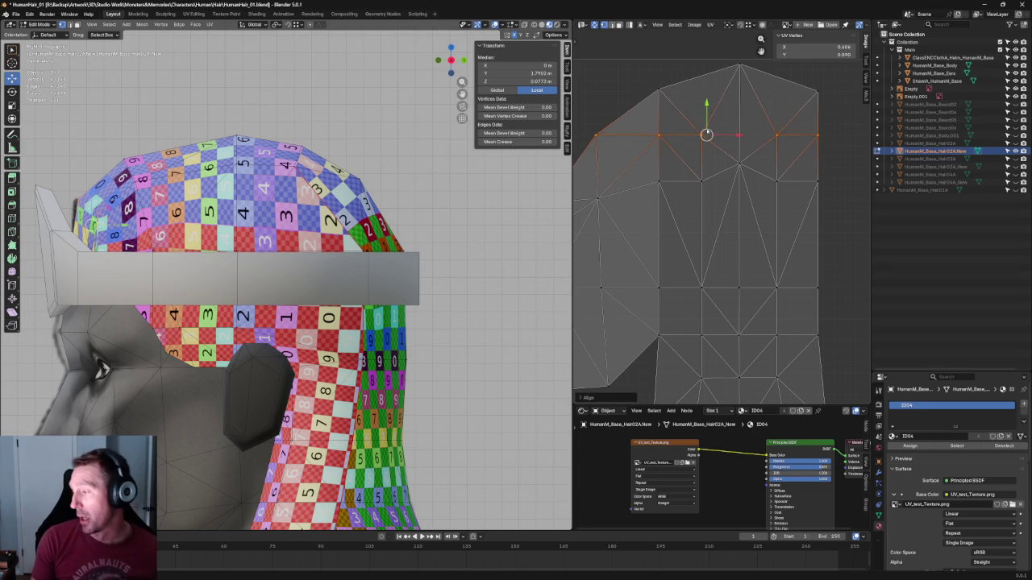
Nudge a vertex on the island's left edge slightly upward
scroll(780, 205, "down", 4)
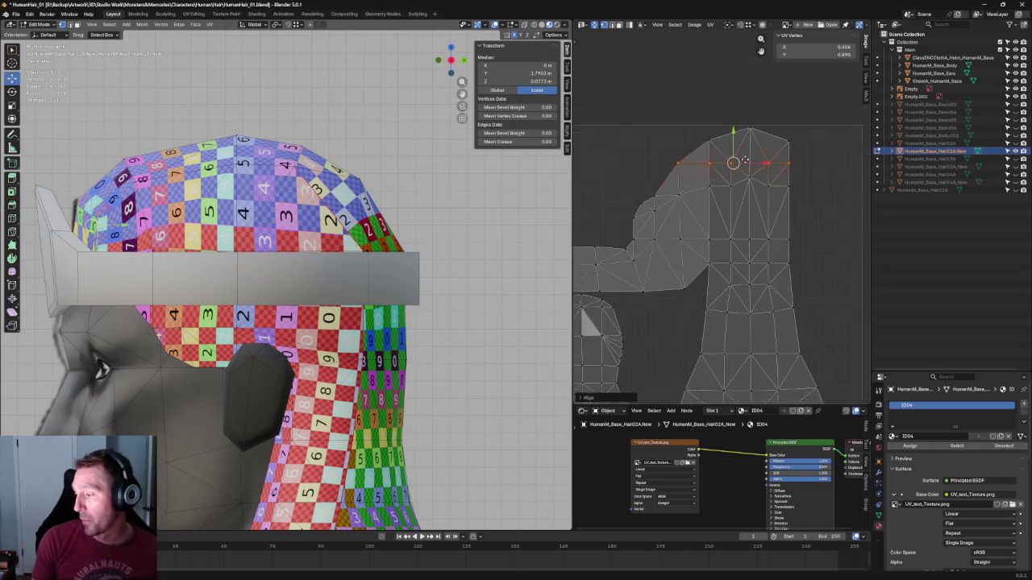
scroll(745, 178, "up", 5)
left_click(666, 154)
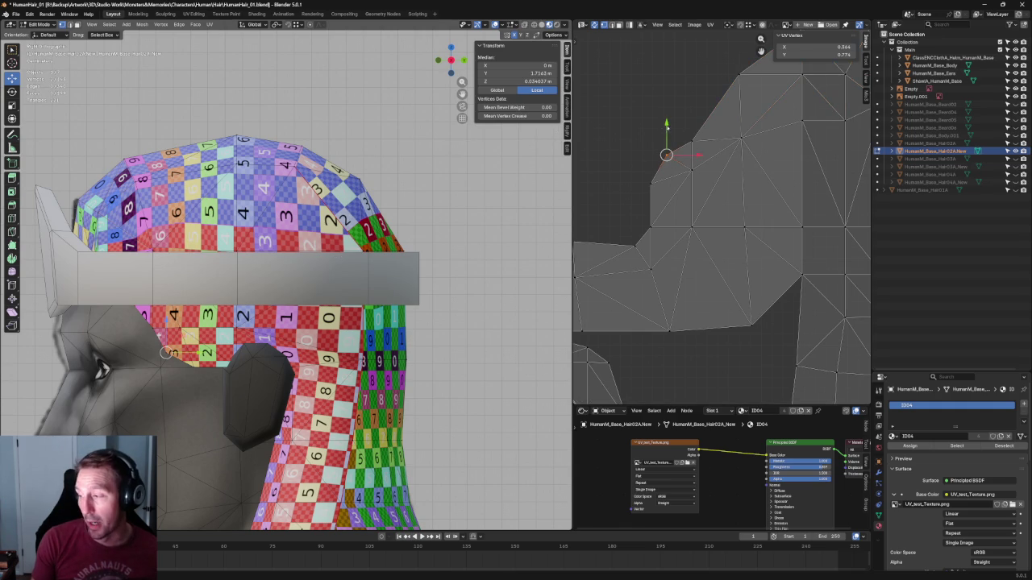
key("g")
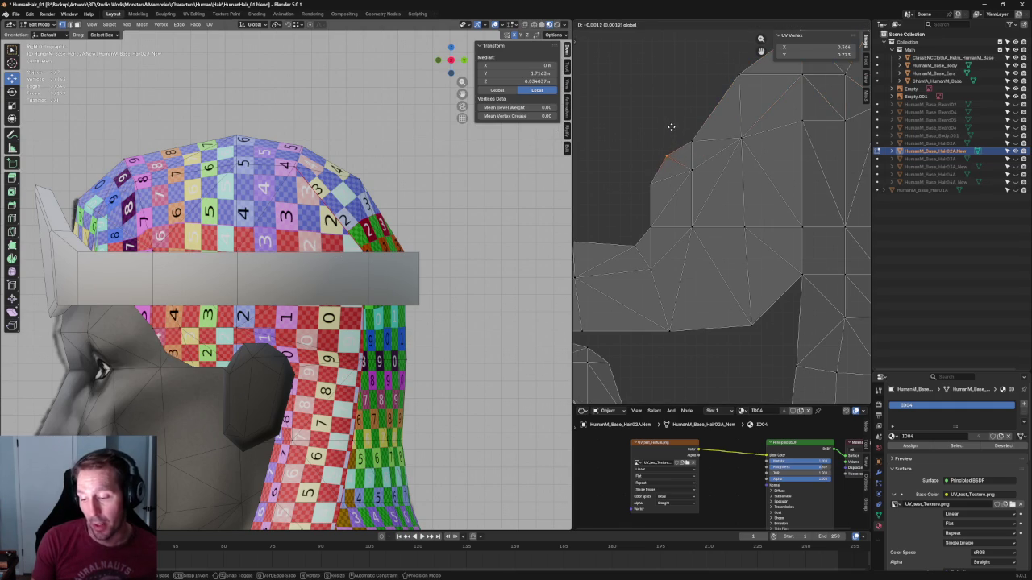
right_click(671, 127)
left_click(691, 170)
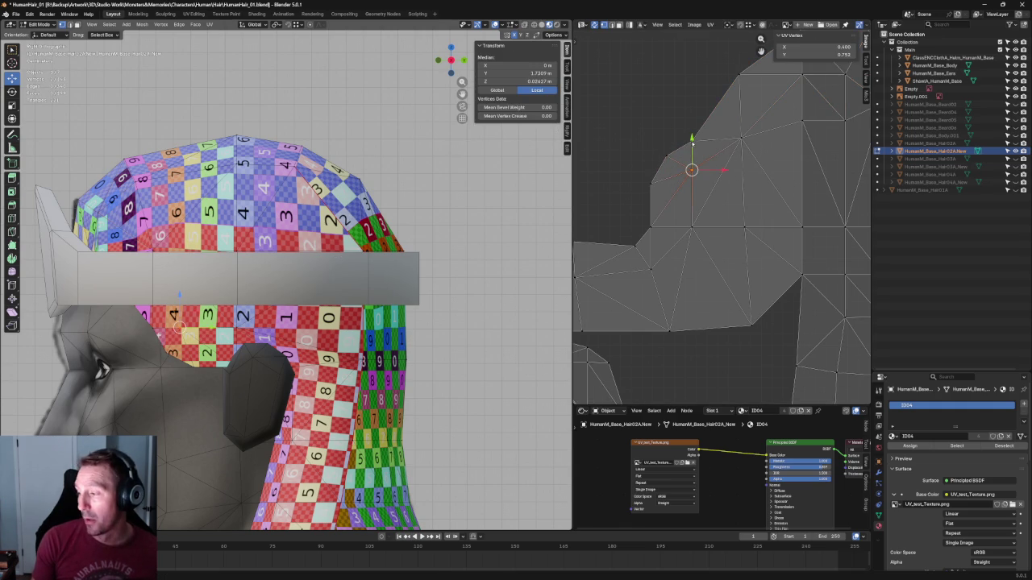
key("g")
left_click(692, 167)
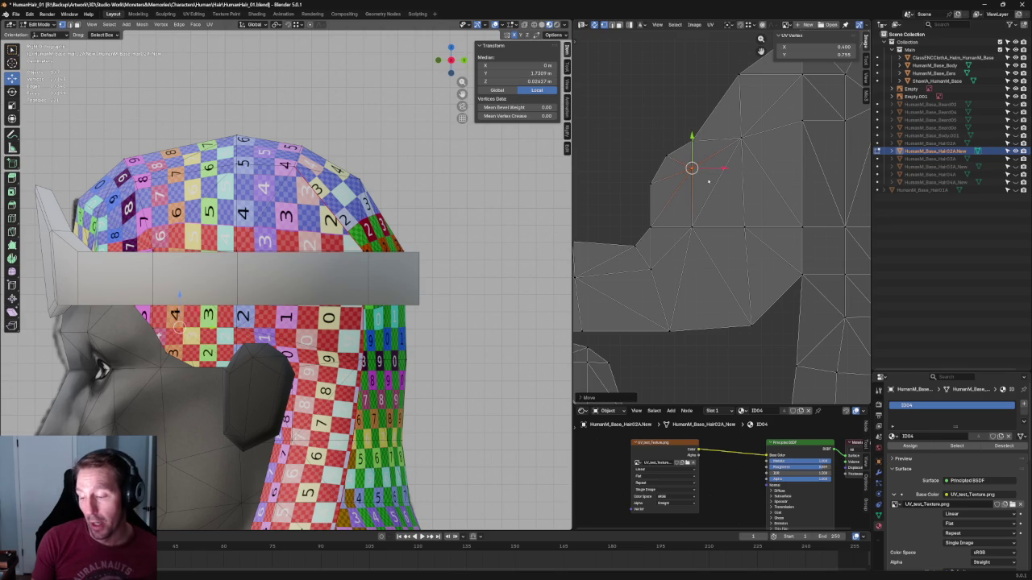
Raise a horizontal edge loop slightly, then deselect all
scroll(692, 209, "down", 3)
scroll(692, 211, "down", 2)
left_click(692, 220, "alt")
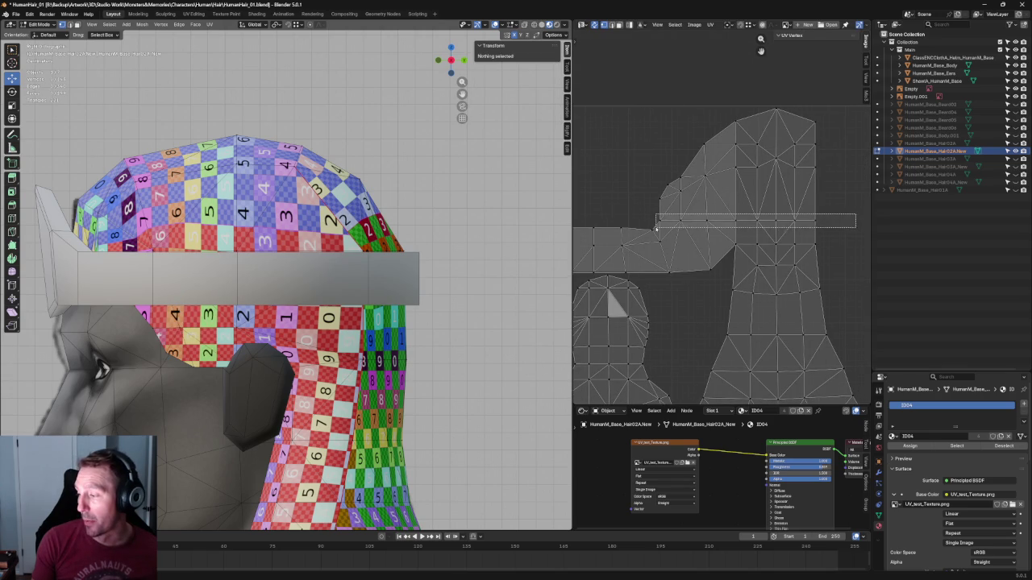
scroll(692, 221, "up", 2)
left_click_drag(747, 199, 748, 199)
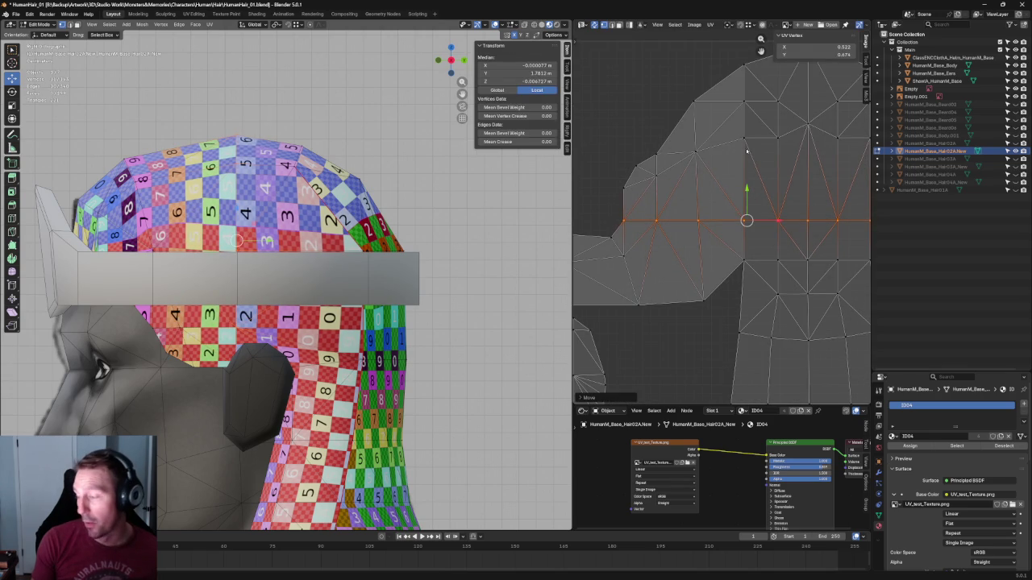
key("alt+a")
Move the next horizontal edge loop down to a new position
scroll(818, 161, "down", 3)
scroll(815, 161, "up", 3)
middle_click_drag(815, 161, 796, 165)
scroll(818, 210, "down", 2)
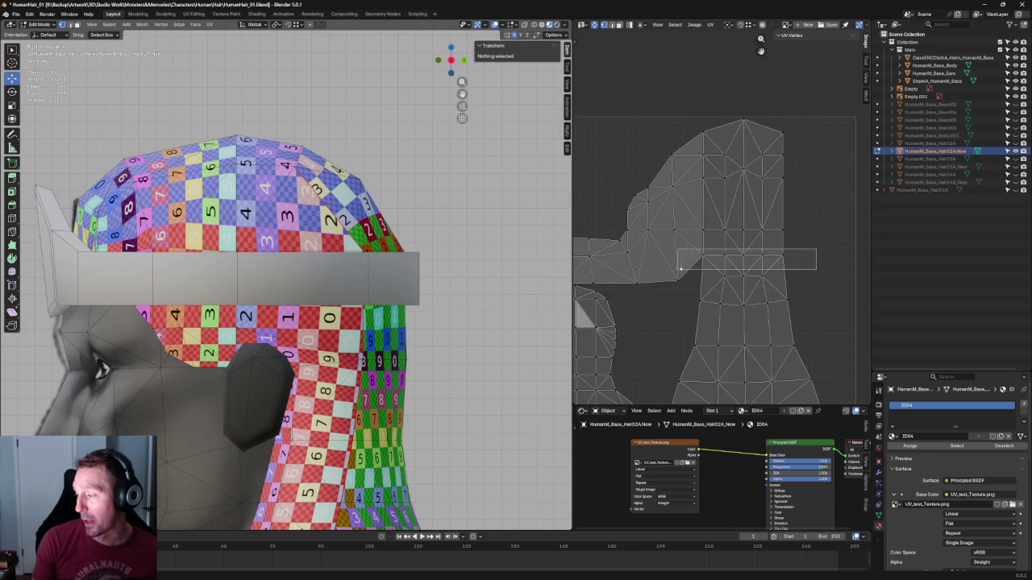
left_click(758, 258, "alt")
scroll(758, 258, "up", 2)
scroll(758, 258, "up", 2)
key("g")
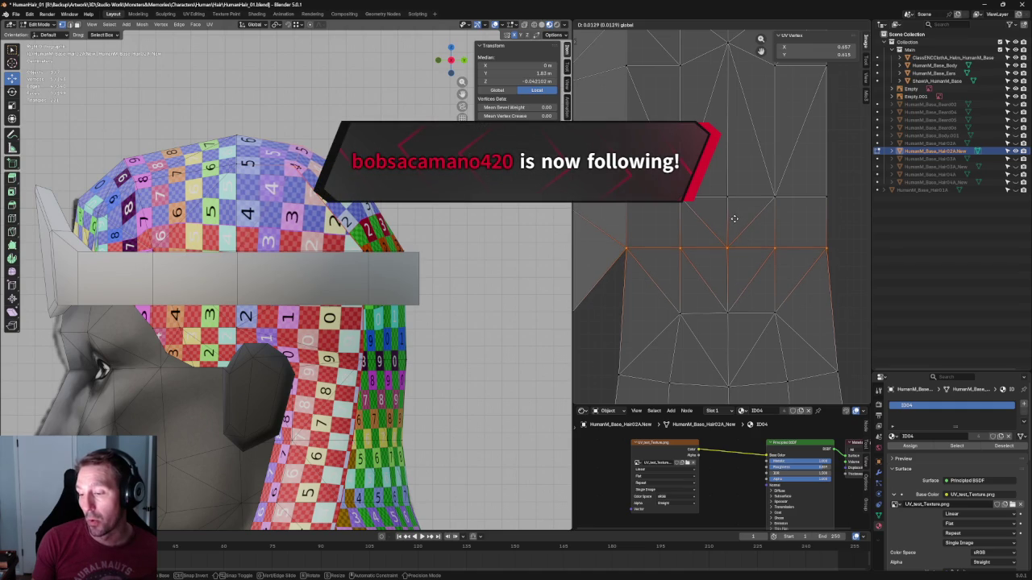
left_click(735, 219)
Align three vertices on the next row horizontally and reposition them
middle_click_drag(726, 231, 732, 196)
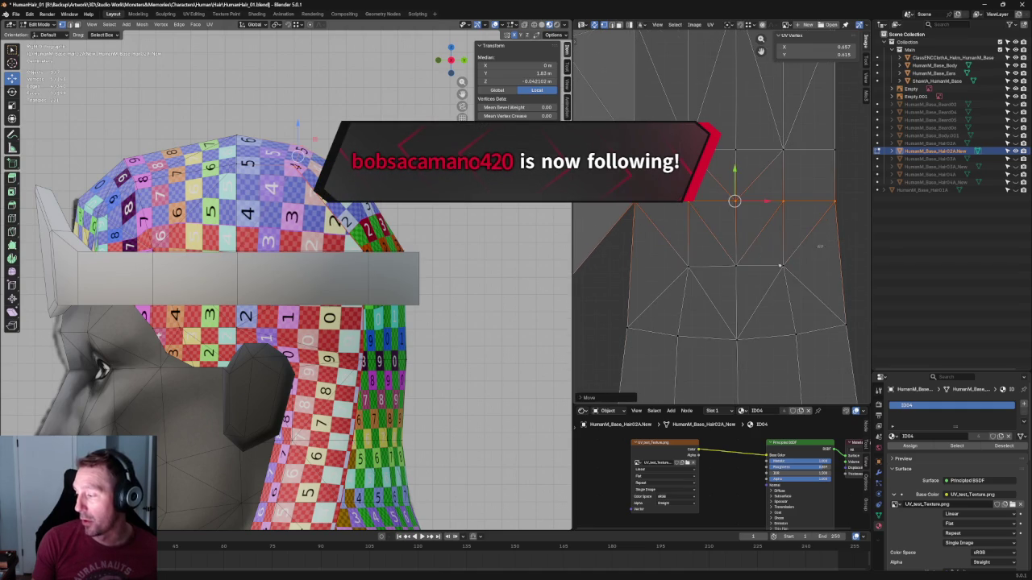
left_click(735, 266)
key("u")
left_click(748, 270)
key("shift+w")
left_click(736, 236)
key("g")
left_click(736, 231)
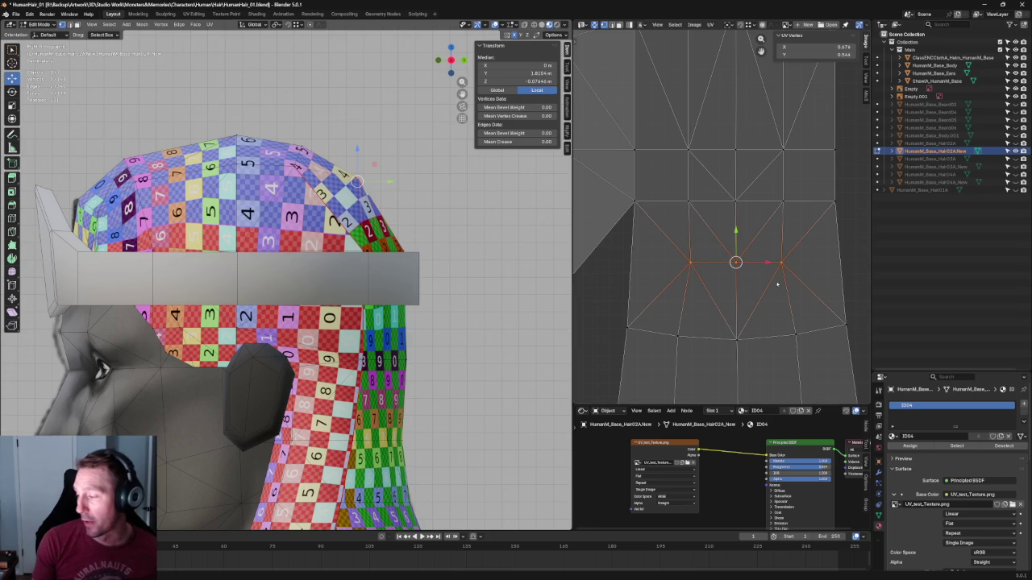
Straighten the island's bottom vertex row horizontally and deselect all
middle_click_drag(779, 284, 748, 258)
left_click_drag(824, 274, 597, 322)
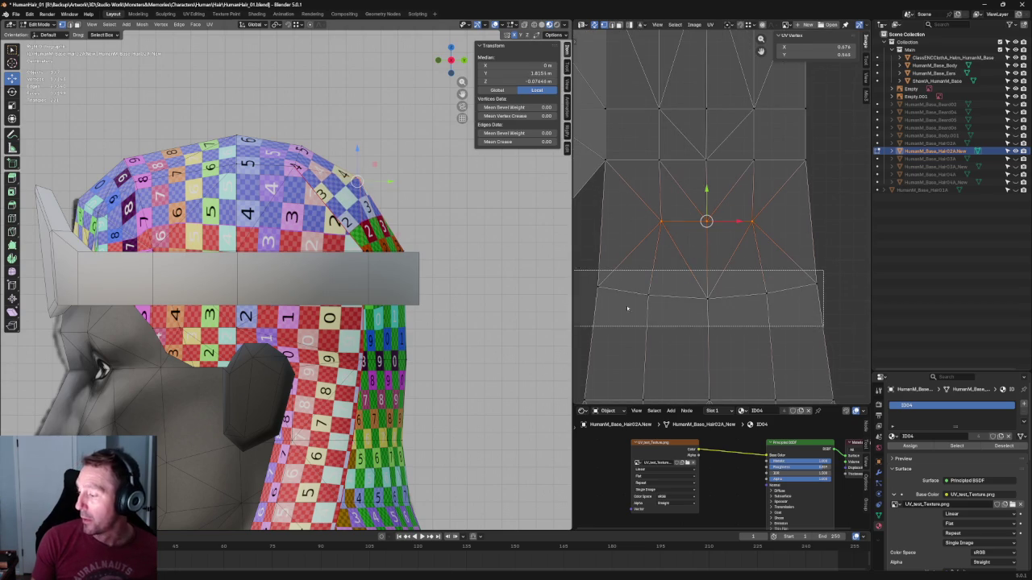
key("shift+w")
left_click(669, 258)
key("alt+a")
scroll(687, 252, "down", 5)
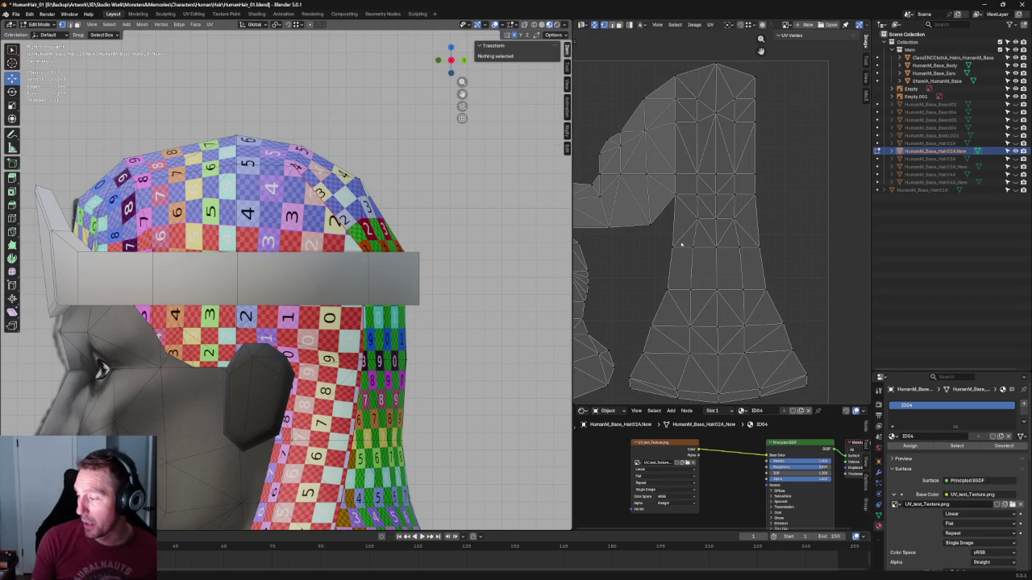
Raise the side strip's corner vertex level with its bottom row, check the row, then deselect
scroll(647, 226, "up", 2)
middle_click_drag(647, 225, 776, 257)
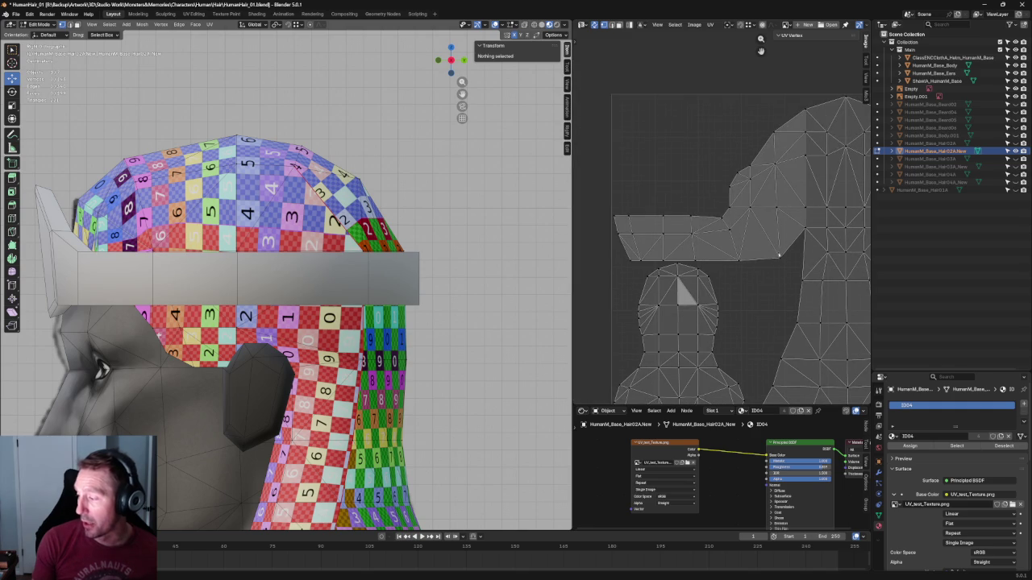
scroll(776, 271, "up", 3)
left_click(812, 285)
key("g")
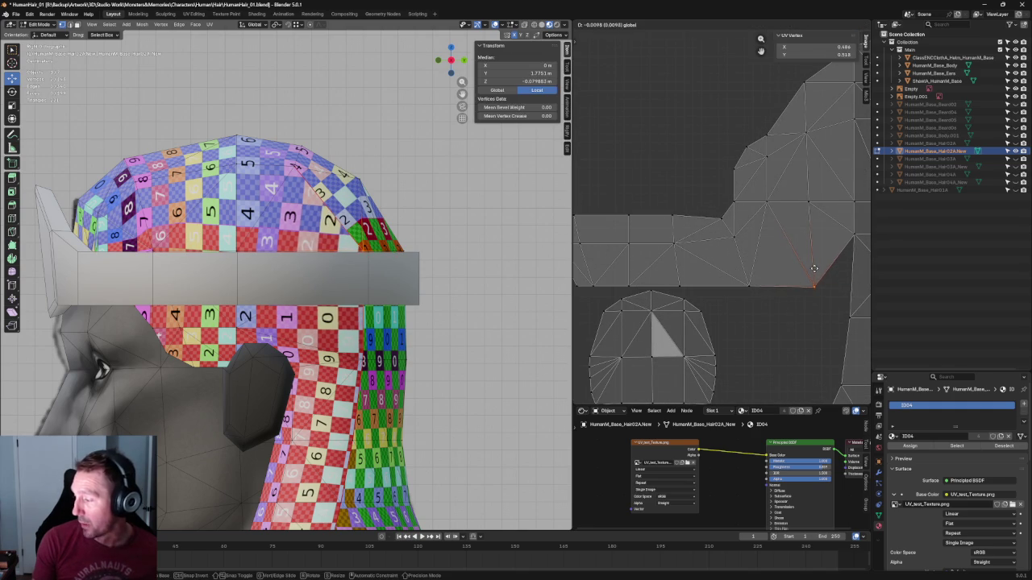
left_click(815, 268)
scroll(776, 297, "down", 2)
left_click_drag(780, 242, 586, 267)
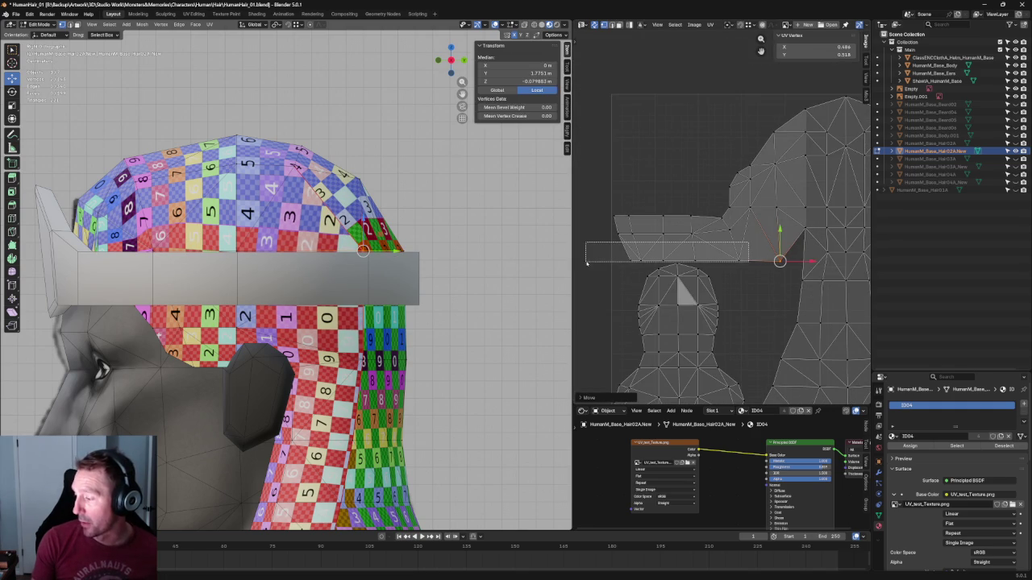
scroll(798, 270, "up", 2)
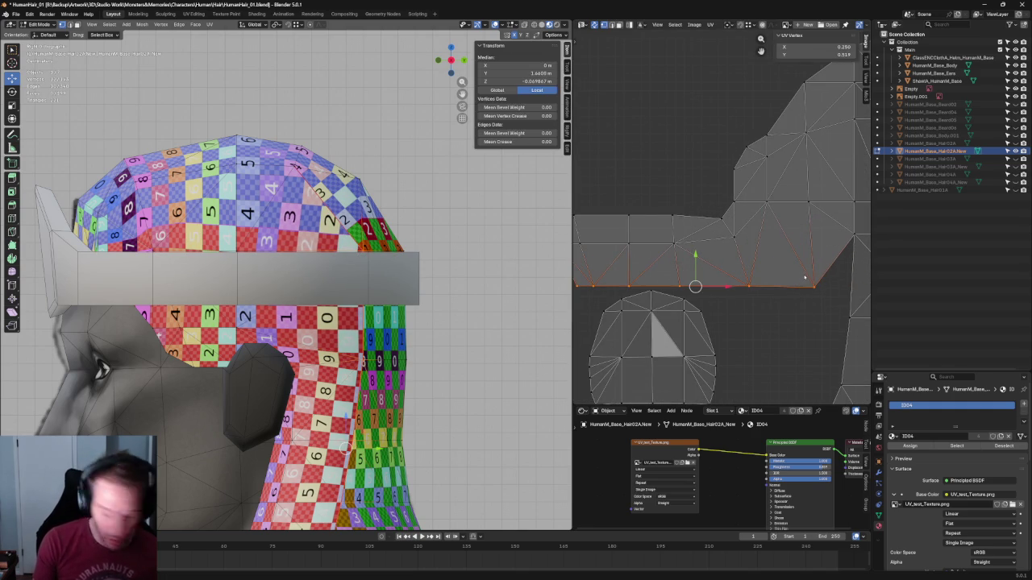
key("alt+a")
scroll(796, 282, "down", 3)
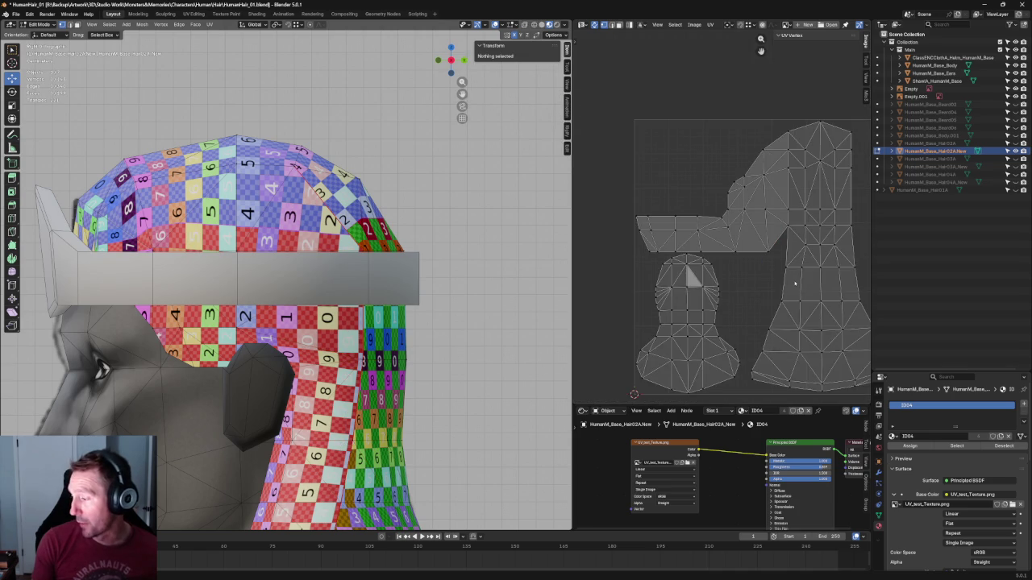
scroll(741, 241, "up", 2)
scroll(698, 260, "up", 2)
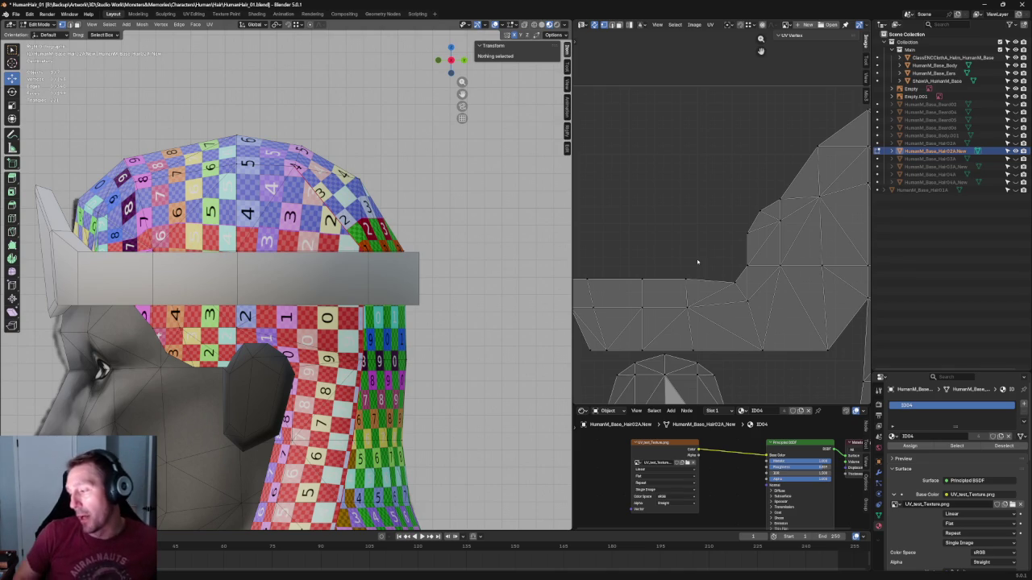
Box-select the upper row of hair UV vertices and align it into one level line
scroll(749, 102, "down", 4)
scroll(784, 176, "up", 4)
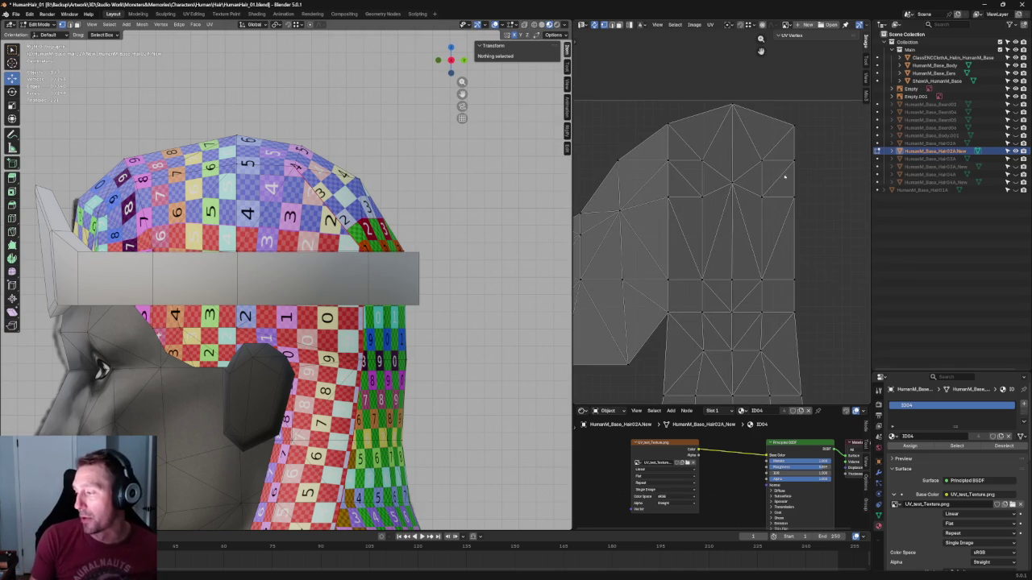
mouse_move(814, 155)
left_mouse_down()
mouse_move(734, 170)
mouse_move(605, 171)
left_mouse_up()
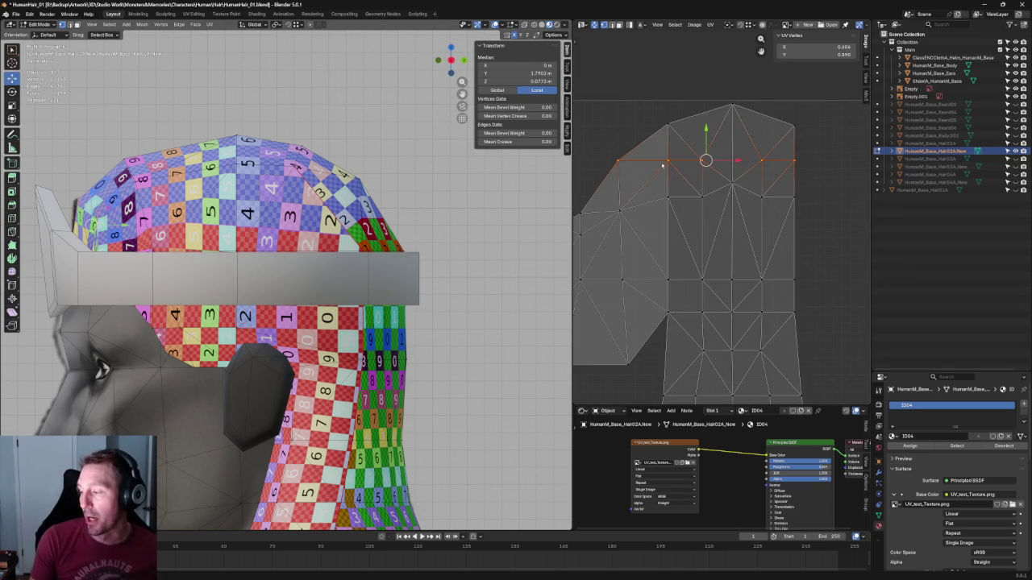
key("shift+w")
left_click(836, 175)
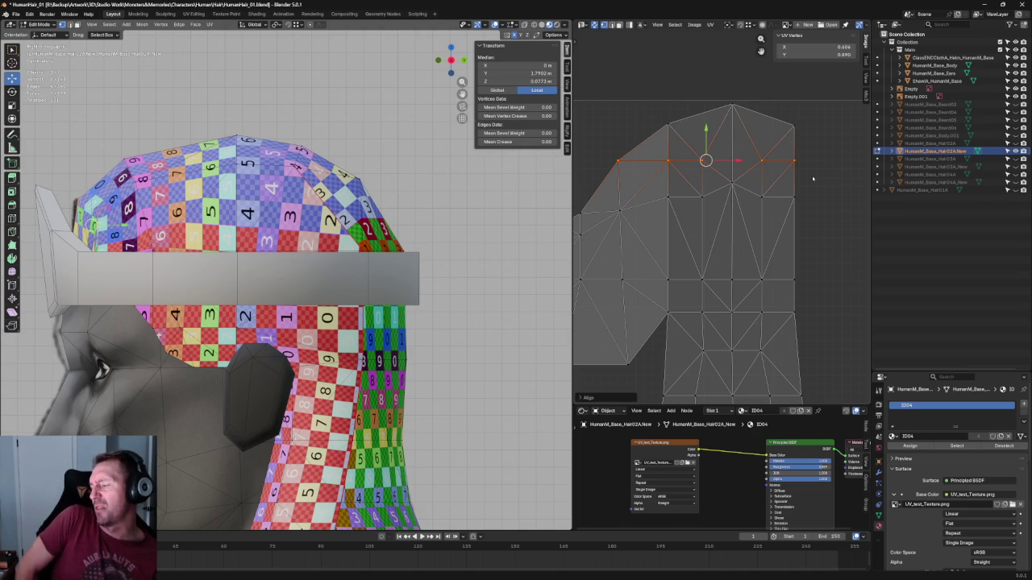
Try aligning a lower UV vertex row, undo it, and clear the UV selection
left_click_drag(841, 261, 658, 183)
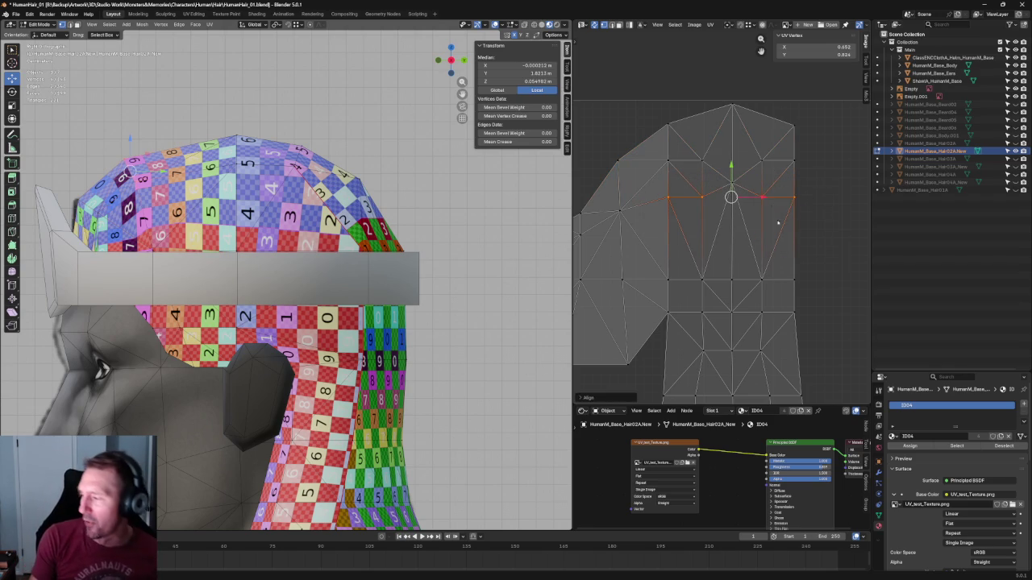
key("alt+a")
scroll(803, 245, "down", 3)
left_click_drag(808, 236, 616, 260)
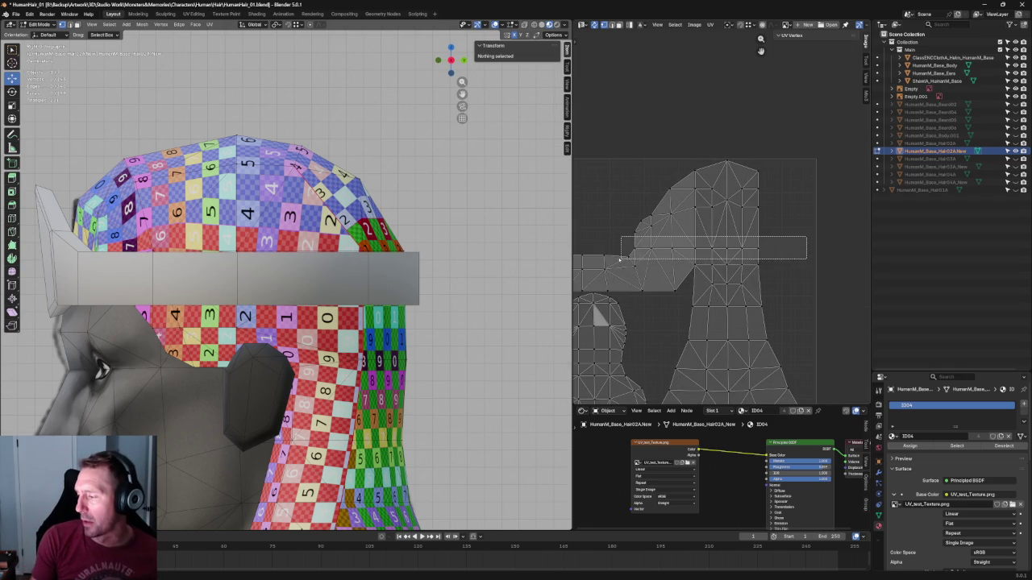
key("shift+w")
key("alt+a")
key("ctrl+z")
key("alt+a")
left_click(756, 288)
key("alt+a")
scroll(795, 280, "down", 3)
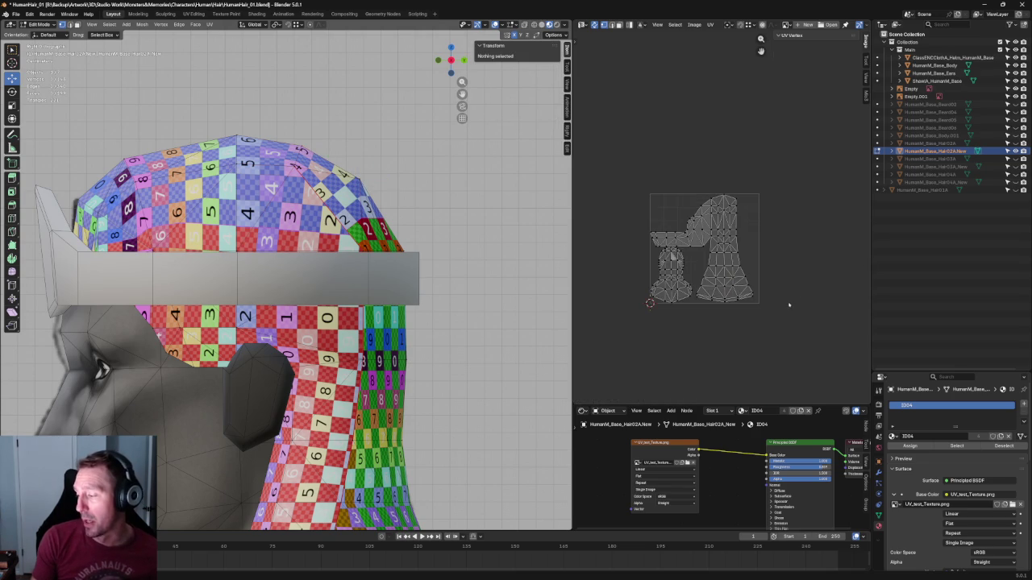
Slide a middle edge row of the tall hair island down and level it horizontally
scroll(795, 274, "up", 1)
scroll(797, 258, "up", 4)
scroll(799, 236, "up", 2)
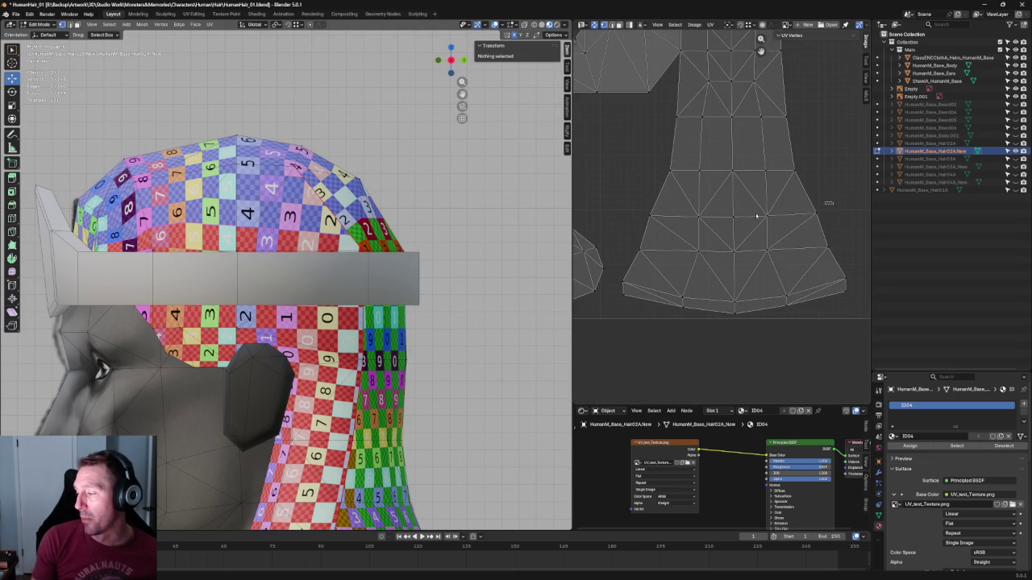
left_click(815, 210, "alt")
key("u")
left_click(673, 230)
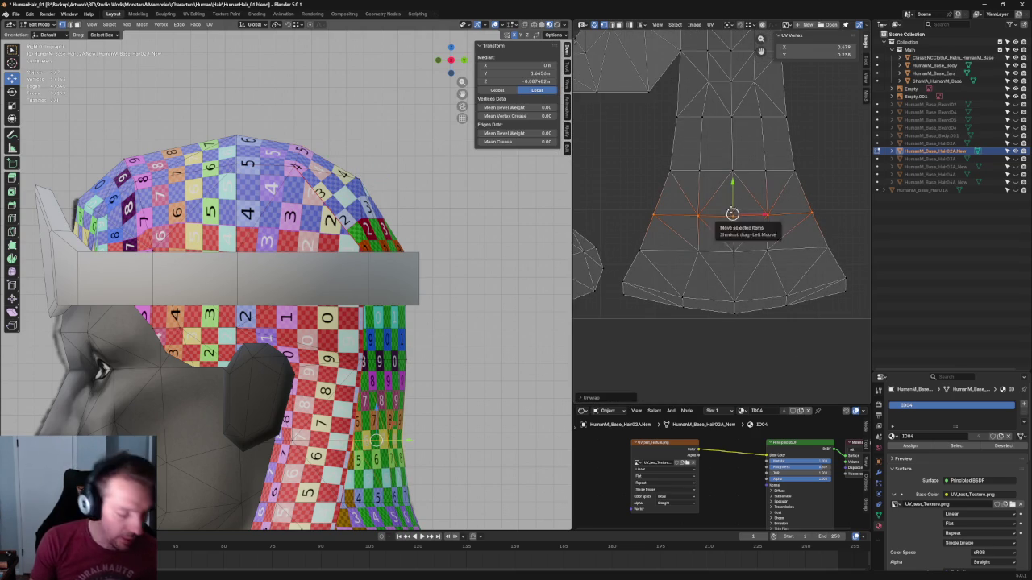
key("g")
key("g")
left_click(662, 252)
key("u")
left_click(645, 256)
key("u")
key("c")
key("alt+a")
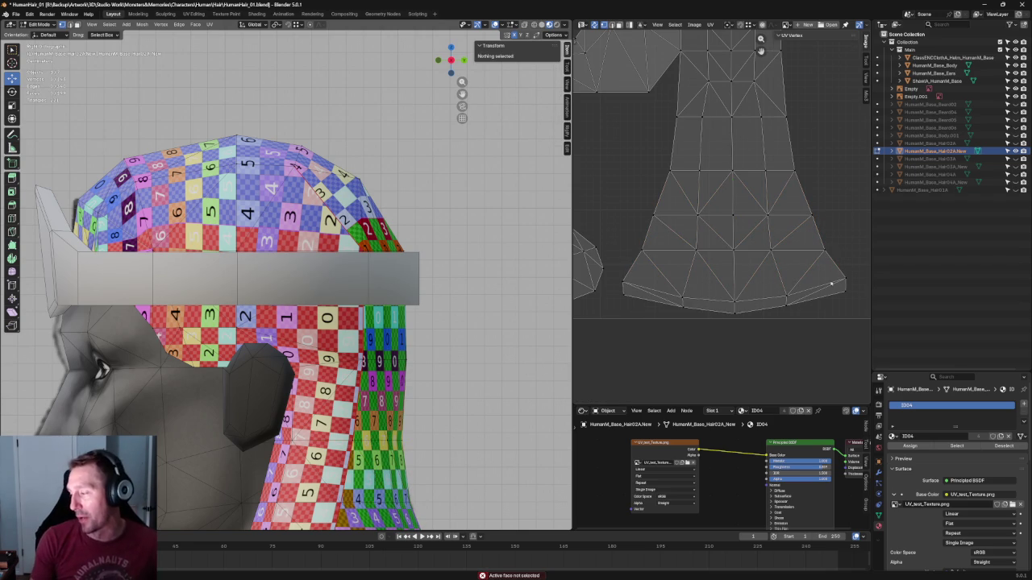
Reposition the bottom-left and bottom-right corner UV vertices of the island
scroll(355, 322, "down", 5)
mouse_move(355, 322)
middle_mouse_down()
mouse_move(387, 375)
mouse_move(354, 295)
mouse_move(355, 266)
middle_mouse_up()
scroll(354, 294, "up", 2)
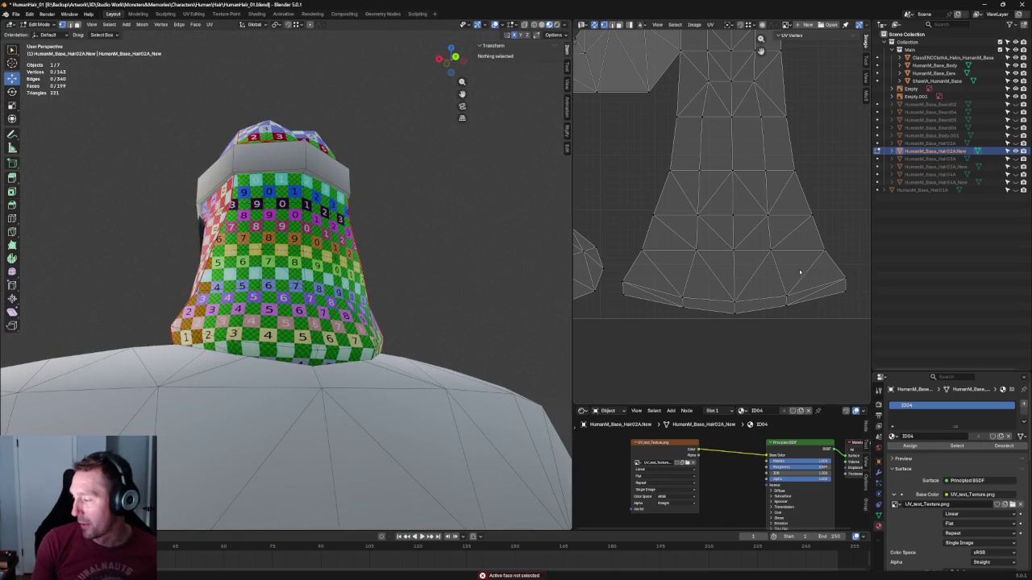
left_click(840, 288, "alt")
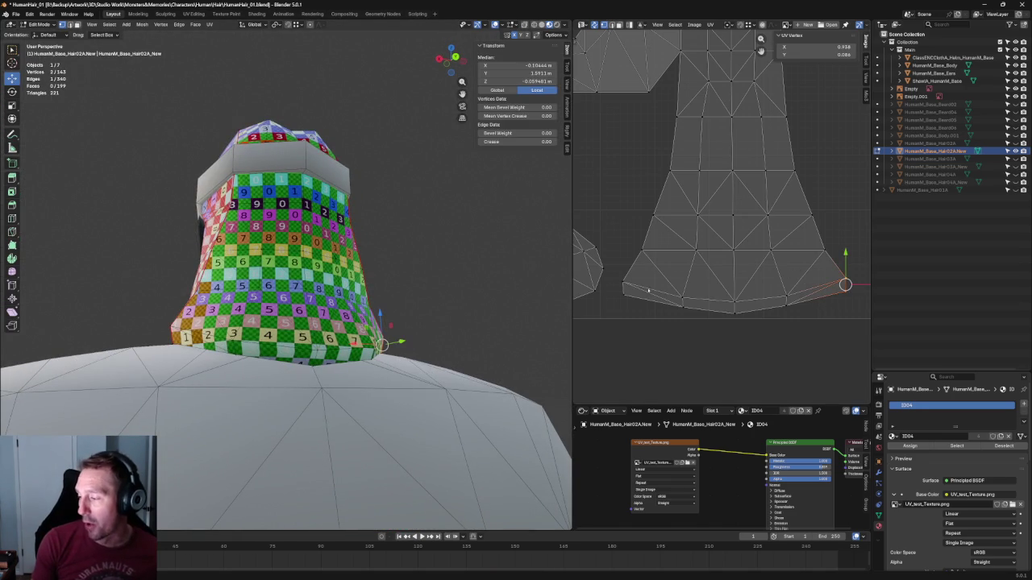
left_click(845, 284)
left_click(623, 285, "shift")
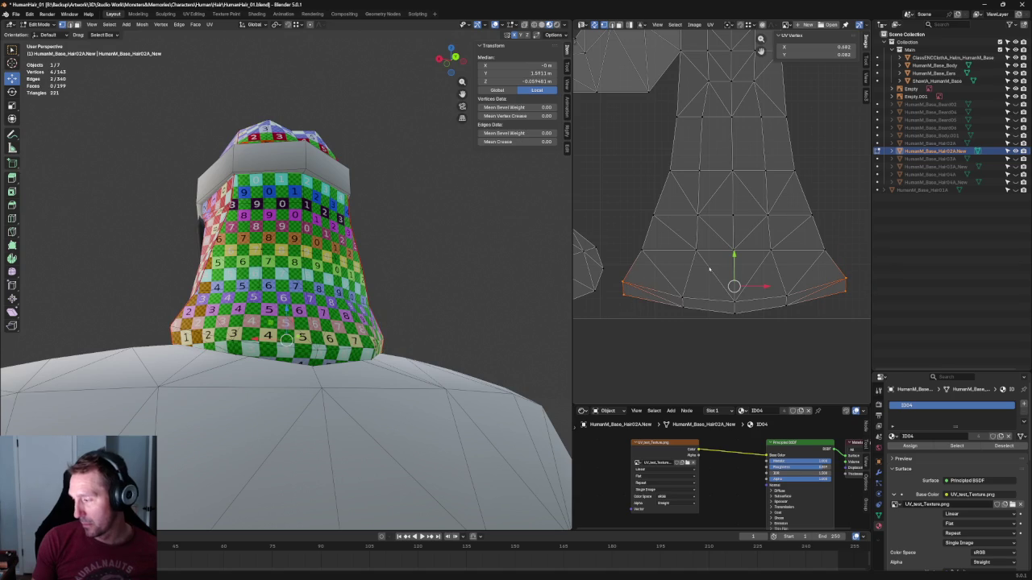
key("g")
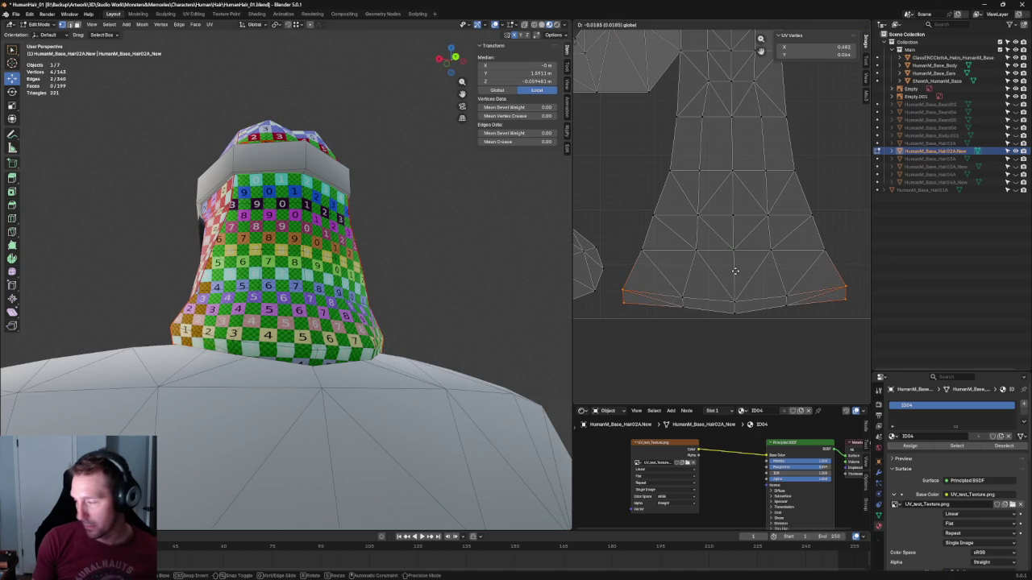
left_click(735, 271)
left_click(734, 309)
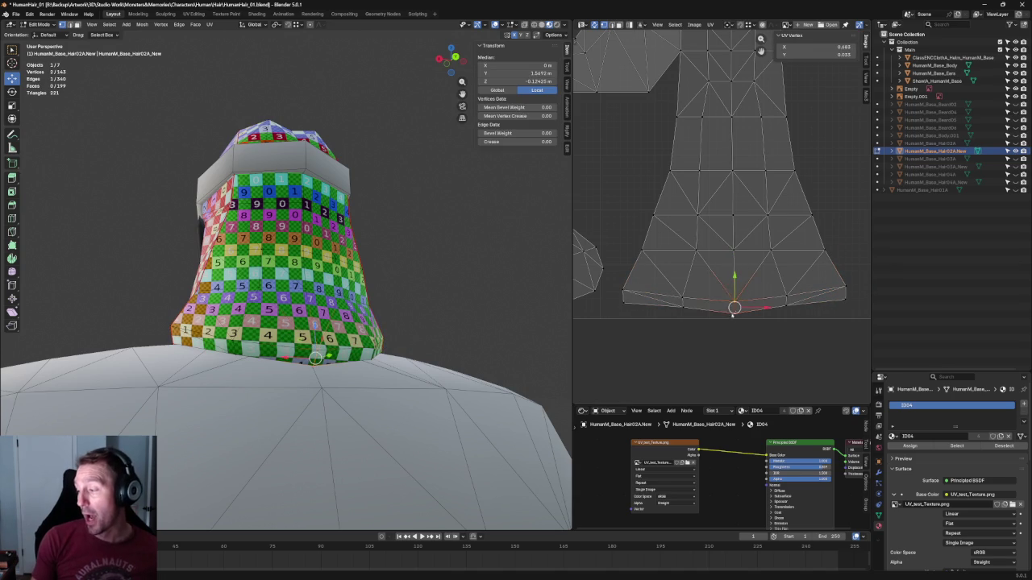
key("alt+a")
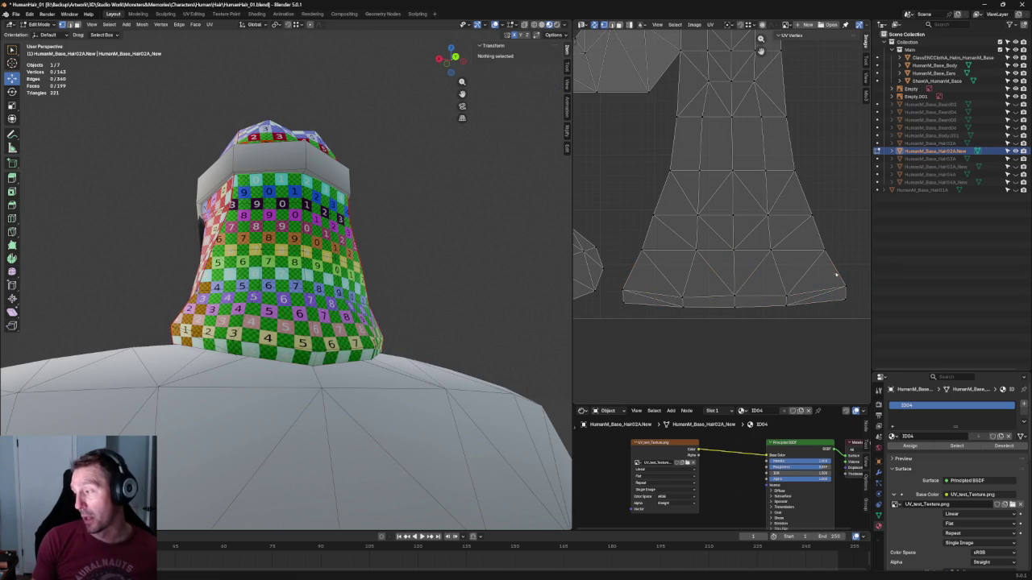
Align the island's bottom row of UV vertices and move it straight down along Y
left_click(845, 287)
mouse_move(813, 290)
left_mouse_down("shift")
mouse_move(657, 311)
mouse_move(618, 303)
left_mouse_up("shift")
key("shift+w")
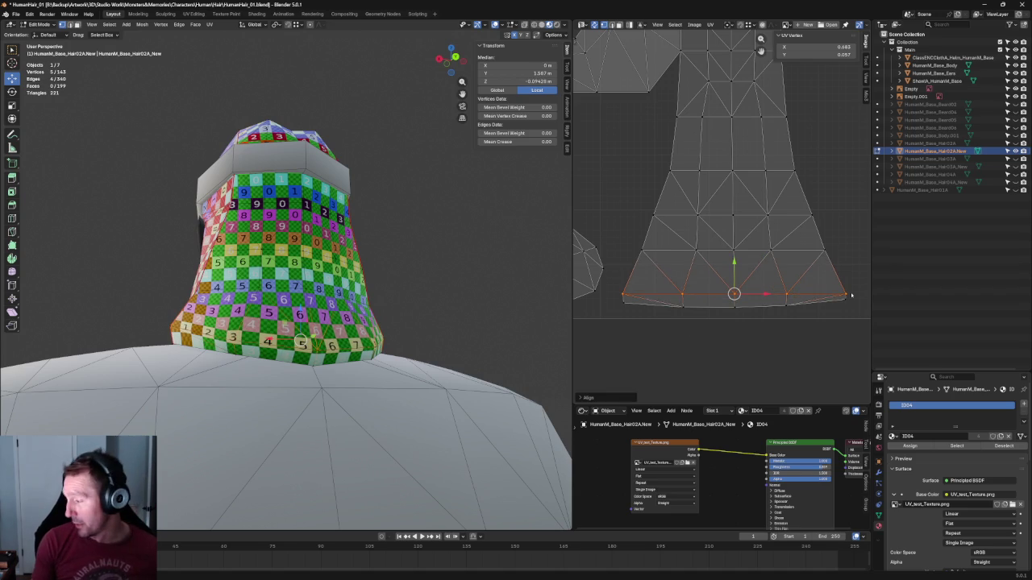
key("g")
key("y")
left_click(703, 335)
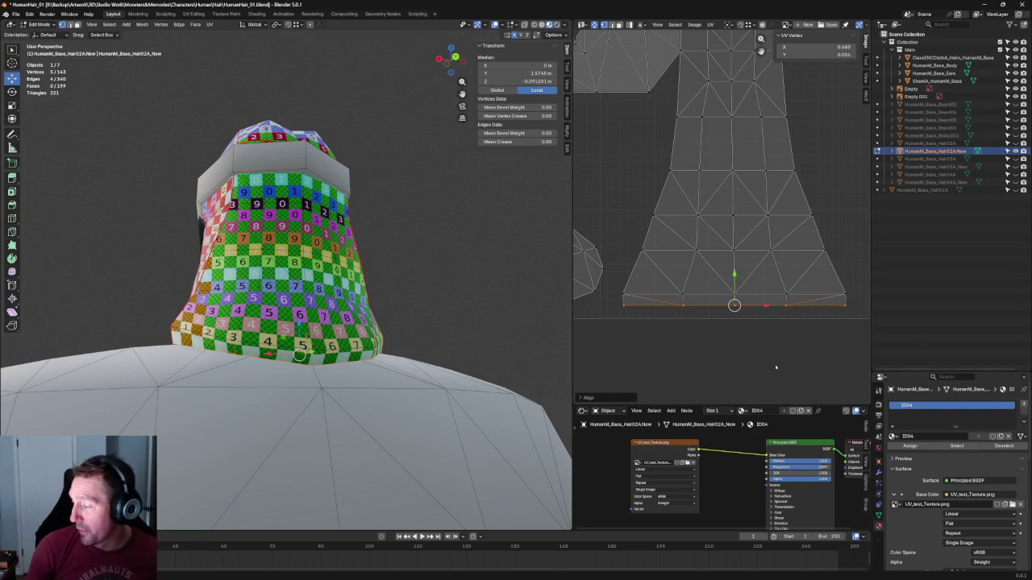
key("alt+a")
scroll(775, 367, "down", 2)
middle_click_drag(338, 306, 400, 303)
scroll(401, 303, "up", 1)
scroll(382, 302, "up", 2)
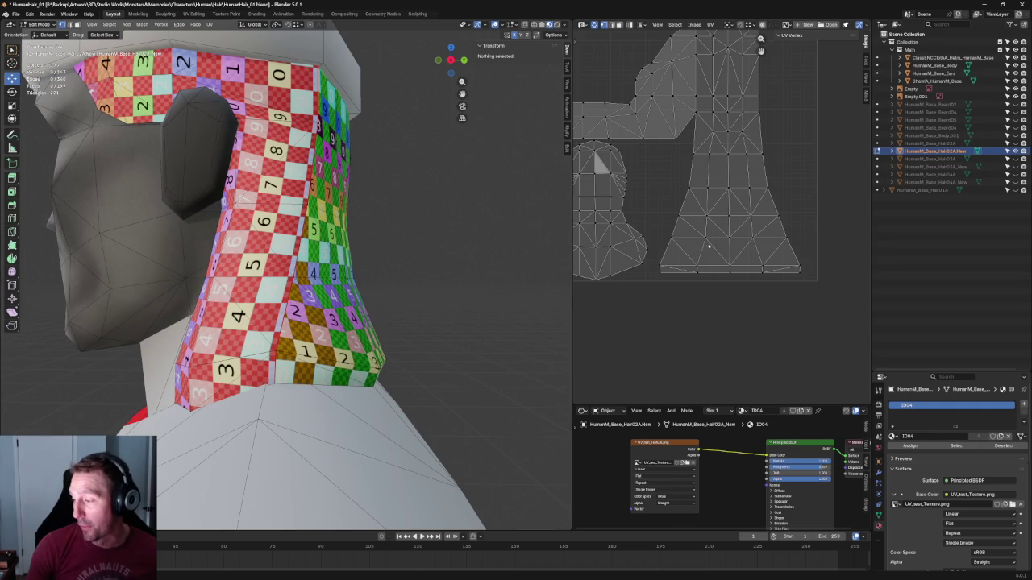
Move the hair island's lower-left corner UV vertex along X to even the neck checker
middle_click_drag(726, 246, 806, 260)
scroll(775, 265, "up", 2)
scroll(775, 265, "up", 1)
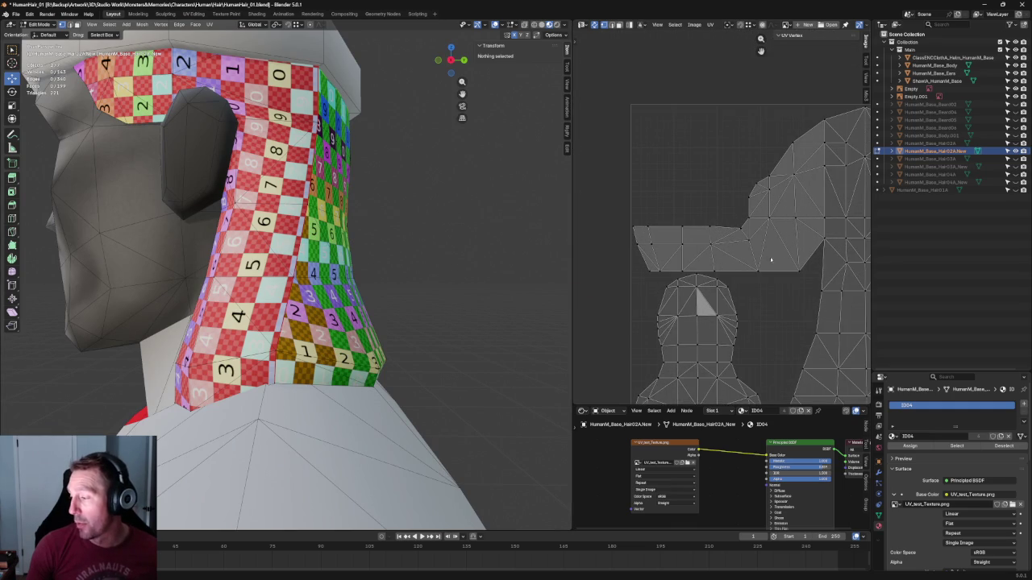
scroll(656, 227, "up", 2)
scroll(657, 227, "up", 1)
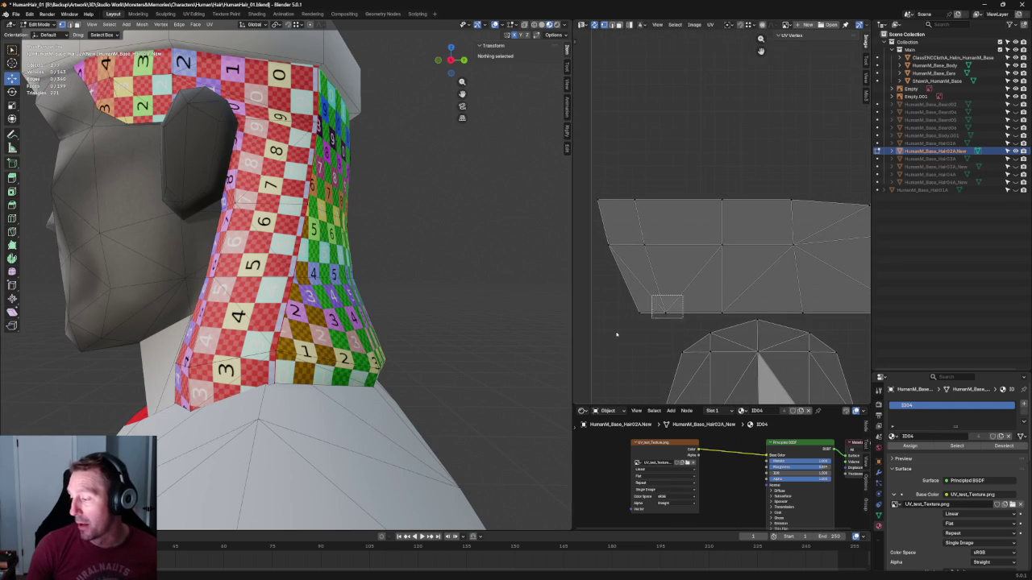
left_click(652, 313)
key("g")
key("x")
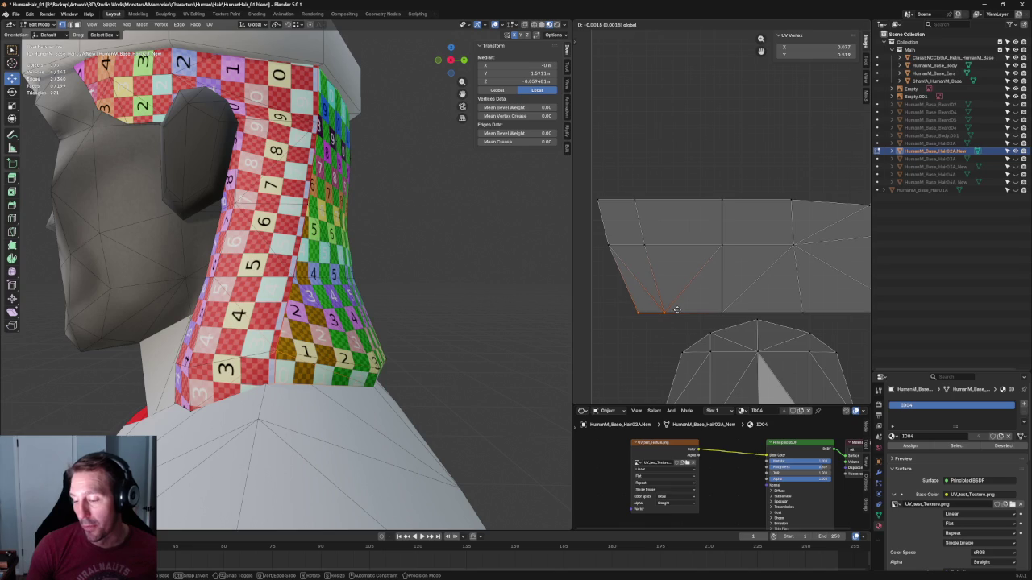
left_click(681, 266)
left_click_drag(611, 297, 640, 319)
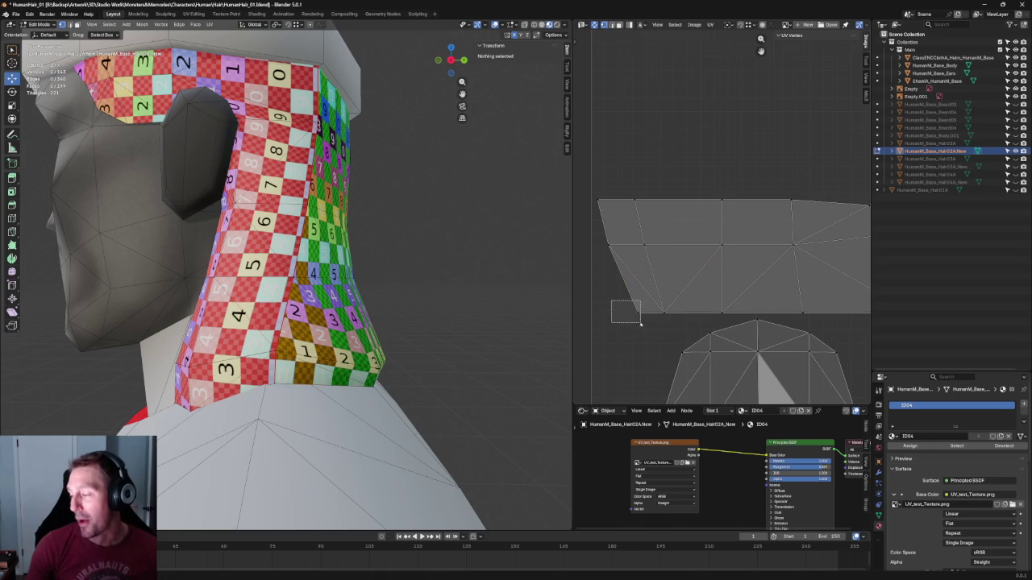
key("g")
left_click(653, 314)
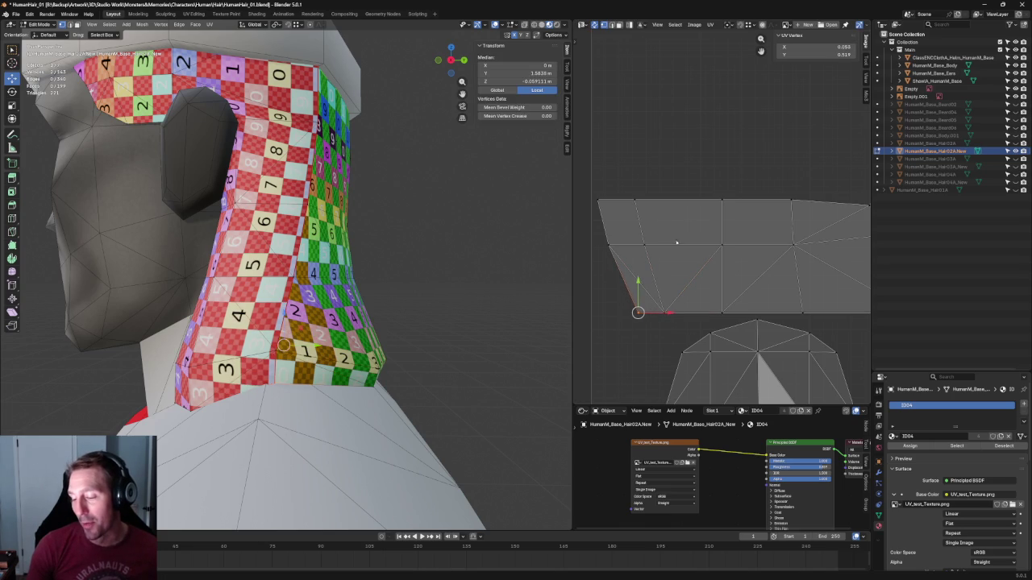
left_click(653, 193)
Nudge the island's upper-left corner UV vertex, then frame the whole UV layout
left_click(637, 199)
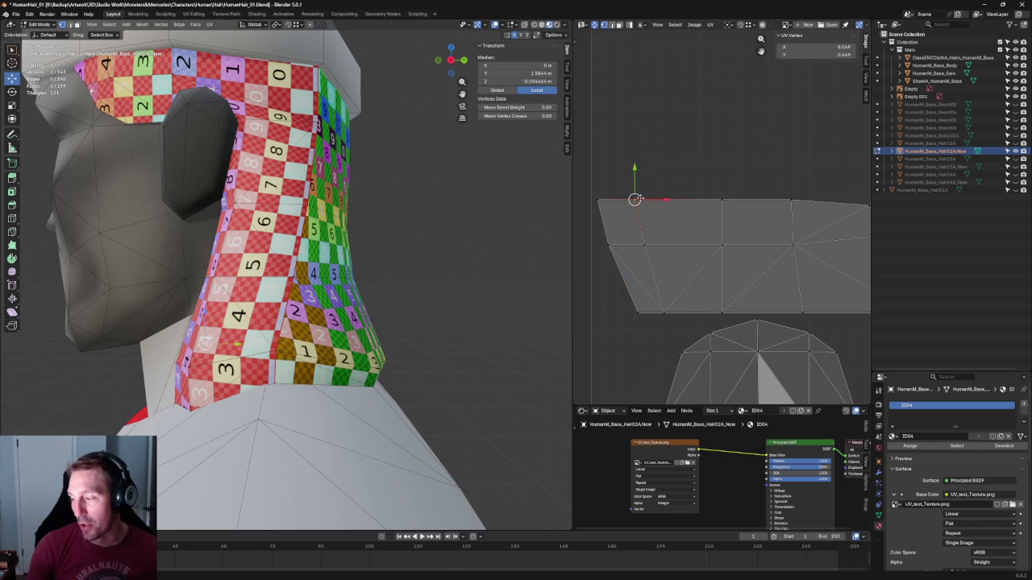
mouse_move(578, 185)
left_mouse_down()
mouse_move(663, 215)
mouse_move(605, 215)
left_mouse_up()
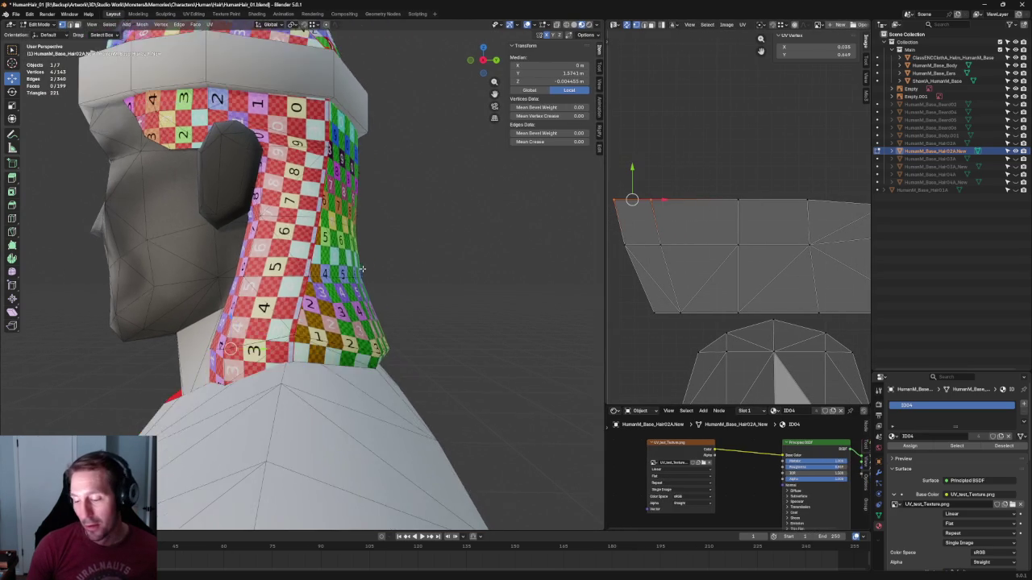
middle_click_drag(369, 267, 564, 242)
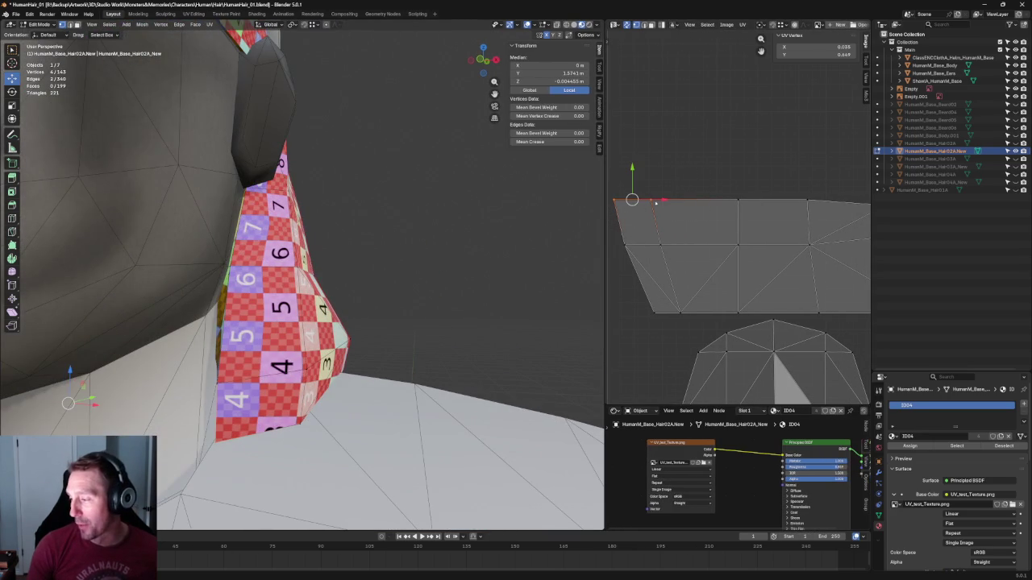
key("g")
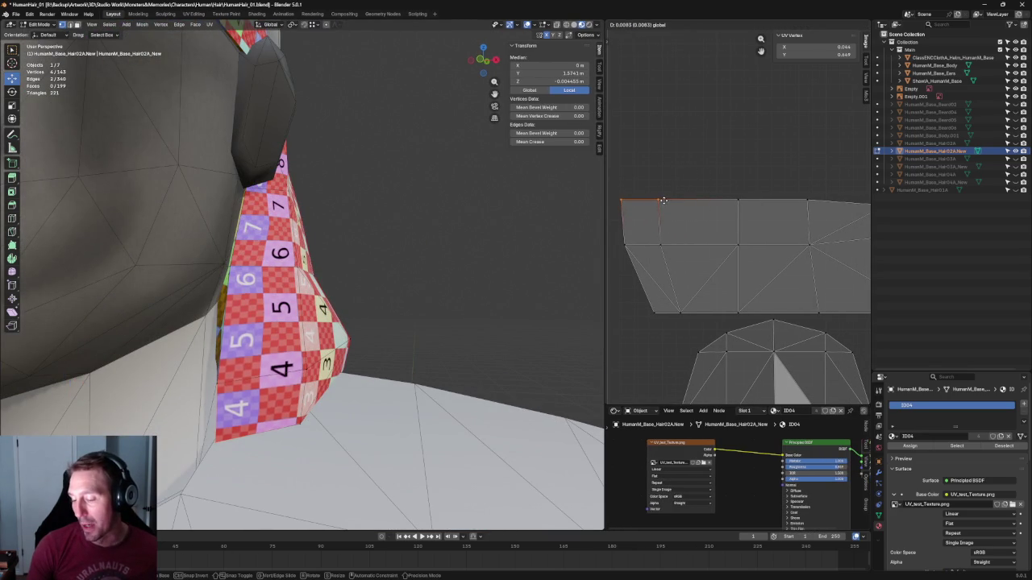
left_click(665, 199)
key("alt+a")
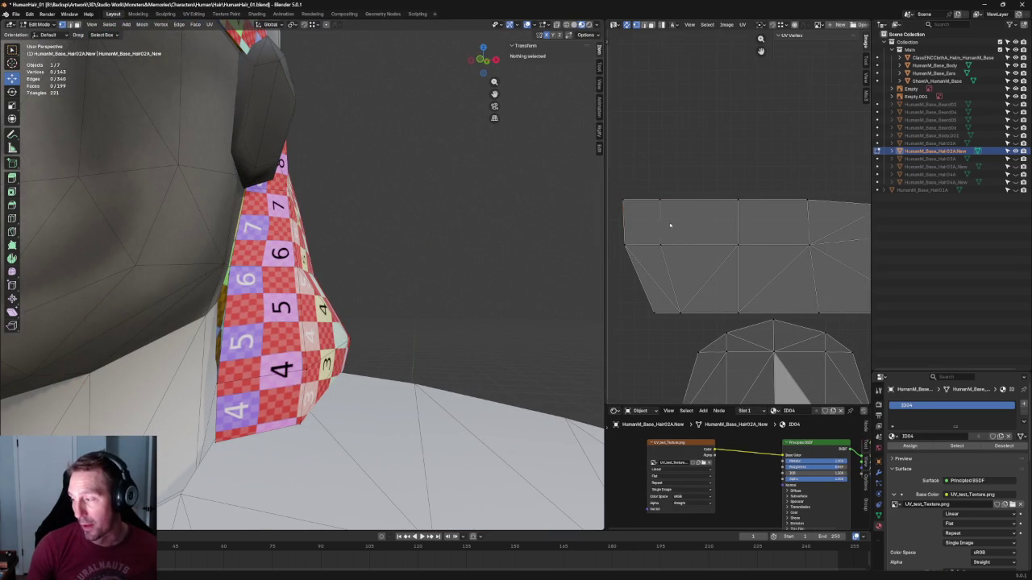
key("Home")
mouse_move(495, 201)
middle_mouse_down()
mouse_move(305, 273)
mouse_move(293, 264)
mouse_move(337, 216)
mouse_move(508, 237)
middle_mouse_up()
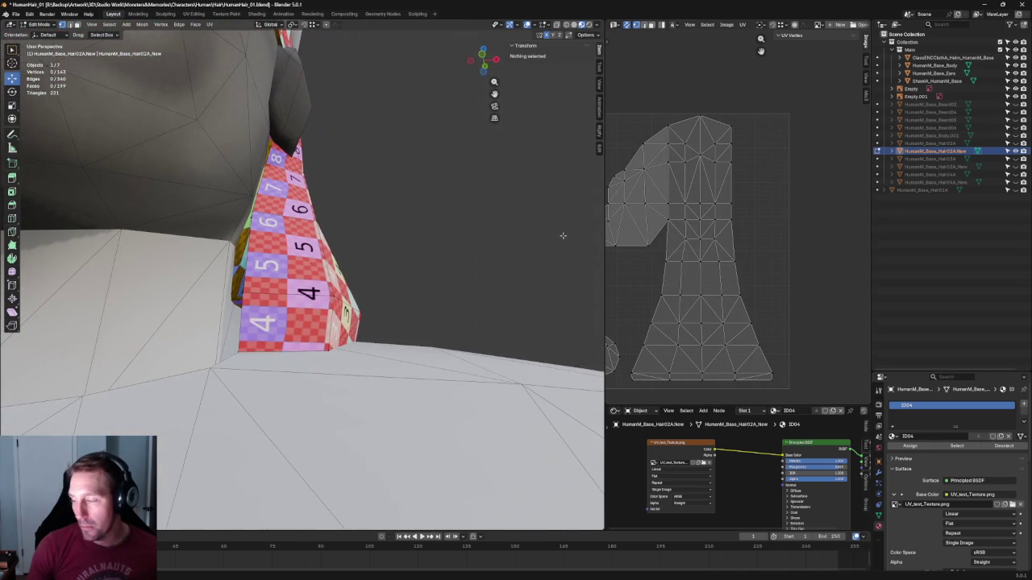
scroll(694, 208, "up", 7)
Nudge an edge on the island's top and a corner UV vertex into place
left_click(691, 257)
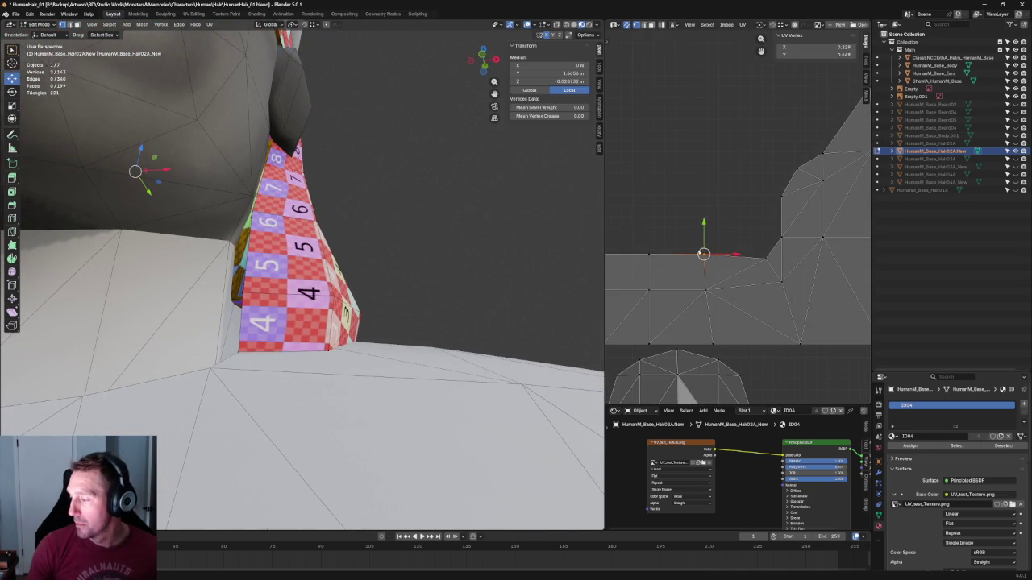
left_click_drag(702, 231, 704, 234)
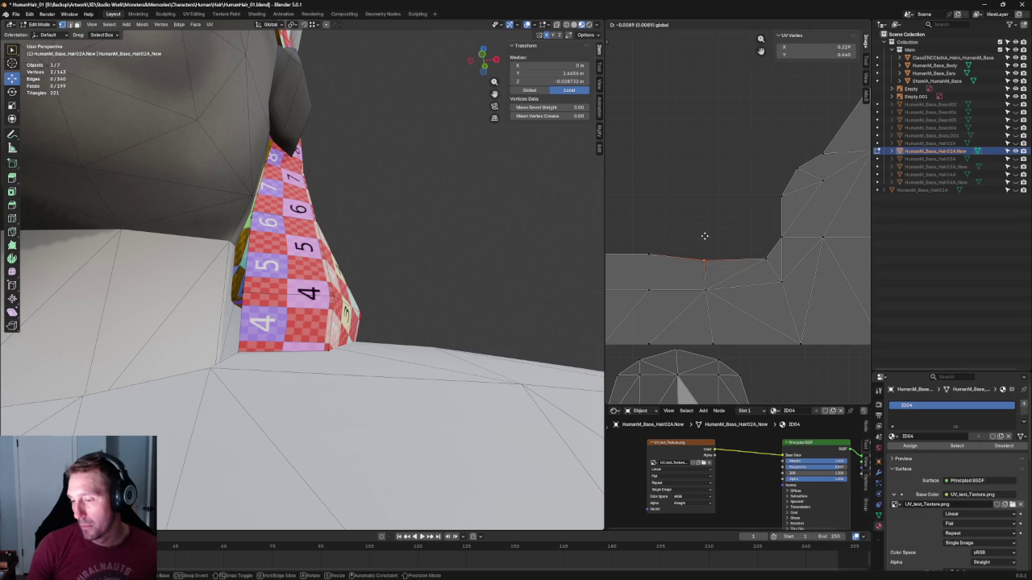
left_click(721, 199)
middle_click_drag(721, 199, 722, 262)
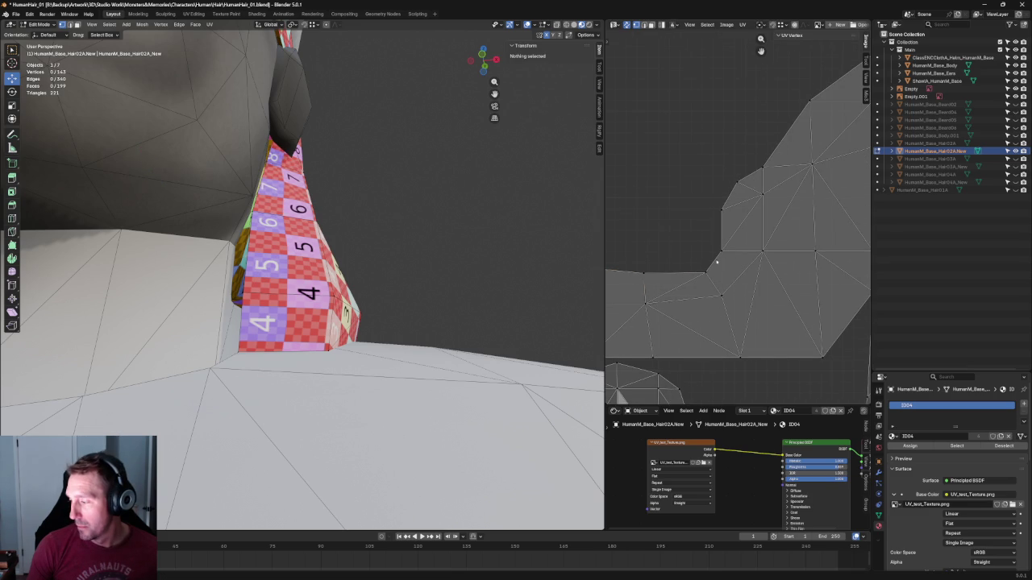
left_click(699, 266)
mouse_move(706, 273)
left_mouse_down()
mouse_move(706, 254)
mouse_move(723, 277)
left_mouse_up()
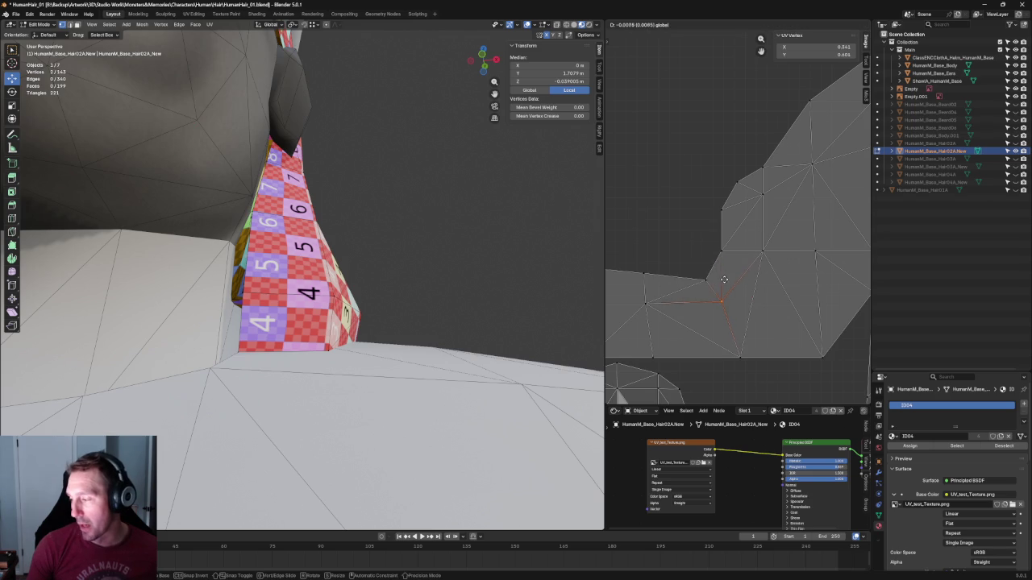
Reposition several more neck UV vertices, then orbit around the textured neck mesh
left_click_drag(724, 282, 723, 274)
middle_click_drag(659, 244, 613, 253)
left_click_drag(705, 235, 742, 276)
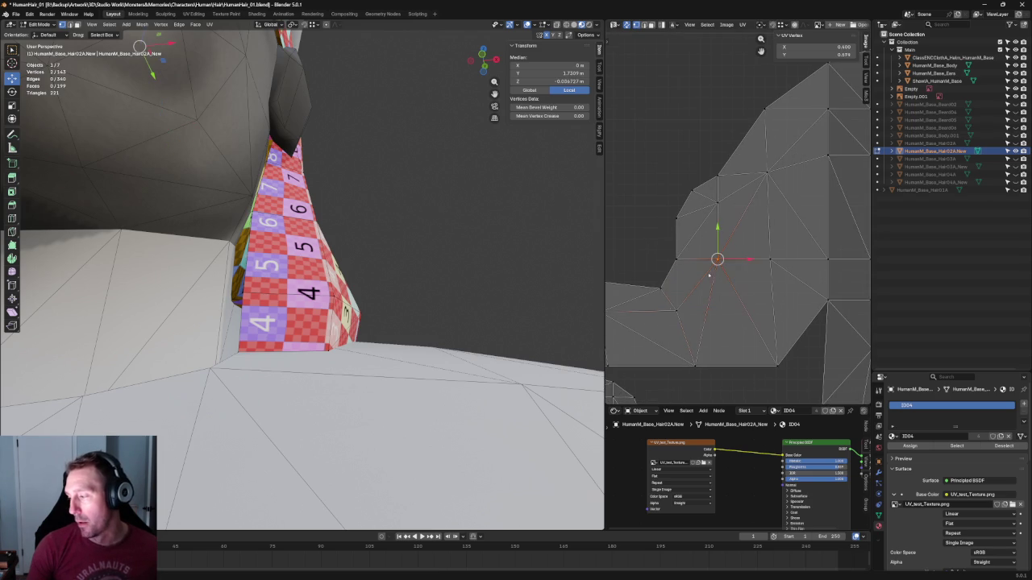
key("g")
right_click(744, 196)
left_click(703, 366)
key("alt+a")
mouse_move(444, 237)
middle_mouse_down()
mouse_move(423, 279)
mouse_move(414, 247)
mouse_move(449, 315)
mouse_move(459, 299)
middle_mouse_up()
scroll(423, 280, "up", 3)
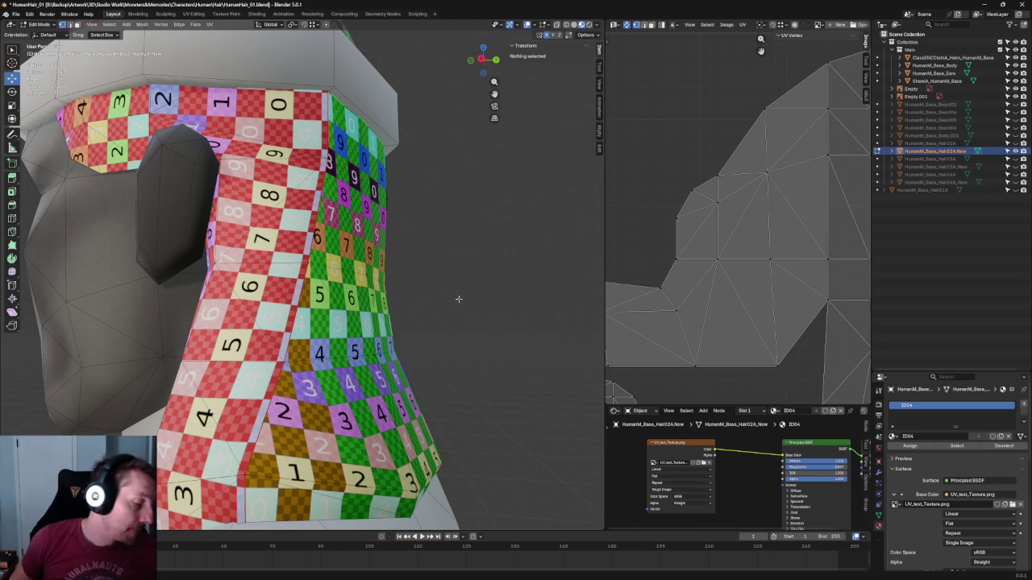
Box-select the horizontal strip's UV vertices and scale them outward to widen the strip
key("Home")
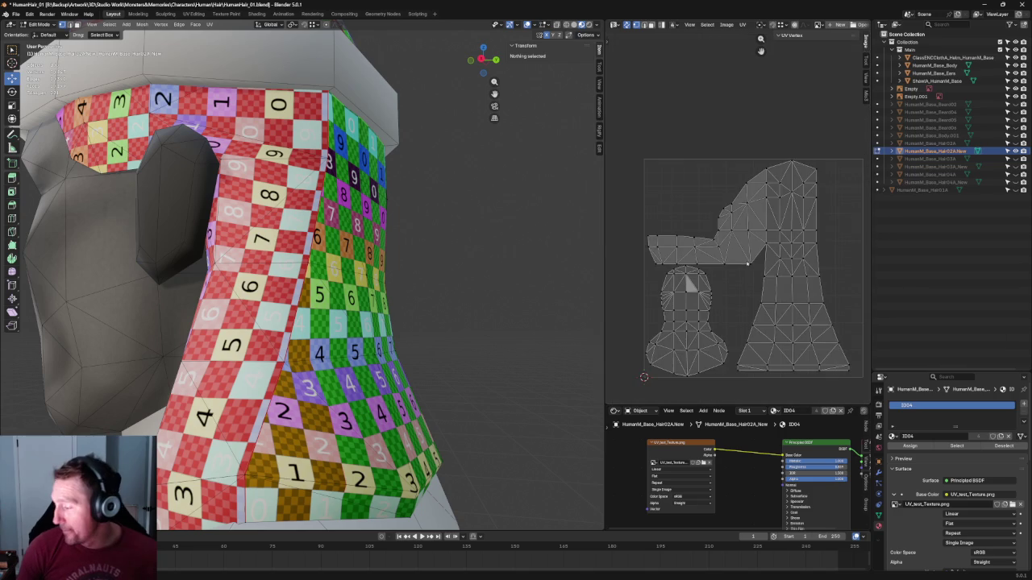
left_click(761, 283)
scroll(811, 273, "up", 3)
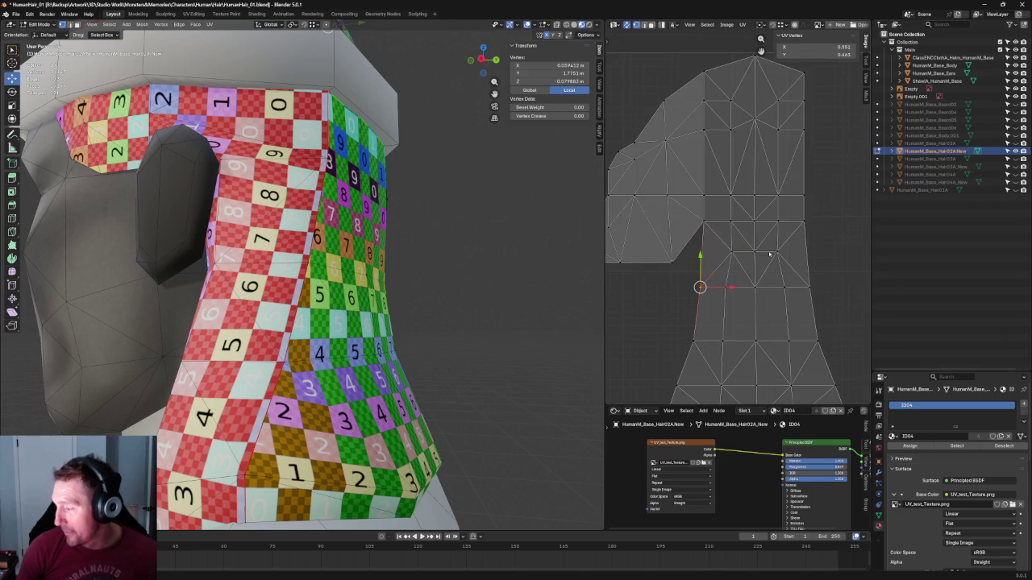
scroll(806, 242, "up", 1)
left_click(804, 210)
scroll(417, 295, "down", 3)
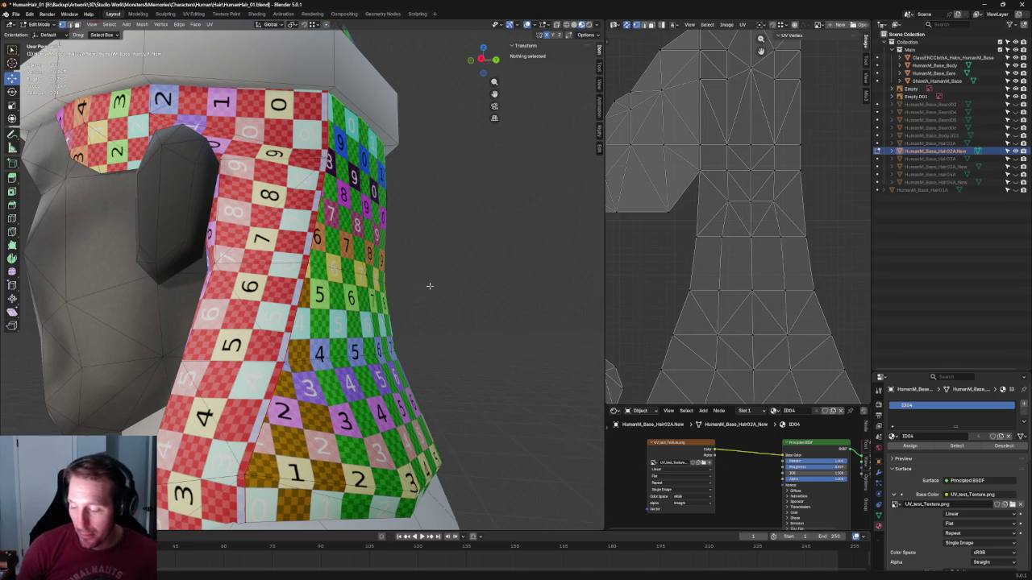
scroll(418, 295, "down", 2)
scroll(733, 239, "down", 2)
scroll(734, 239, "down", 2)
scroll(732, 228, "up", 3)
left_click_drag(790, 200, 750, 273)
left_click_drag(759, 175, 603, 258)
key("shift+space")
key("s")
mouse_move(631, 222)
left_mouse_down()
mouse_move(613, 210)
mouse_move(841, 209)
left_mouse_up()
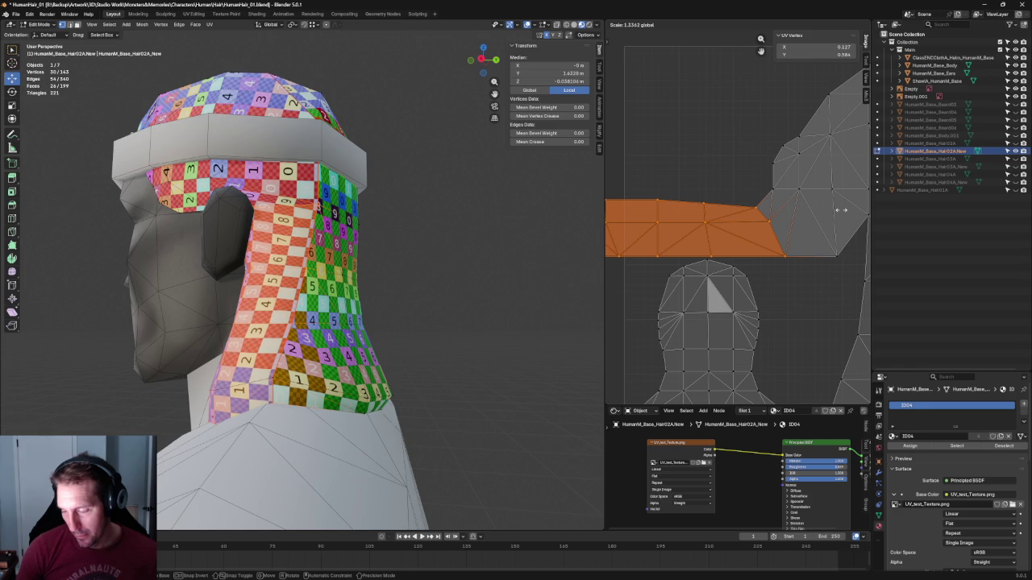
Move all the hair UV islands inside the 0–1 texture square
left_click(841, 211)
scroll(750, 248, "down", 4)
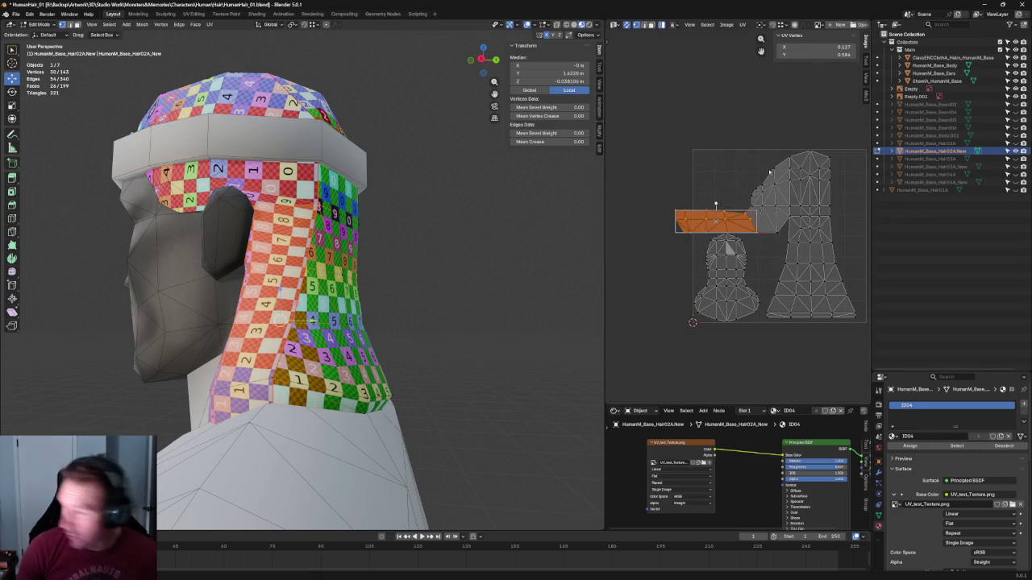
left_click(764, 218, "shift")
left_click_drag(836, 121, 654, 389)
key("Home")
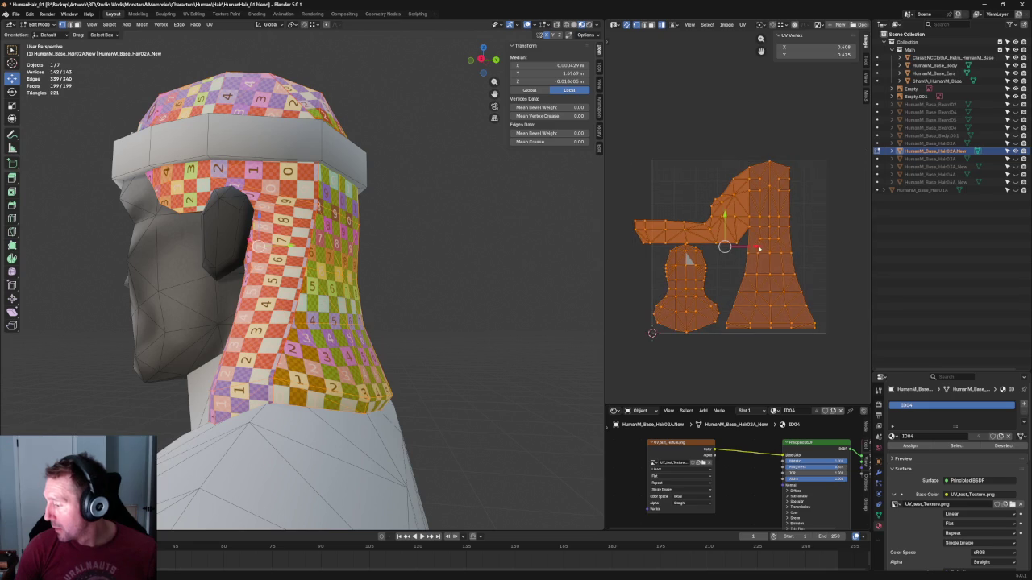
key("g")
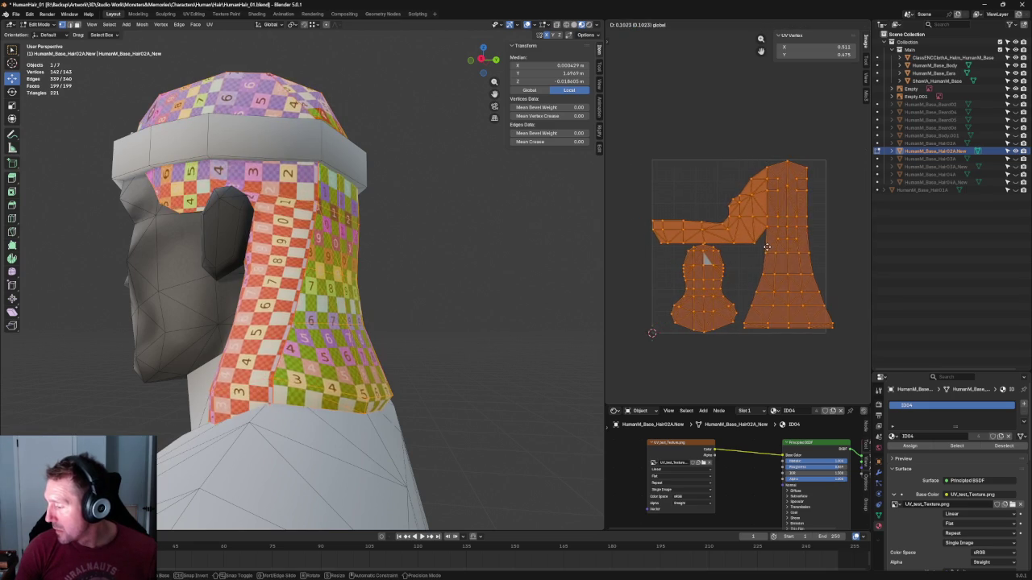
left_click(766, 246)
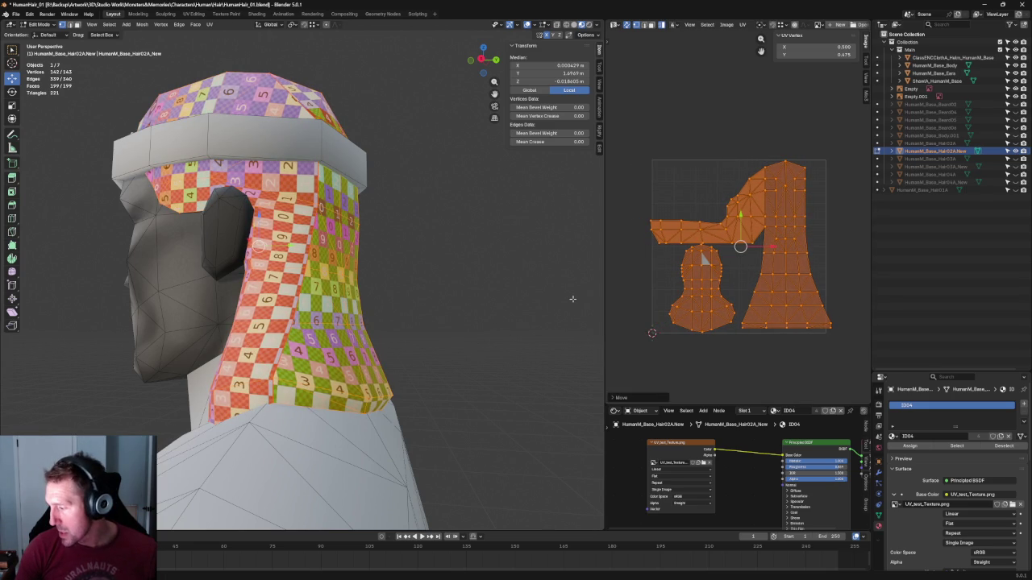
middle_click_drag(634, 240, 669, 252)
scroll(700, 260, "up", 4)
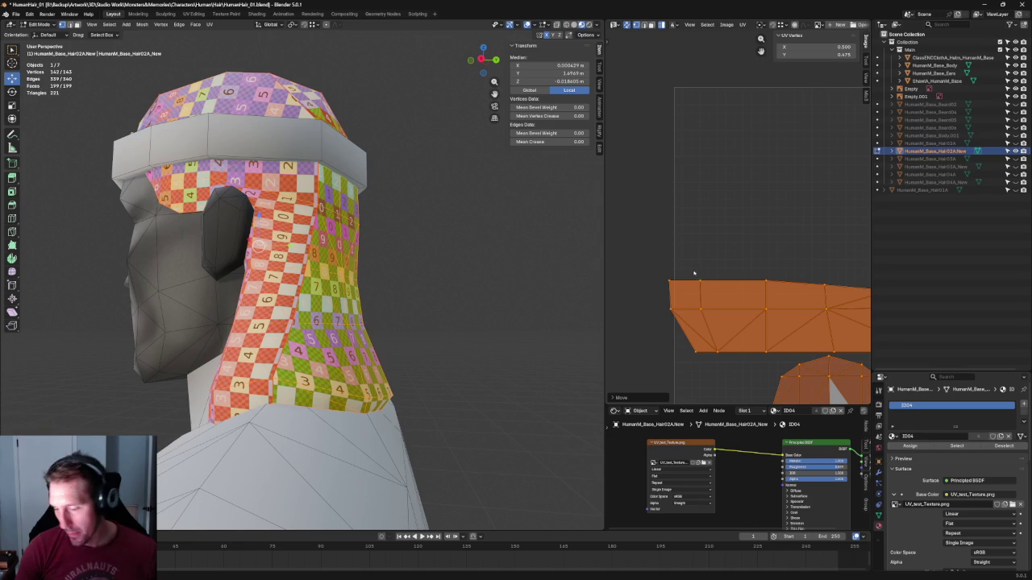
Select the strip's left column of UV vertices and shift it into place
left_click(656, 258)
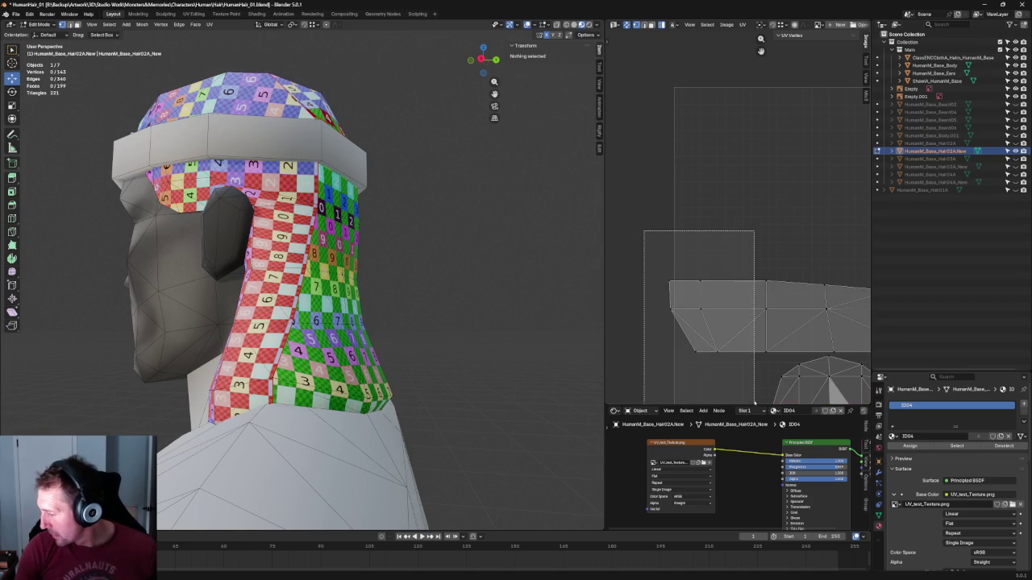
left_click_drag(641, 231, 754, 403)
left_click(705, 267)
left_click_drag(637, 236, 725, 328)
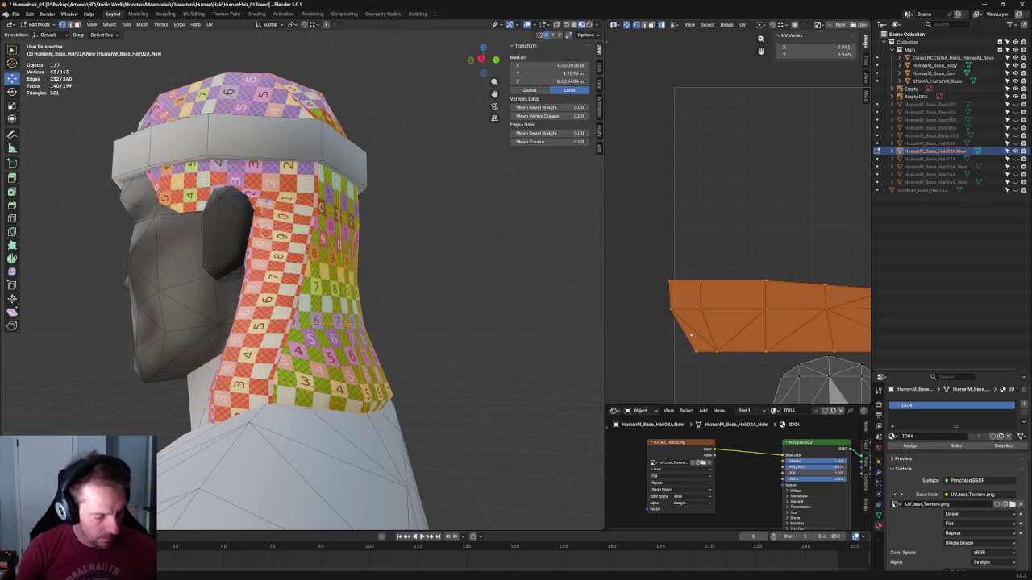
left_click(671, 234)
left_click_drag(672, 237, 724, 359)
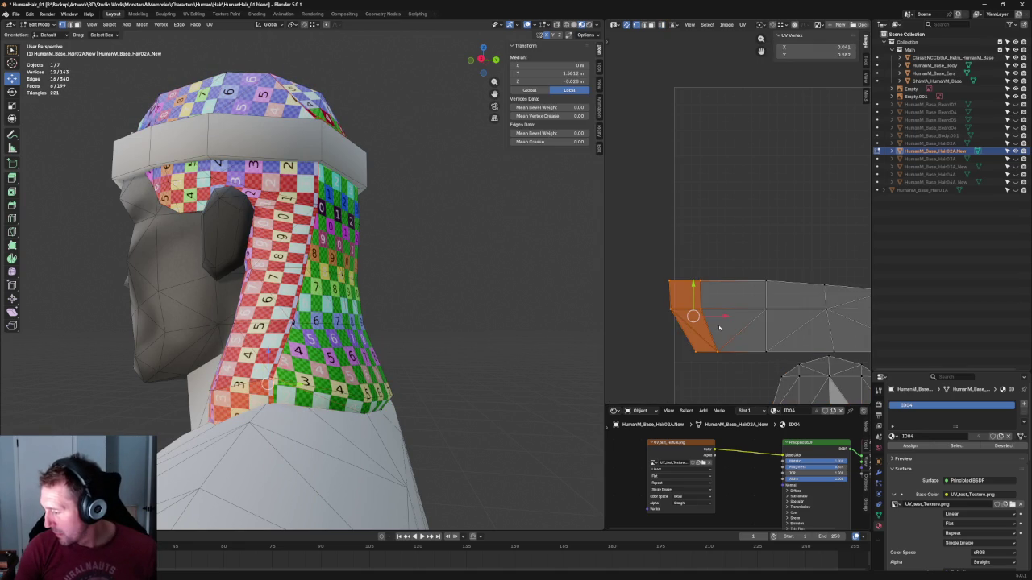
key("g")
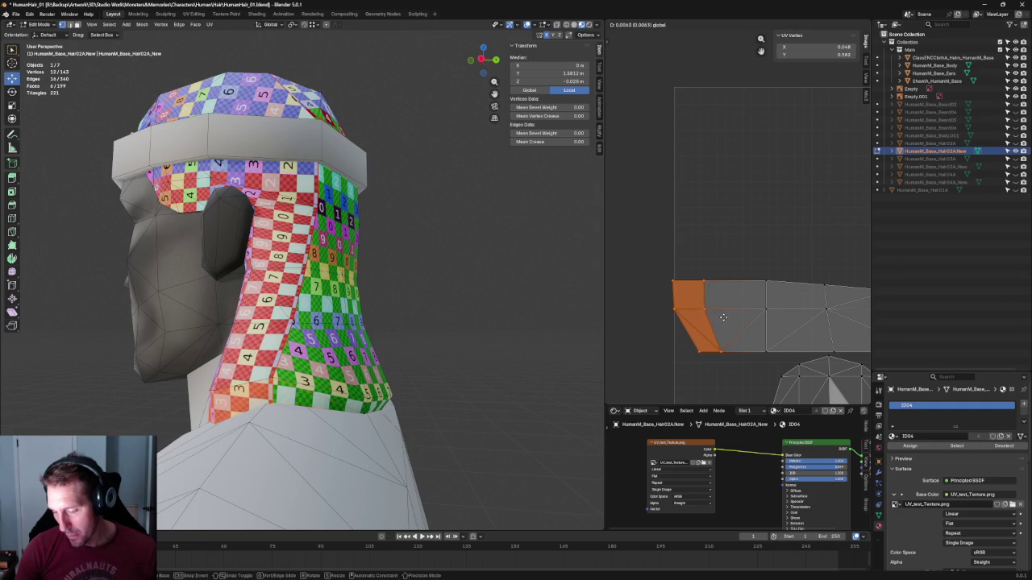
left_click(723, 317)
scroll(723, 319, "down", 1)
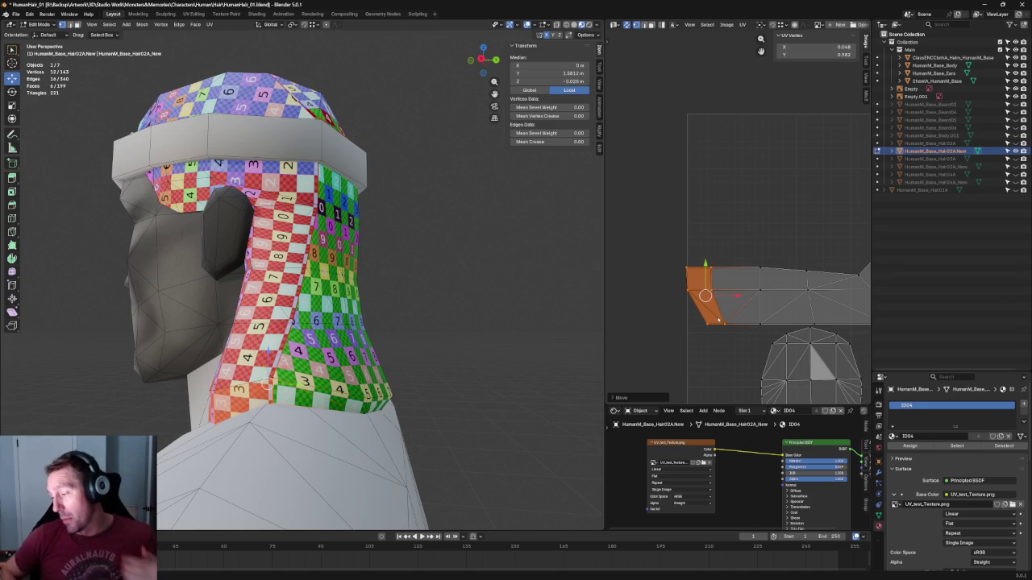
scroll(734, 254, "up", 3)
scroll(738, 262, "up", 2)
Move the strip's end faces to square them up, then select the tall island's bottom row
left_click(743, 271)
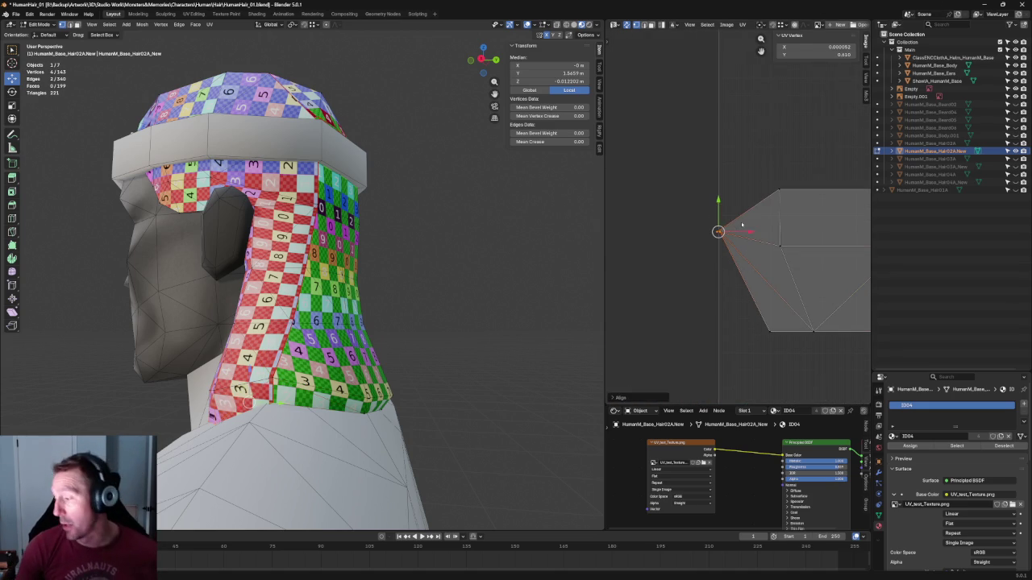
left_click(759, 259)
left_click_drag(663, 143, 797, 279)
scroll(772, 224, "up", 1)
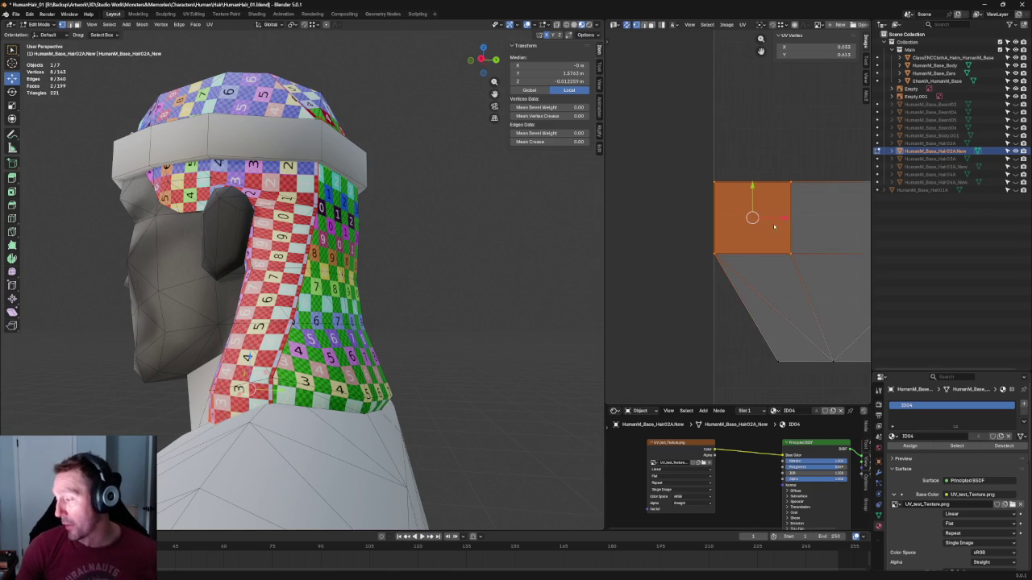
left_click_drag(783, 348, 853, 379)
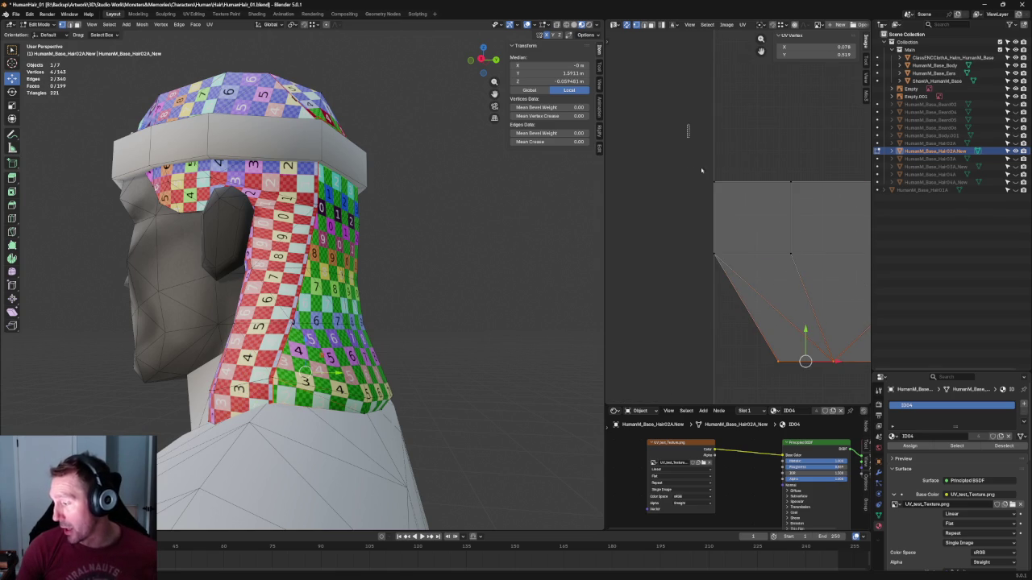
left_click_drag(687, 130, 821, 259, "shift")
key("g")
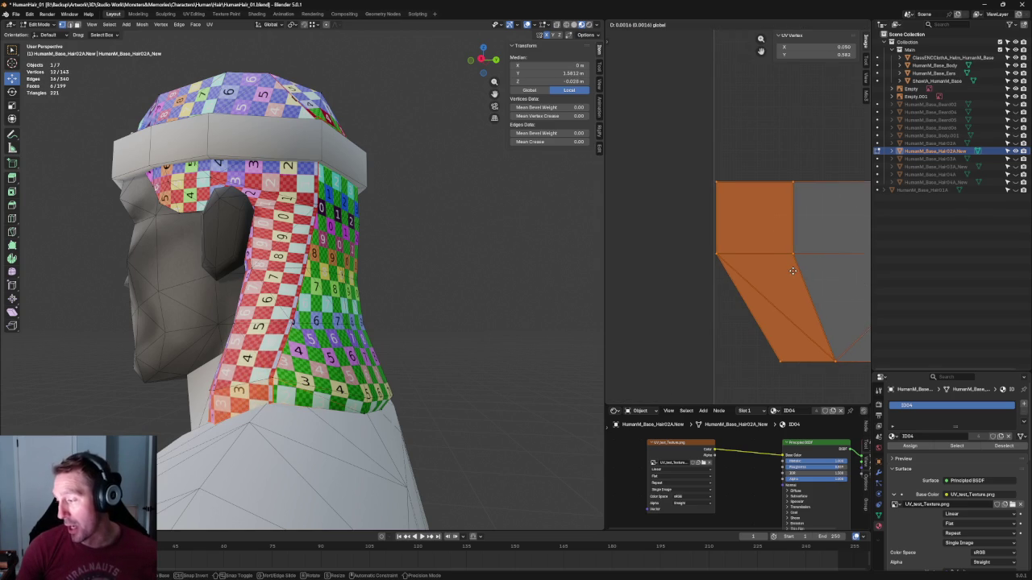
left_click(793, 270)
scroll(774, 242, "down", 5)
scroll(754, 229, "up", 5)
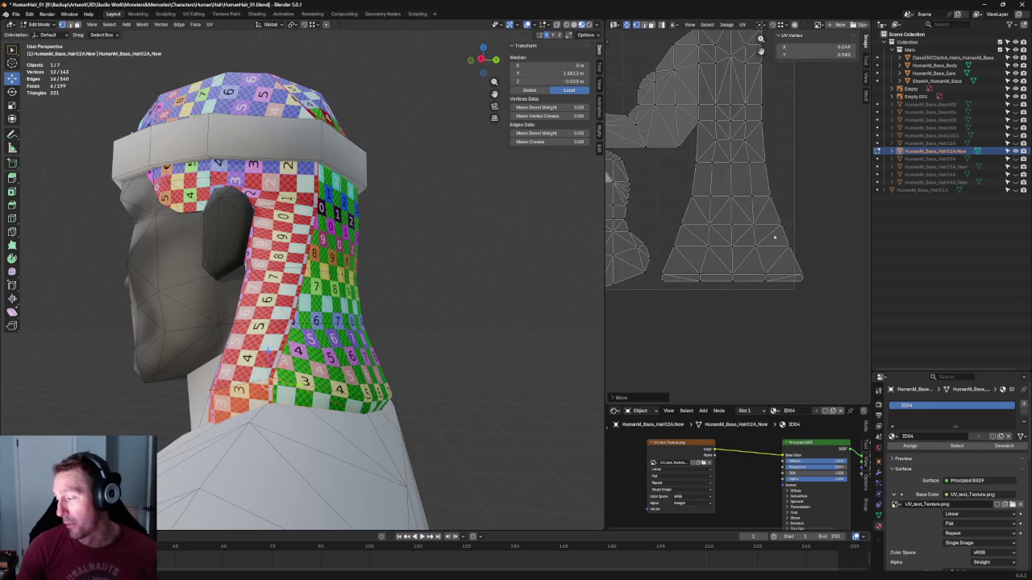
left_click_drag(800, 249, 634, 280)
scroll(776, 212, "up", 2)
Narrow the bottom UV row, then straighten it with Follow Active Quads and re-unwrap
key("c")
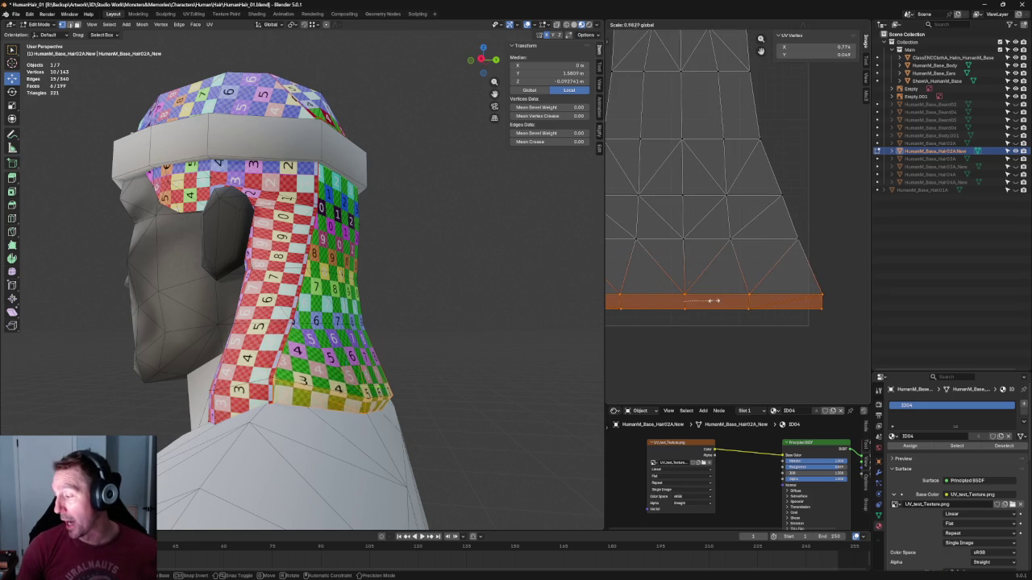
left_click(712, 302)
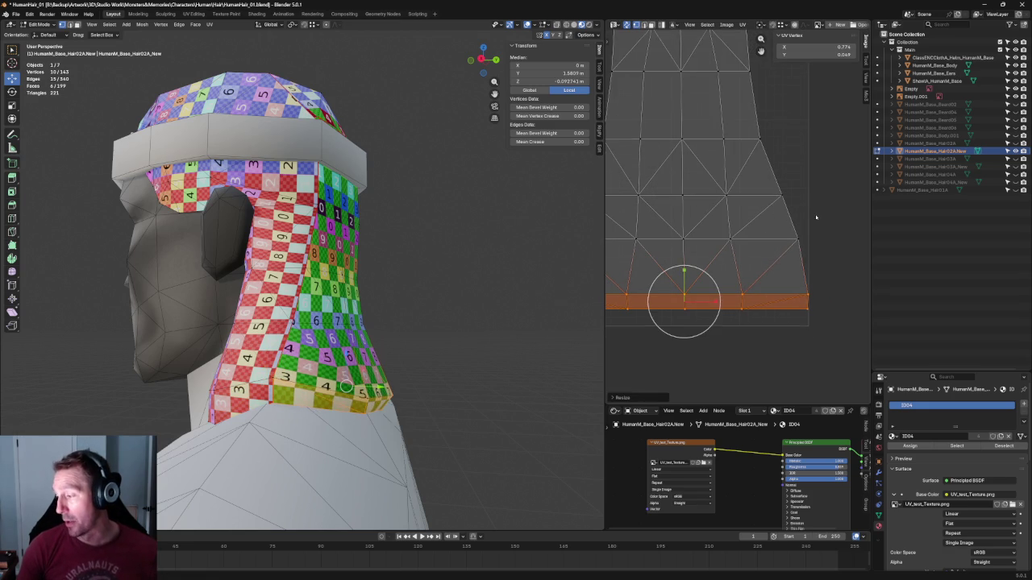
scroll(816, 216, "down", 2)
left_click(700, 262, "alt")
right_click(700, 268)
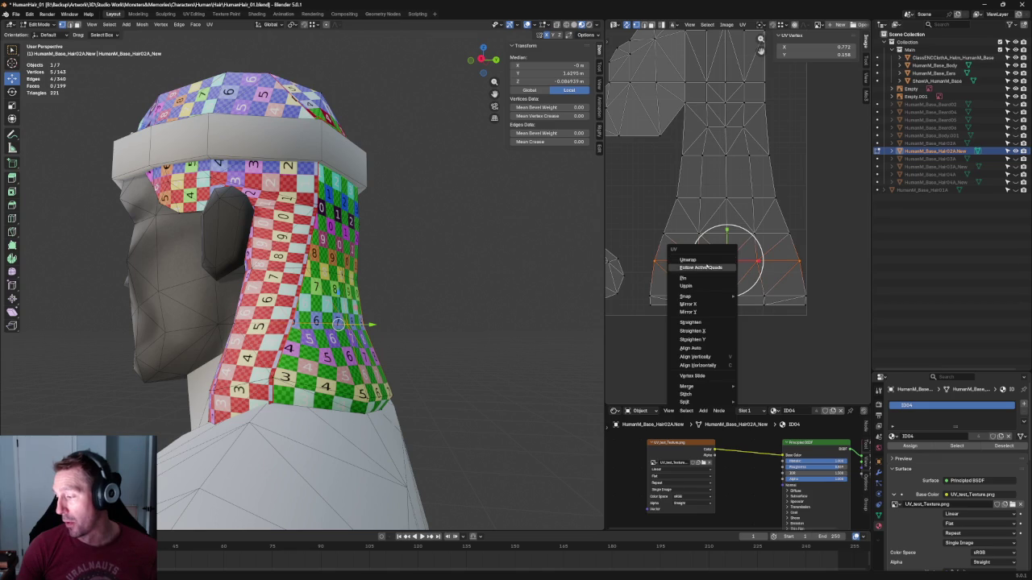
left_click(701, 267)
right_click(708, 258)
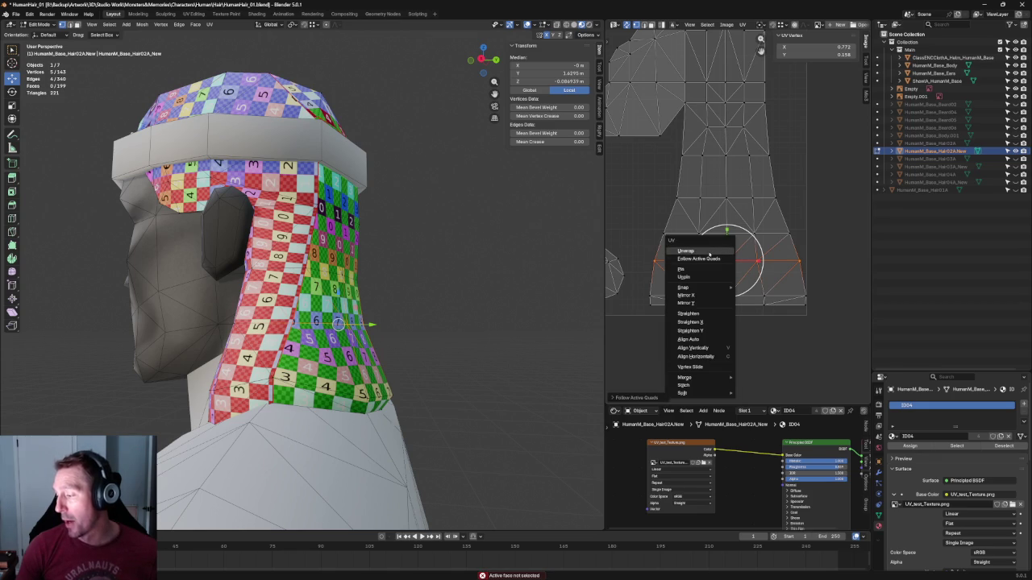
left_click(708, 253)
key("shift+w")
Select further rows of neck UVs, re-unwrap each, then clear the selection
left_click_drag(811, 223, 641, 251)
right_click(702, 240)
left_click(702, 240)
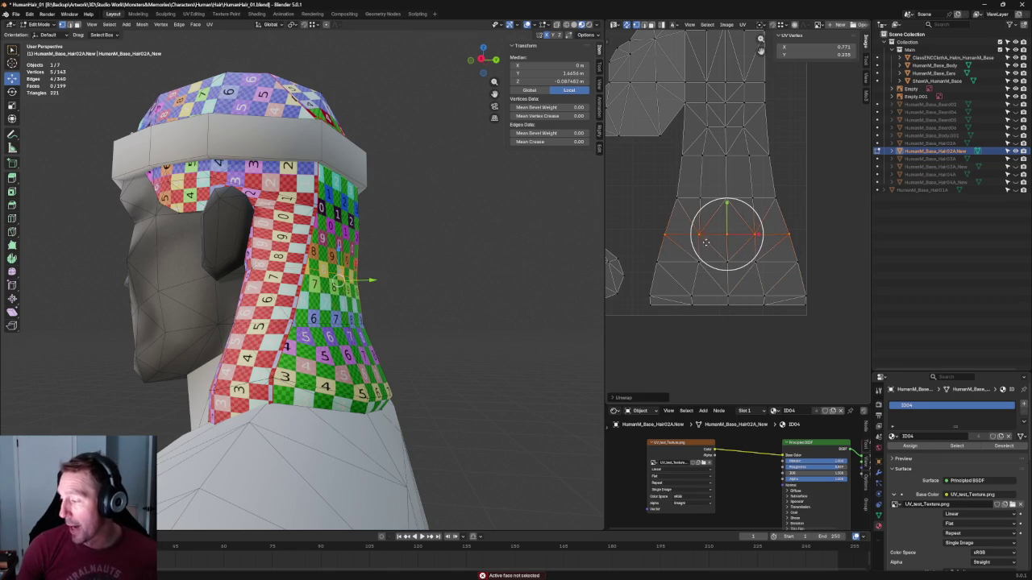
right_click(678, 216)
left_click(678, 216)
left_click_drag(774, 145, 659, 171)
right_click(725, 165)
left_click(724, 165)
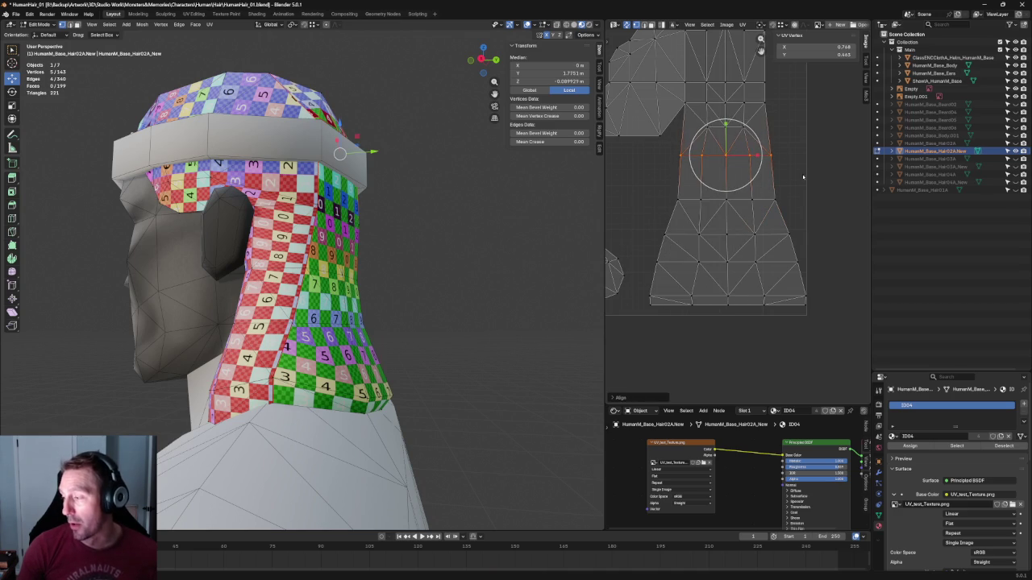
key("alt+a")
Select the island's bottom-edge UV vertices and align them into a line
scroll(807, 280, "up", 3)
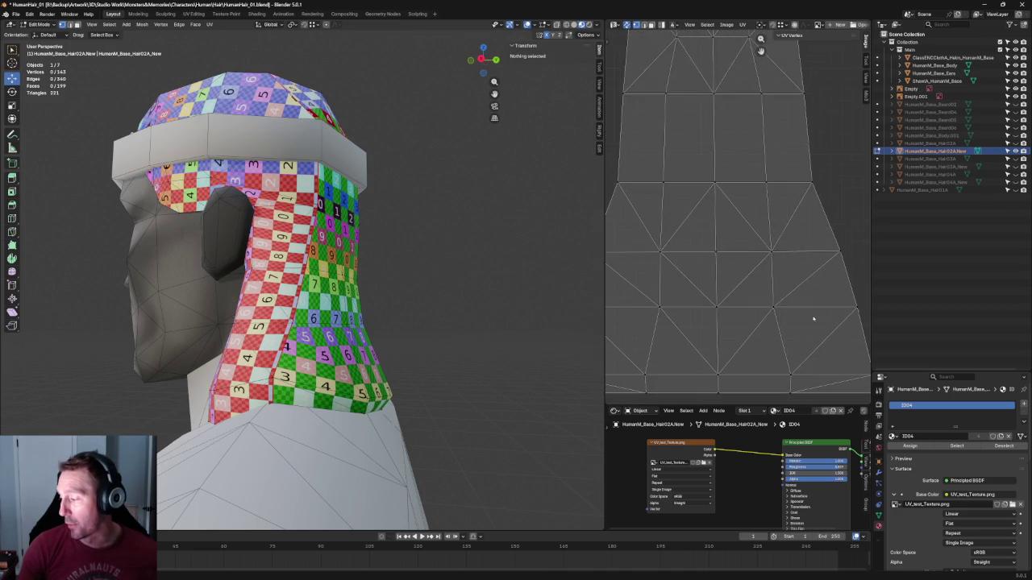
scroll(766, 274, "up", 2)
left_click(693, 274)
scroll(716, 287, "down", 4)
key("shift+w")
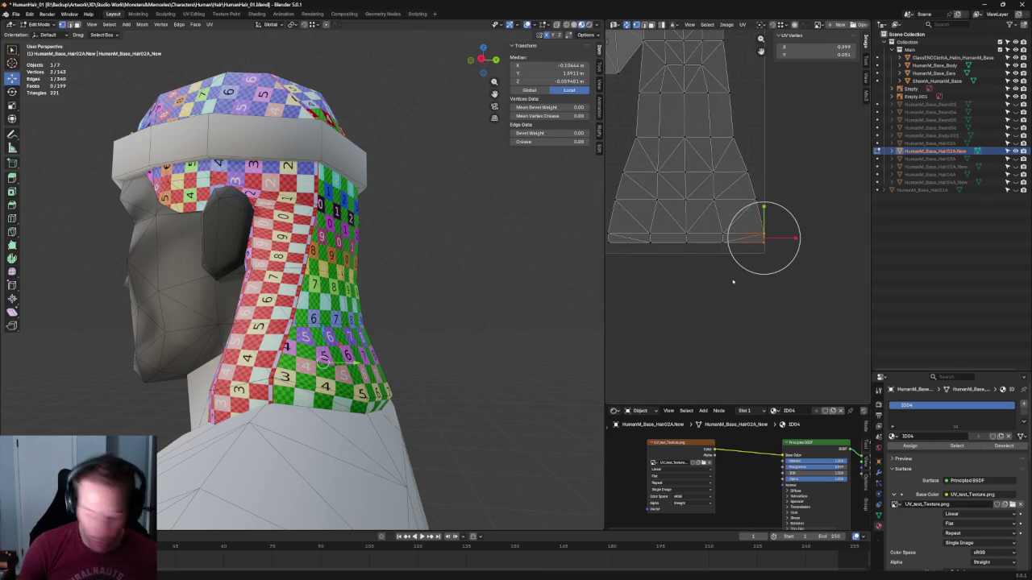
left_click_drag(710, 221, 708, 220)
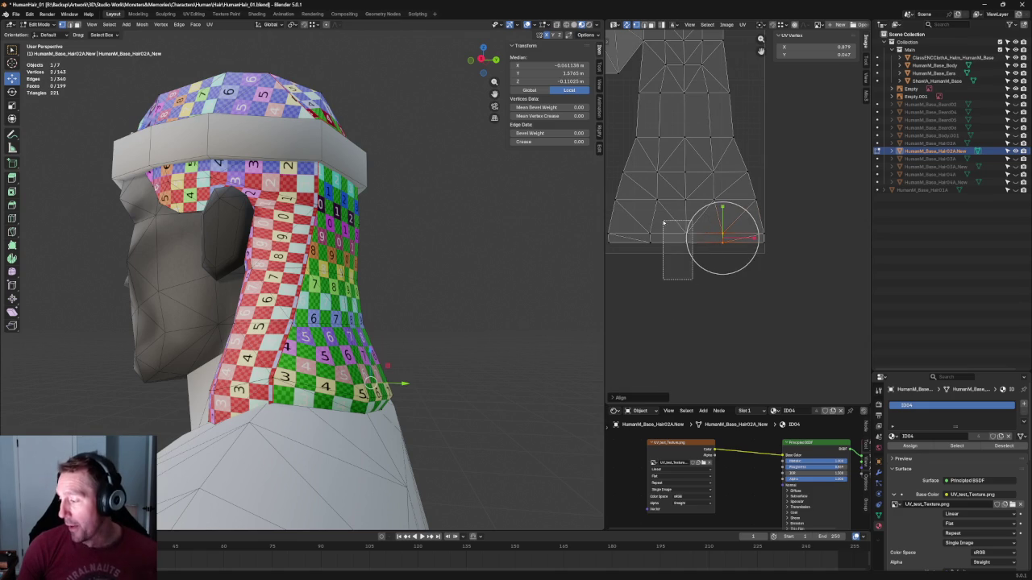
left_click(608, 238)
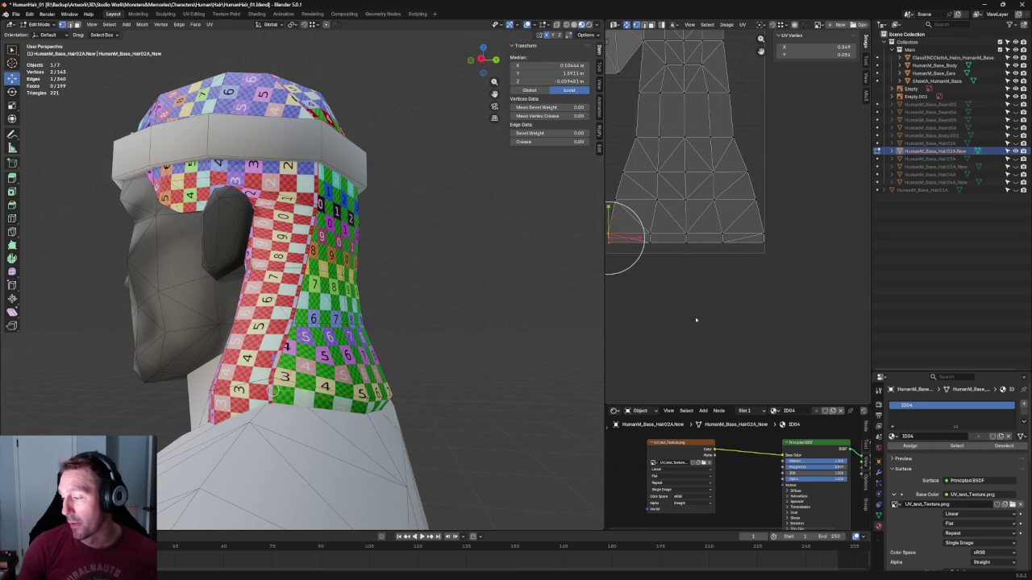
left_click(698, 314)
key("Home")
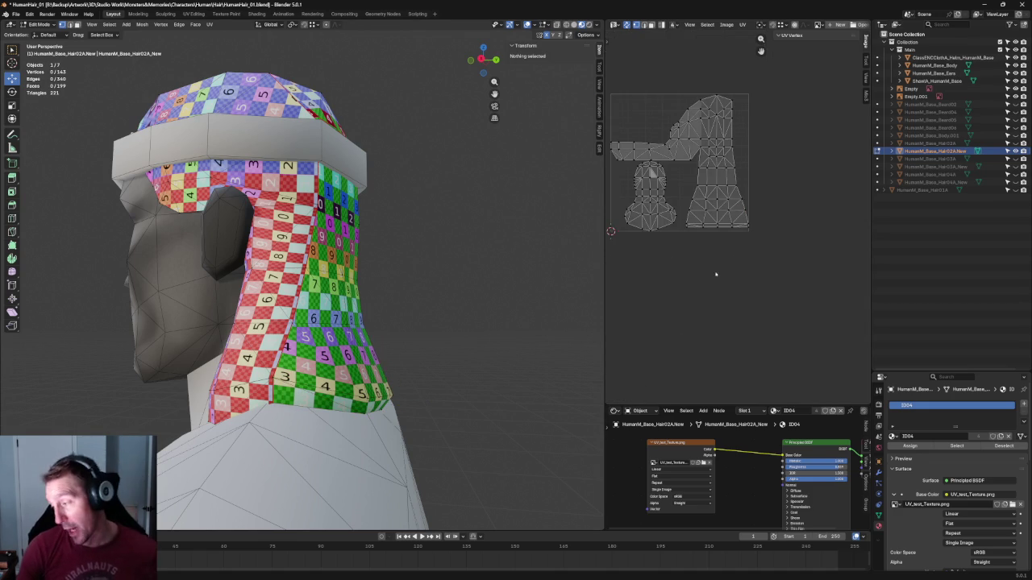
scroll(653, 217, "up", 3)
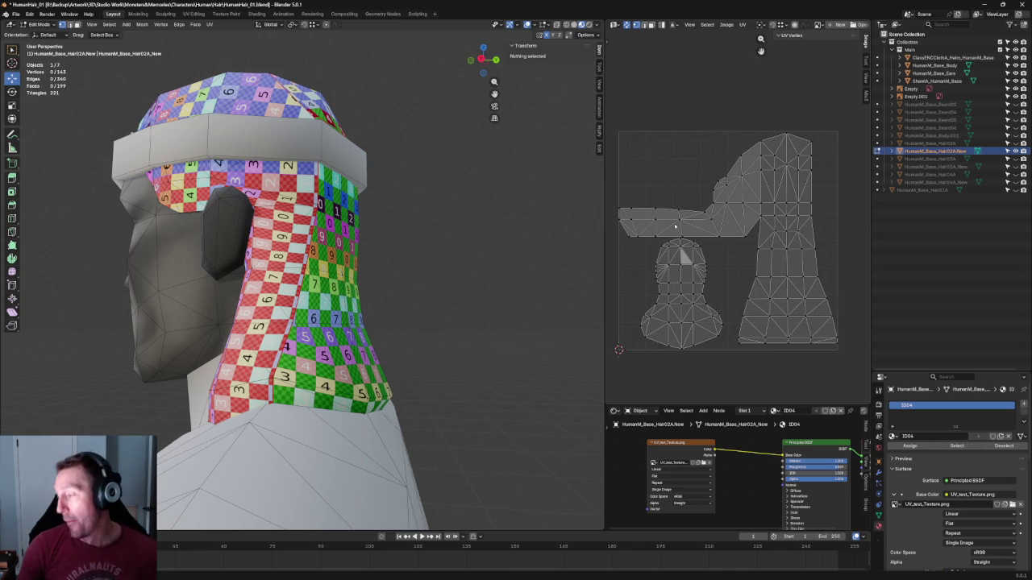
scroll(777, 310, "down", 2)
Select all hair UVs and shift the whole layout over the checker texture
key("a")
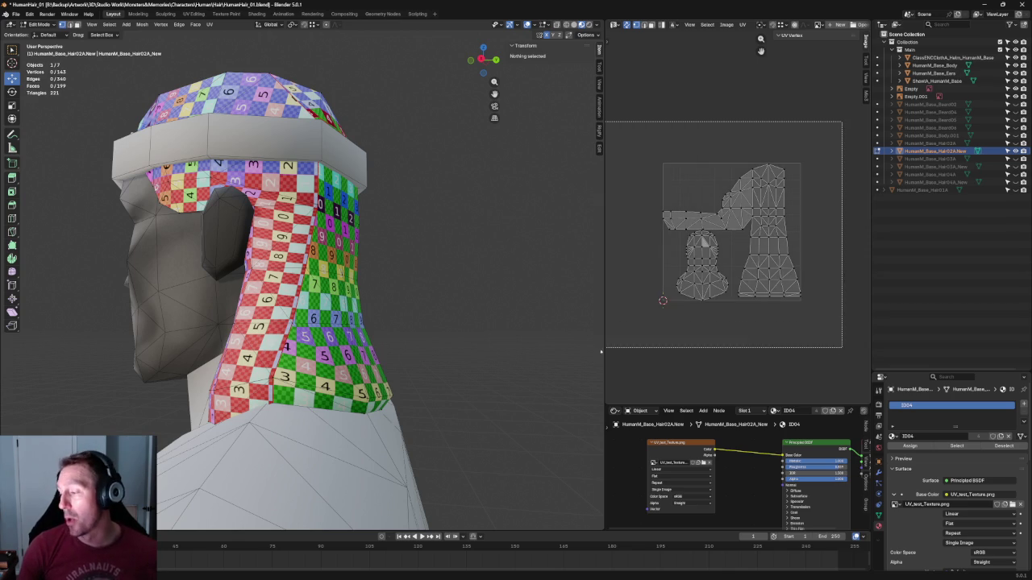
scroll(762, 160, "up", 5)
scroll(770, 129, "down", 2)
scroll(713, 271, "up", 2)
left_click_drag(689, 298, 670, 295)
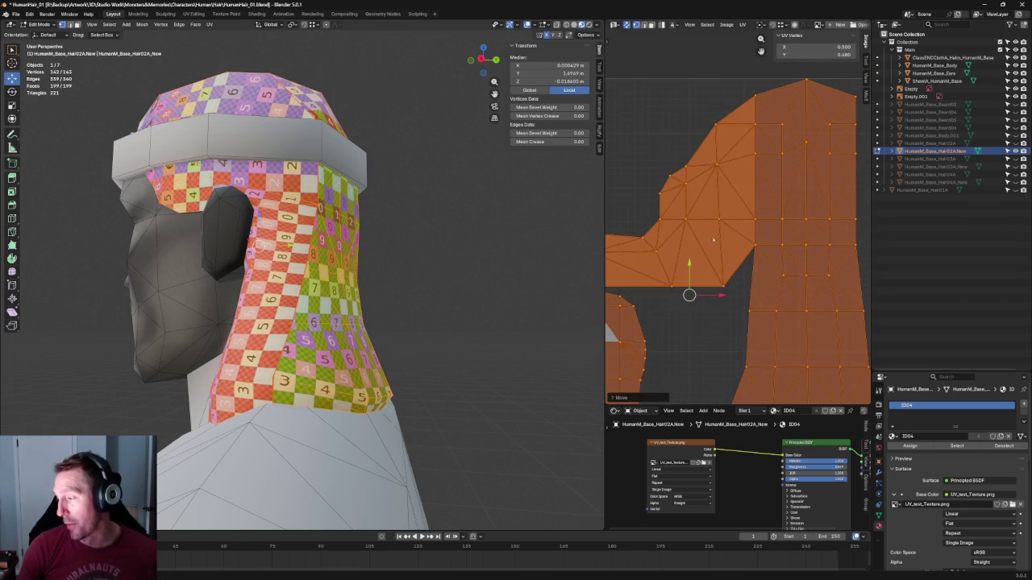
scroll(777, 211, "down", 2)
scroll(777, 211, "up", 2)
scroll(741, 256, "up", 3)
scroll(750, 262, "down", 2)
scroll(756, 271, "up", 2)
Pick the island's bottom-edge vertices, then deselect the mesh and view the hair from above
left_click(775, 288)
left_click(776, 288)
scroll(775, 287, "down", 1)
scroll(776, 287, "down", 1)
left_click(666, 265)
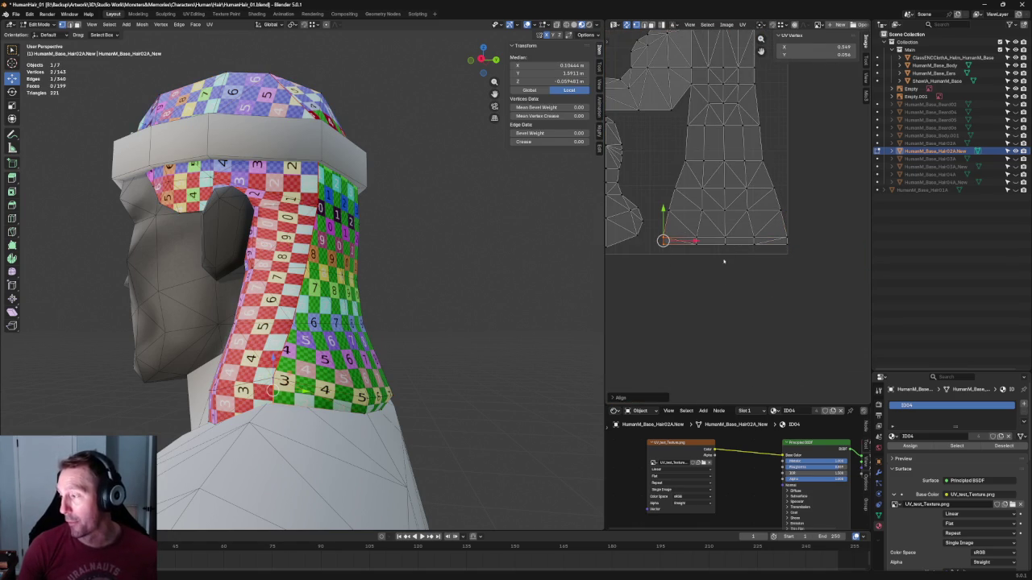
mouse_move(722, 262)
middle_mouse_down()
mouse_move(726, 387)
mouse_move(774, 388)
middle_mouse_up()
scroll(717, 216, "up", 4)
scroll(716, 216, "up", 3)
scroll(690, 230, "down", 1)
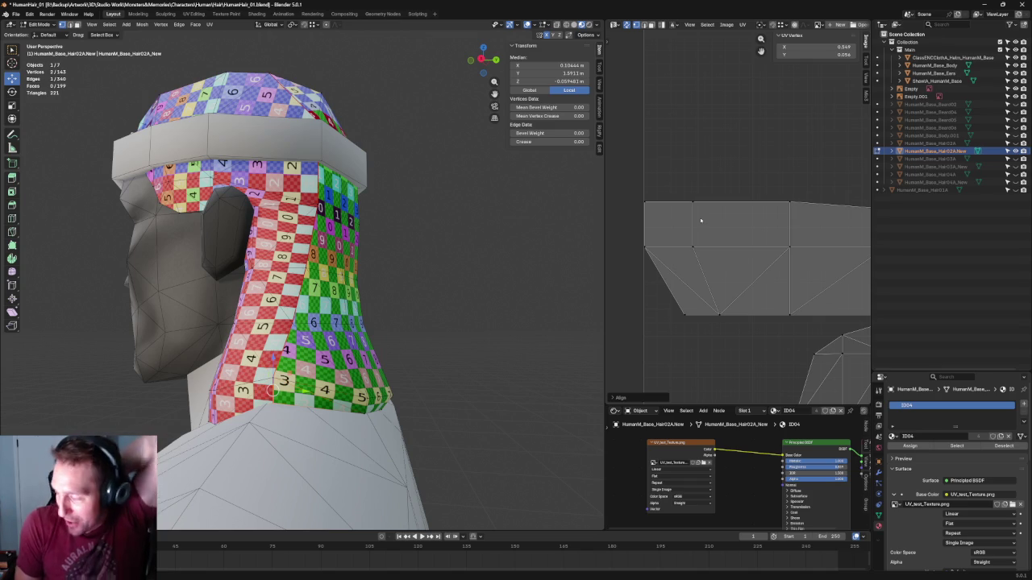
left_click(432, 251)
mouse_move(432, 218)
middle_mouse_down()
mouse_move(432, 251)
mouse_move(415, 237)
middle_mouse_up()
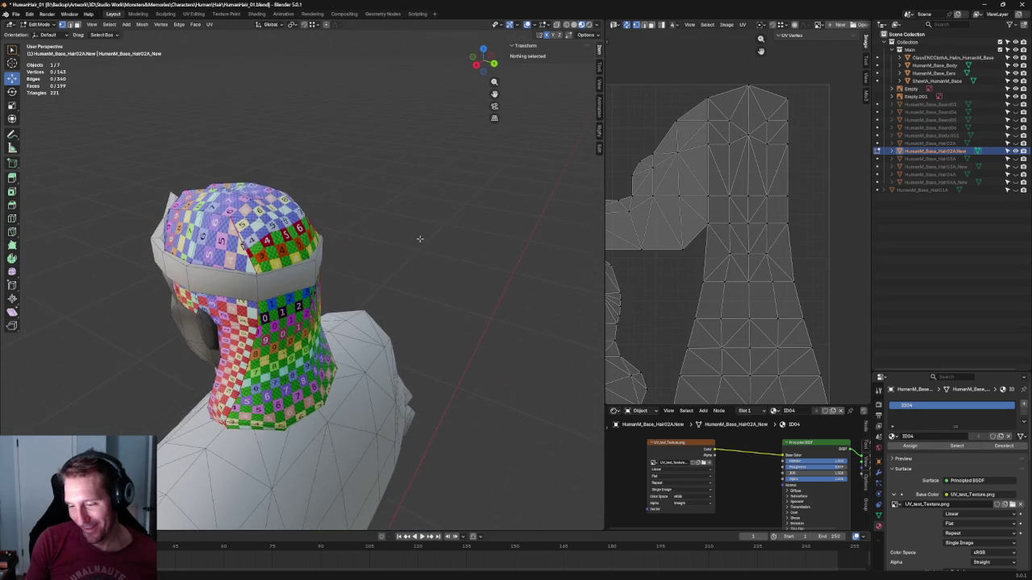
Move an edge column of UV vertices with proportional falloff and shift two upper vertices
scroll(466, 255, "up", 3)
scroll(719, 227, "up", 2)
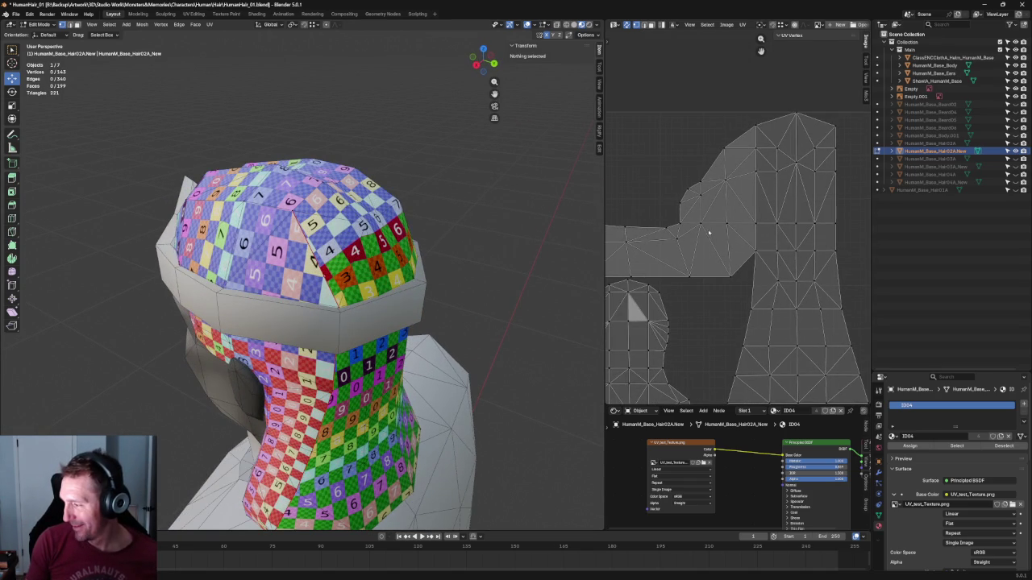
left_click_drag(745, 125, 709, 294)
key("g")
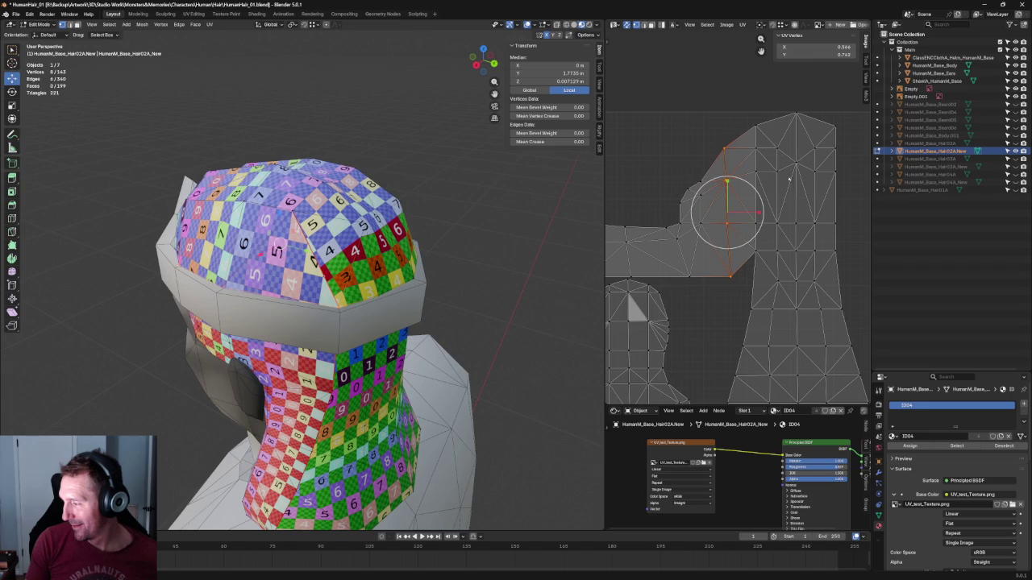
left_click(765, 162)
left_click(758, 164)
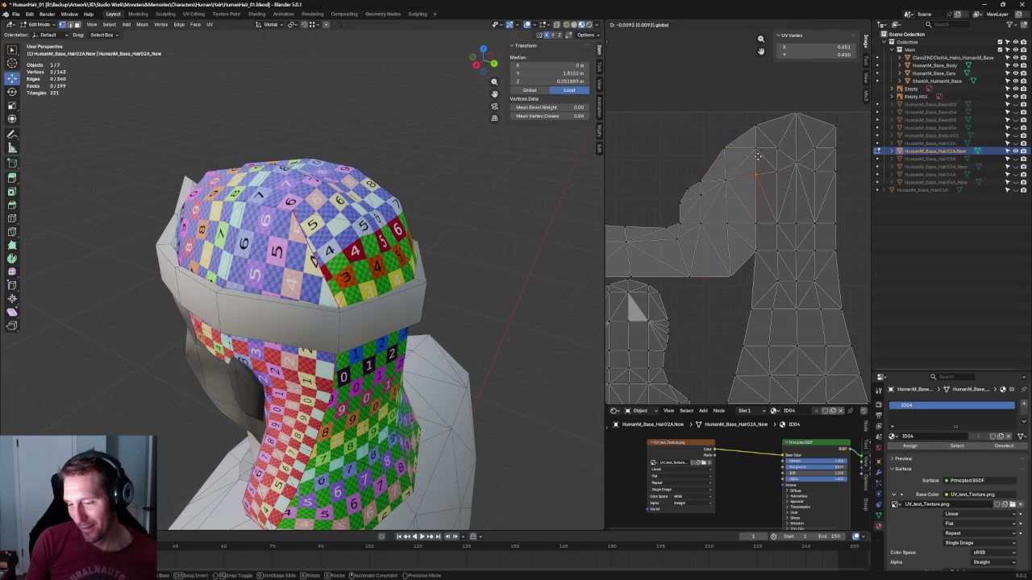
middle_click_drag(185, 229, 287, 177)
middle_click_drag(456, 165, 491, 173)
left_click_drag(695, 185, 714, 151)
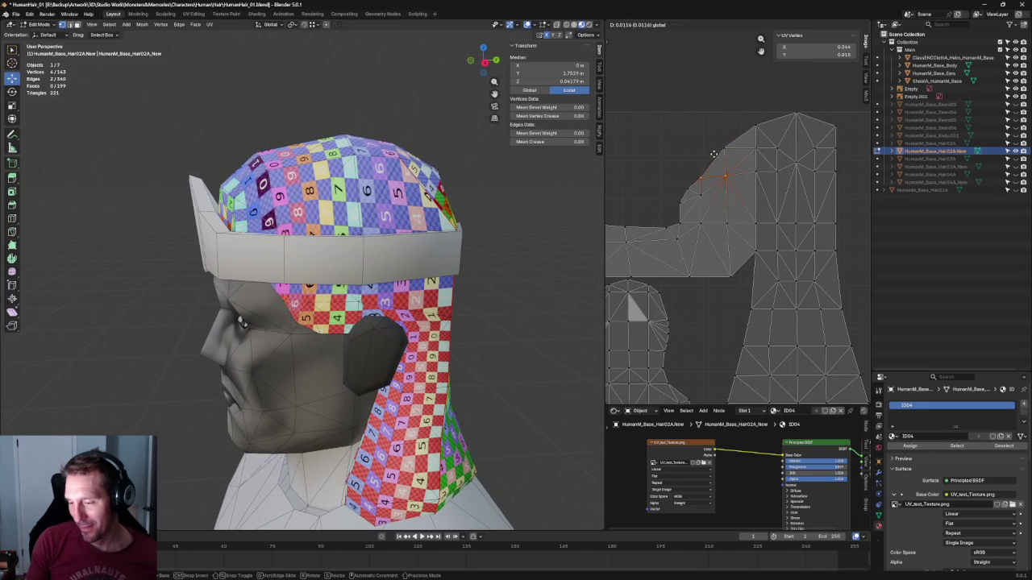
left_click(713, 152)
Align a row of upper-edge UV vertices, undoing an accidental nudge
key("alt+a")
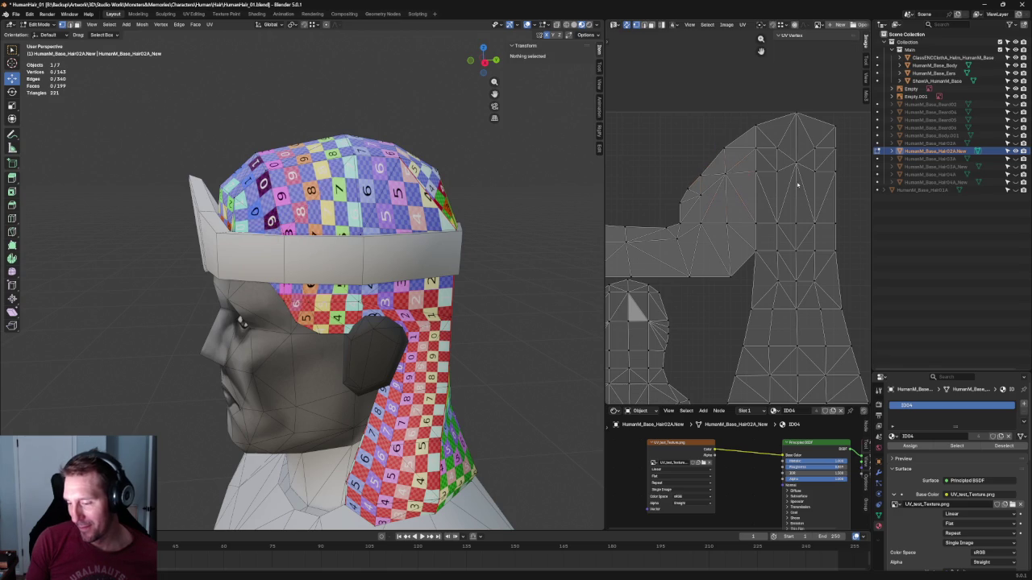
left_click(728, 175)
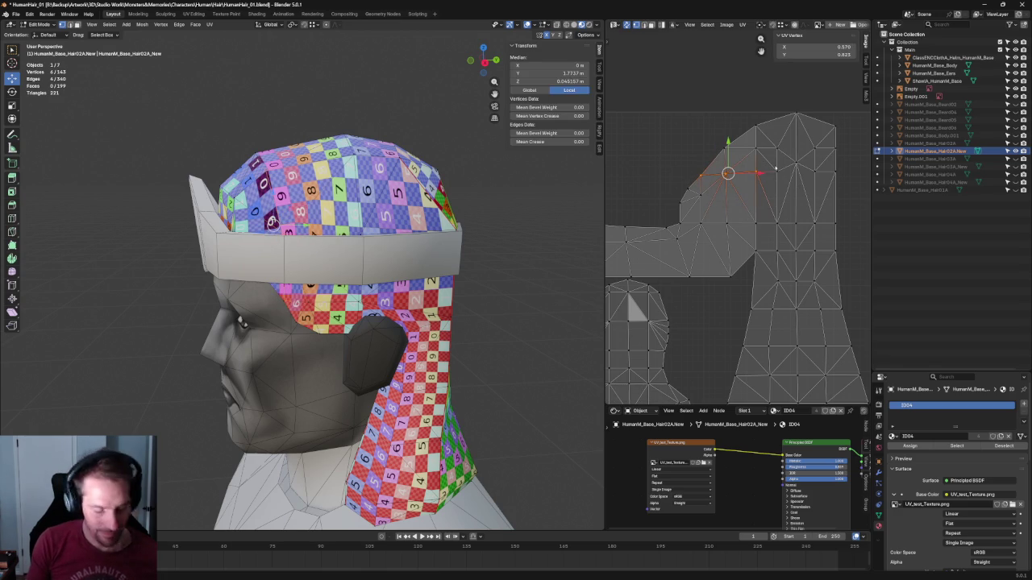
left_click_drag(683, 188, 685, 188)
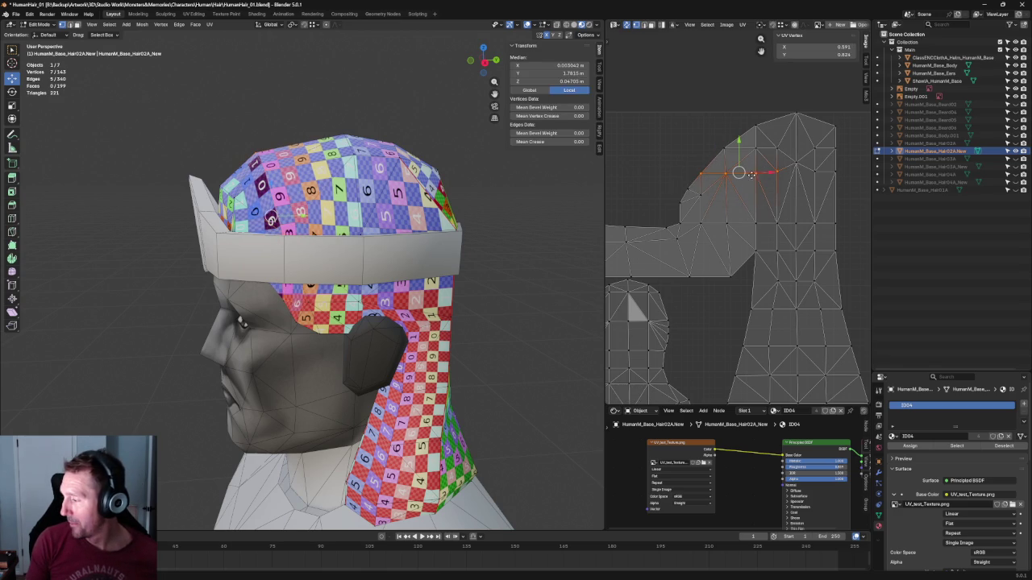
key("shift+w")
left_click(775, 200)
left_click_drag(788, 173, 791, 172)
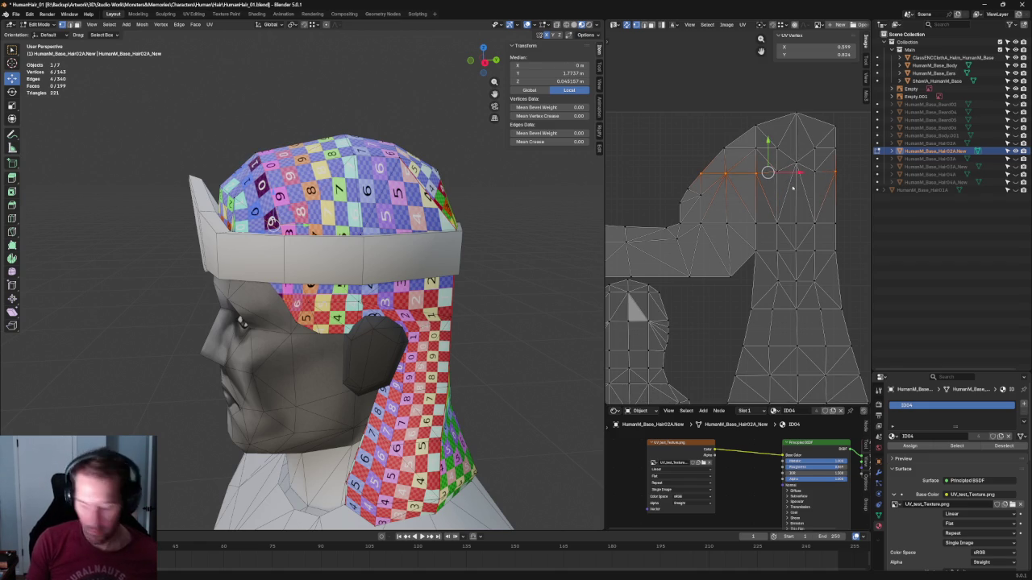
key("ctrl+z")
Straighten the top horizontal rows of UV vertices with Shift+W Align
left_click(846, 185)
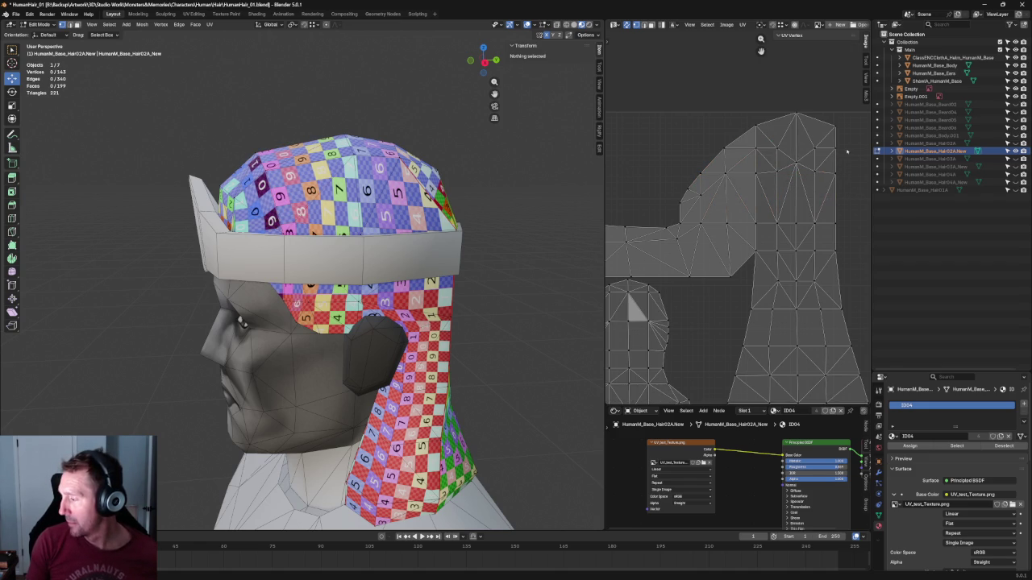
left_click(835, 149)
left_click(768, 145, "alt")
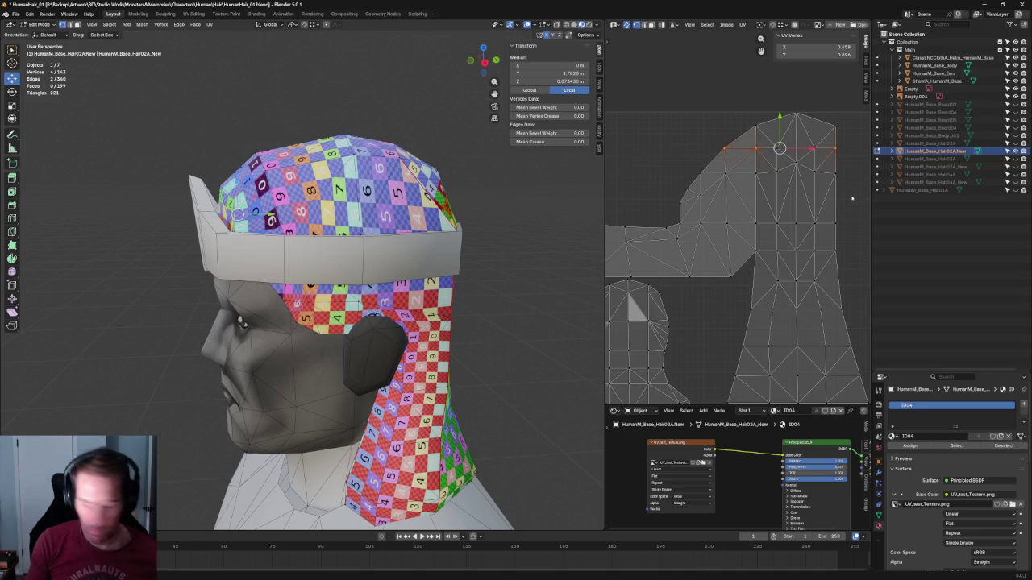
key("shift+w")
left_click(825, 222)
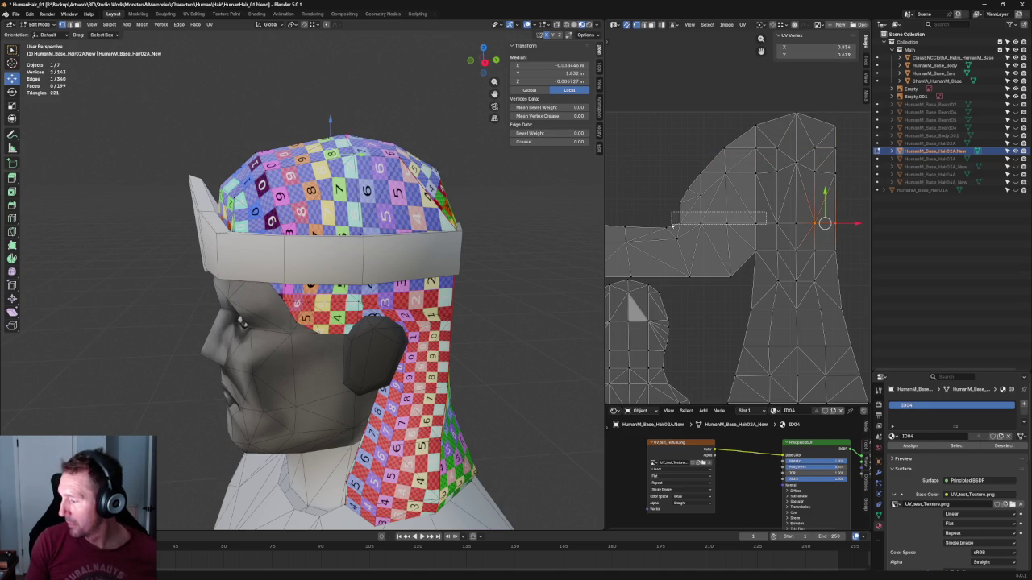
left_click_drag(767, 213, 672, 226, "shift")
key("shift+w")
scroll(839, 185, "down", 3)
key("alt+a")
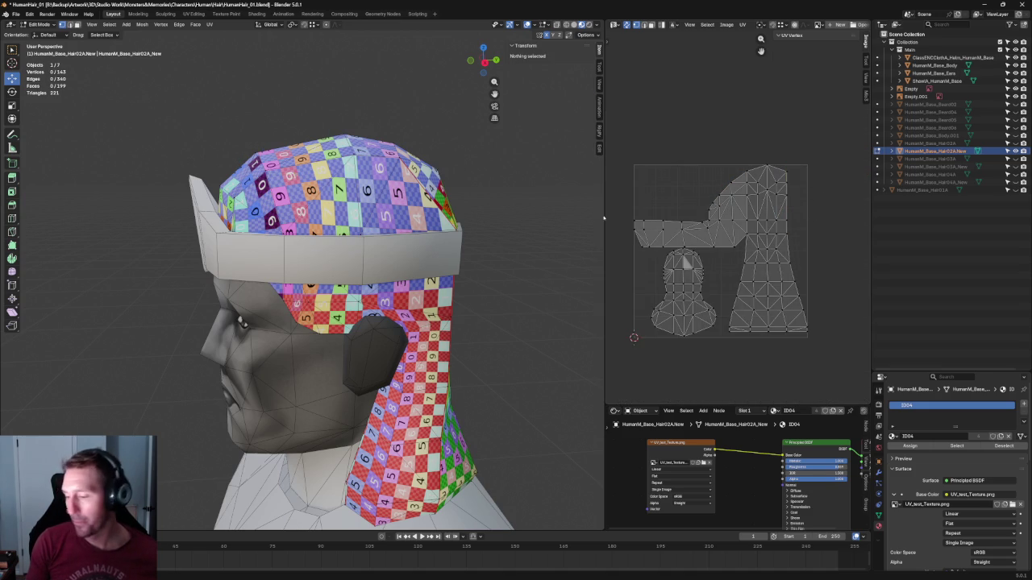
scroll(452, 205, "down", 3)
Orbit toward the head profile and move a slanted-edge UV vertex upward
middle_click_drag(427, 209, 453, 205)
scroll(299, 212, "up", 5)
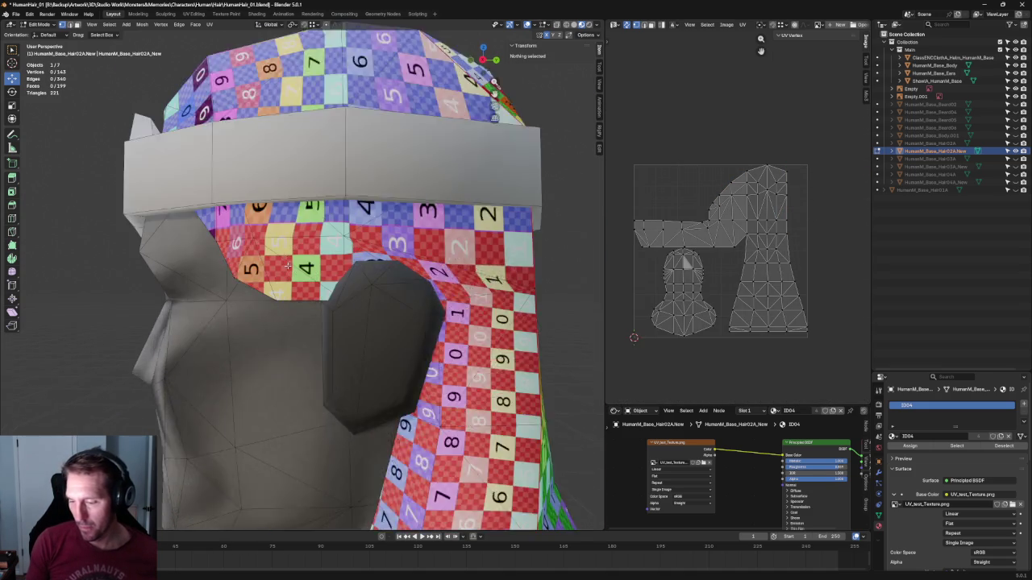
scroll(299, 212, "up", 3)
middle_click_drag(299, 212, 371, 222)
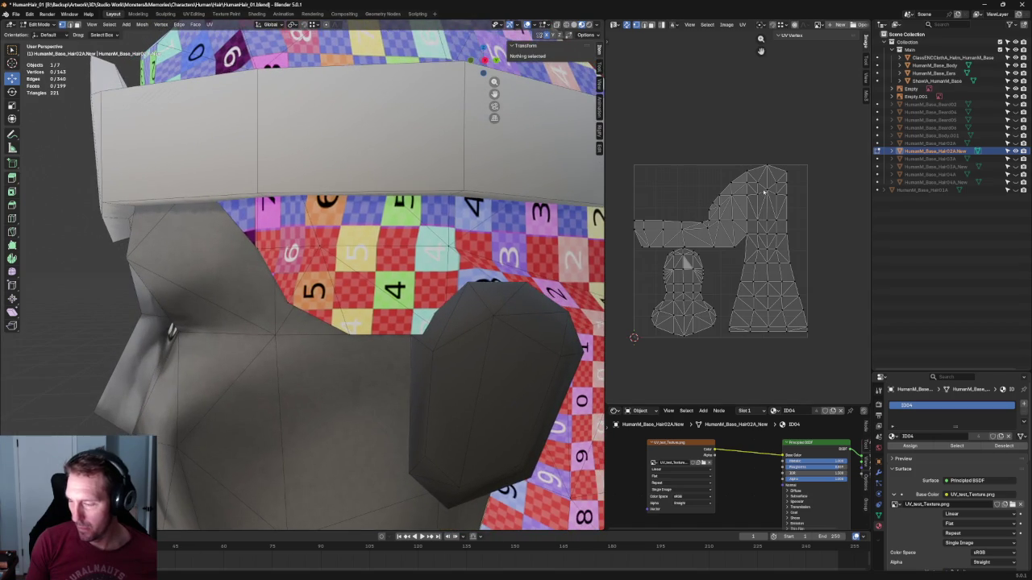
scroll(717, 220, "up", 3)
scroll(716, 219, "up", 3)
left_click(698, 224)
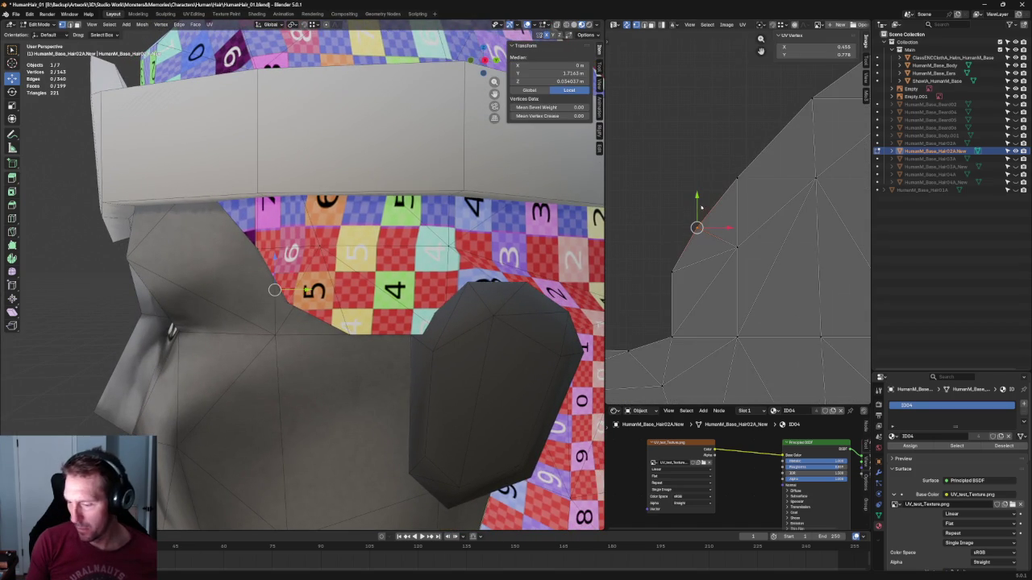
key("g")
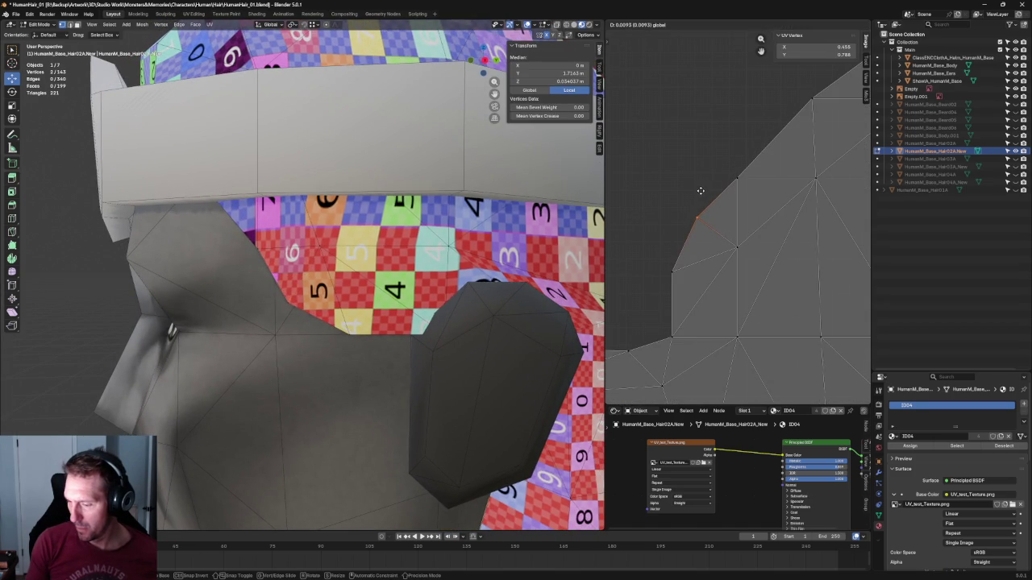
left_click(700, 191)
Nudge that UV vertex further up and right, cancelling the final move
key("g")
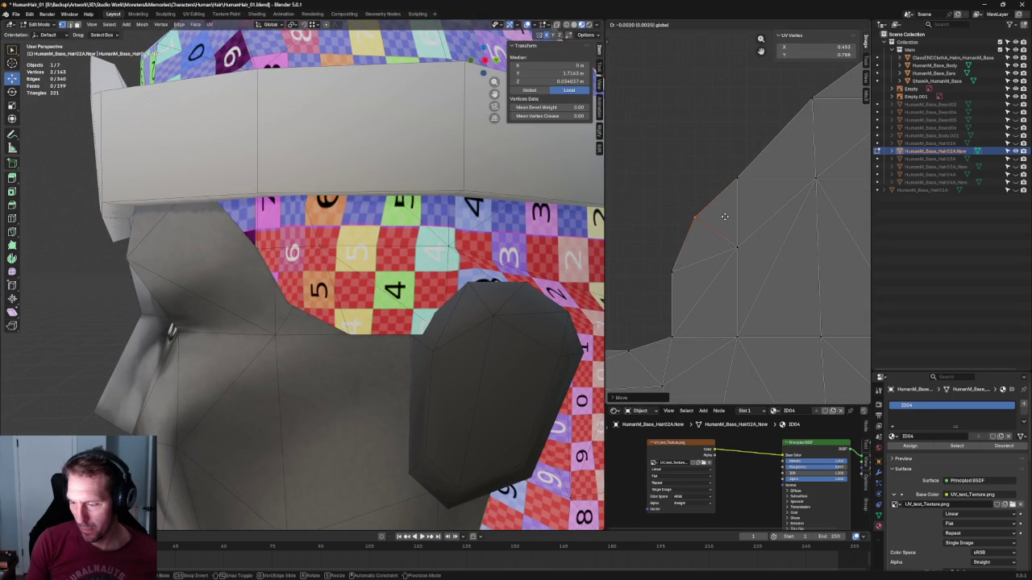
left_click(766, 175)
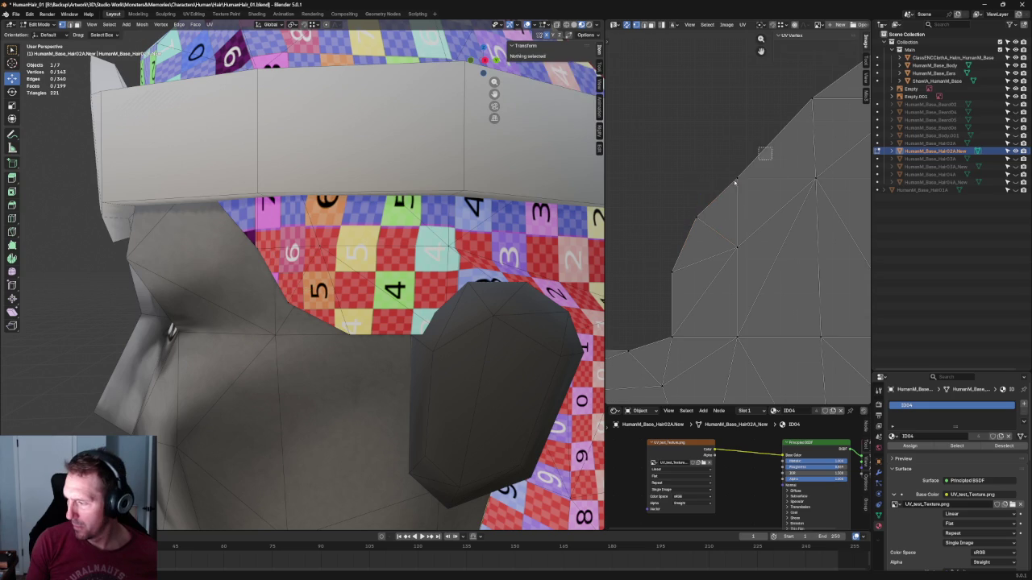
key("g")
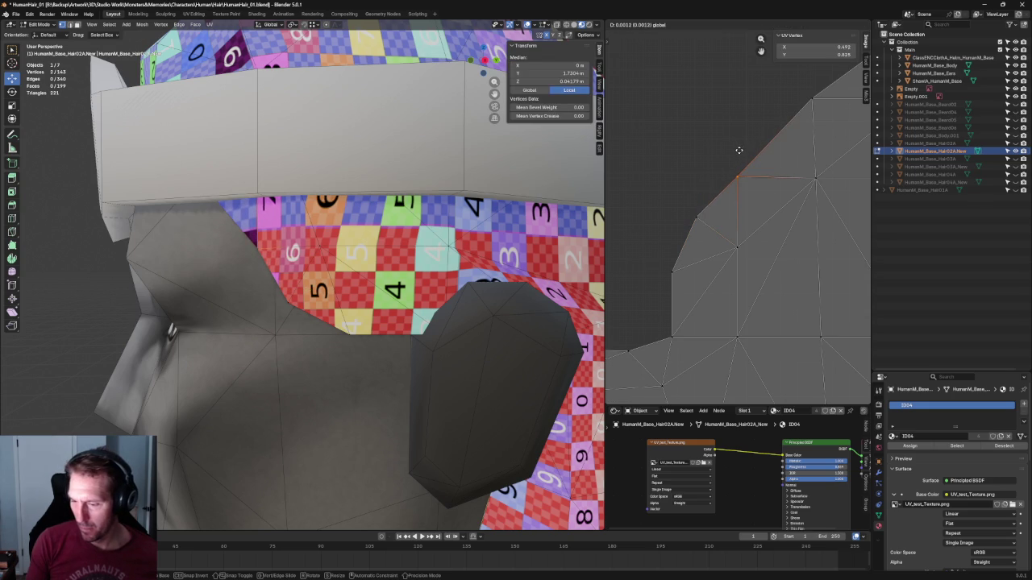
left_click(782, 169)
key("g")
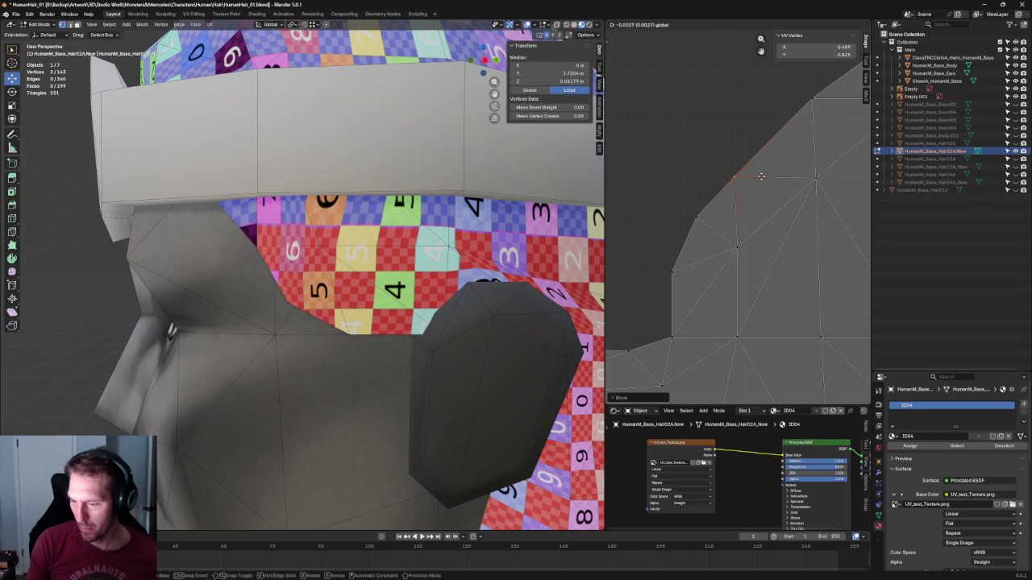
key("Escape")
Reposition the top corner UV vertex, then isolate the hair mesh in local view
left_click(810, 98)
key("g")
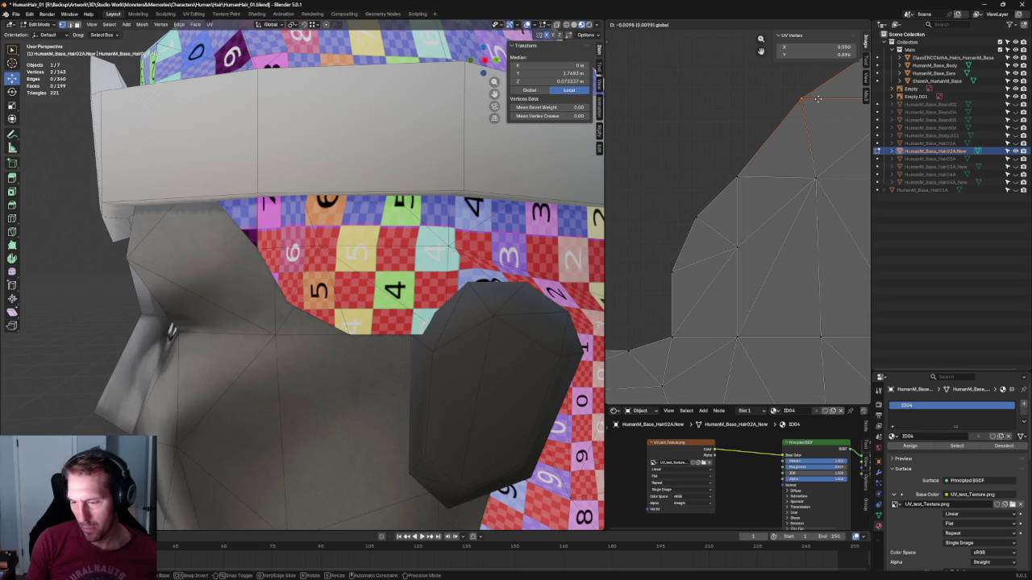
left_click(819, 98)
key("KP_Divide")
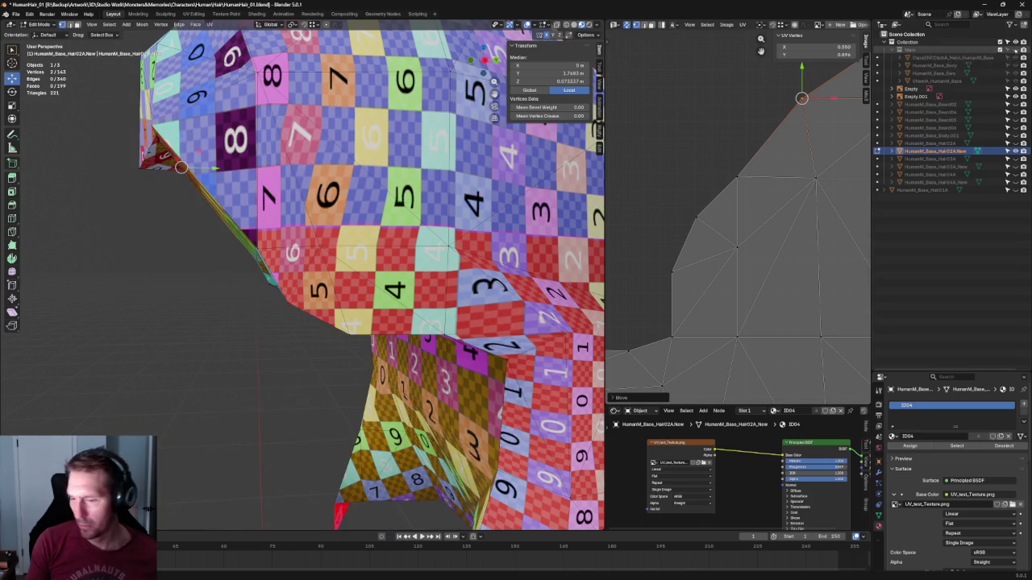
mouse_move(370, 242)
middle_mouse_down()
mouse_move(428, 218)
mouse_move(409, 253)
mouse_move(464, 285)
mouse_move(383, 244)
middle_mouse_up()
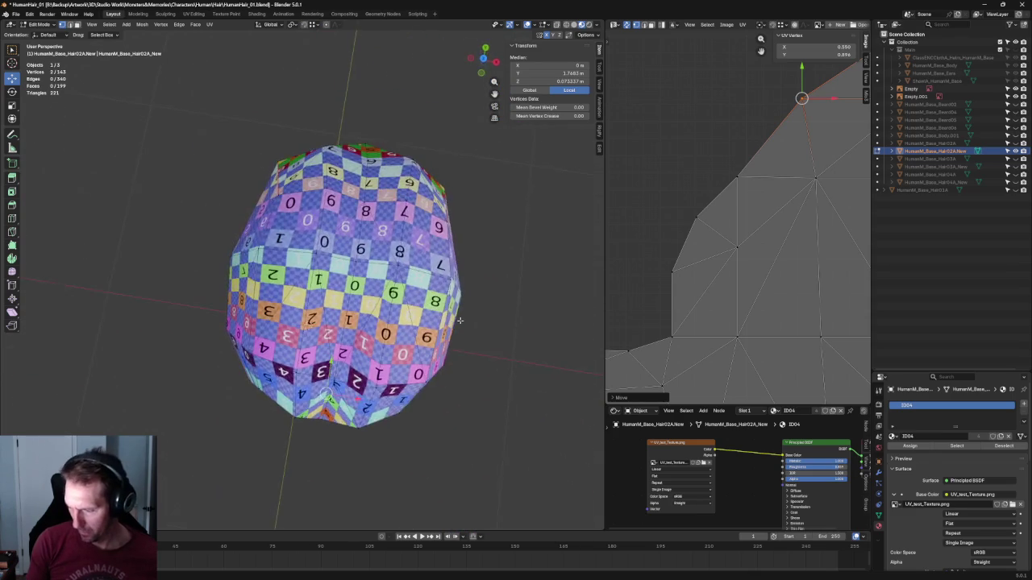
key("KP_3")
In Front view and object mode, slide the front reference sheet along X
key("KP_1")
scroll(425, 211, "down", 5)
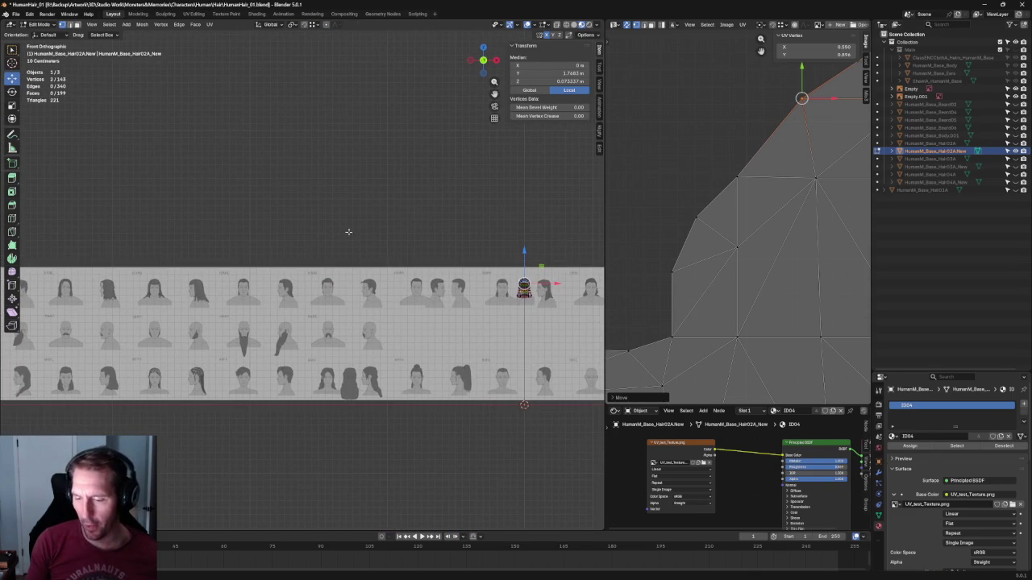
key("Tab")
left_click(222, 303)
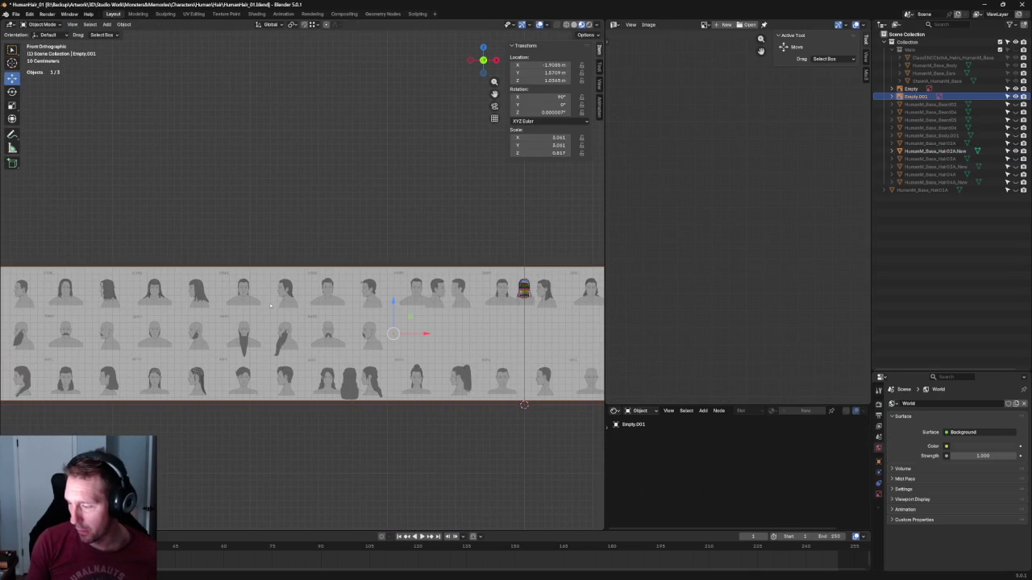
left_click_drag(408, 334, 267, 289)
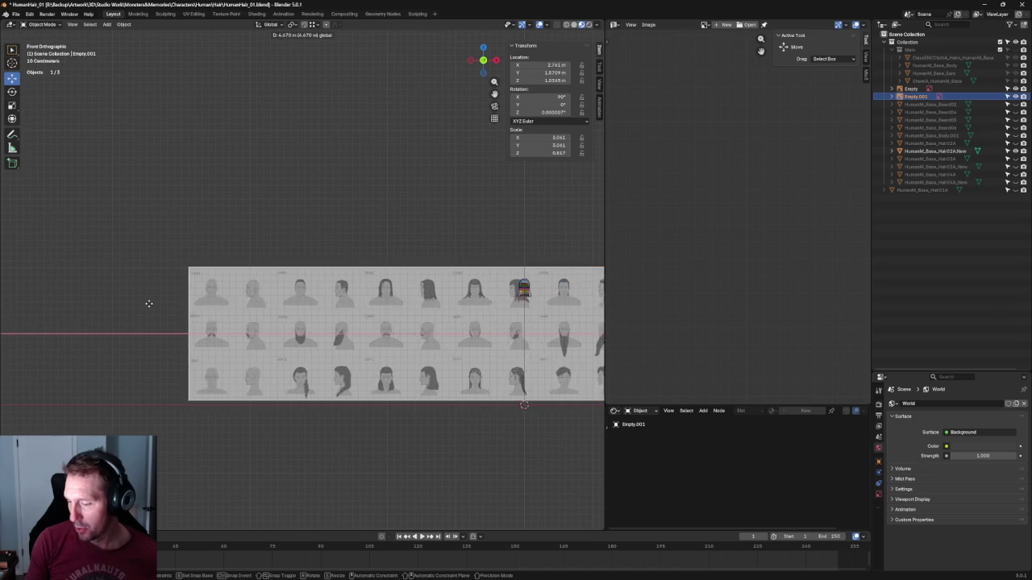
left_click(264, 290)
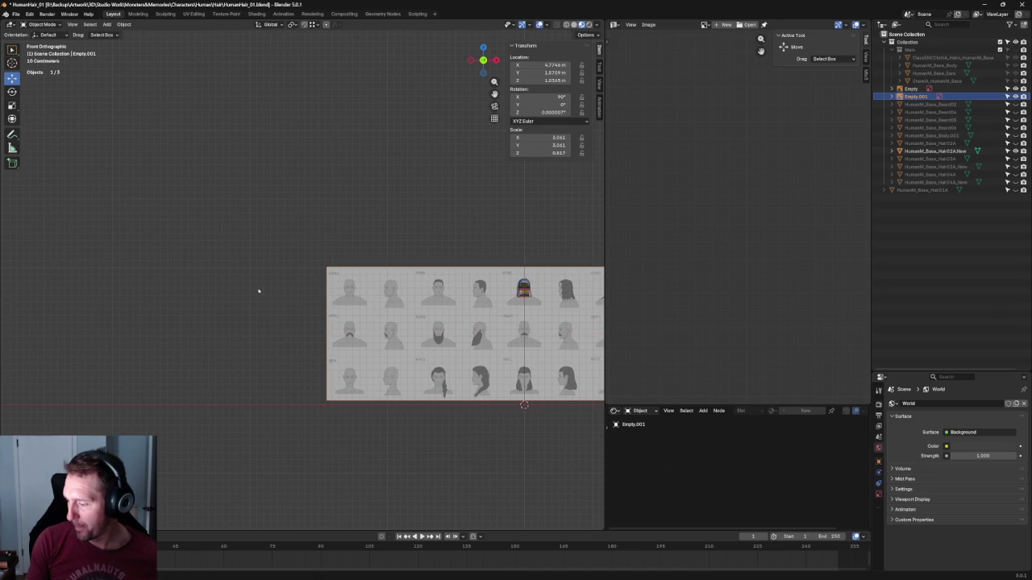
left_click(200, 184)
In Right view, slide the side reference sheet sideways along Y
key("grave")
left_click(359, 244)
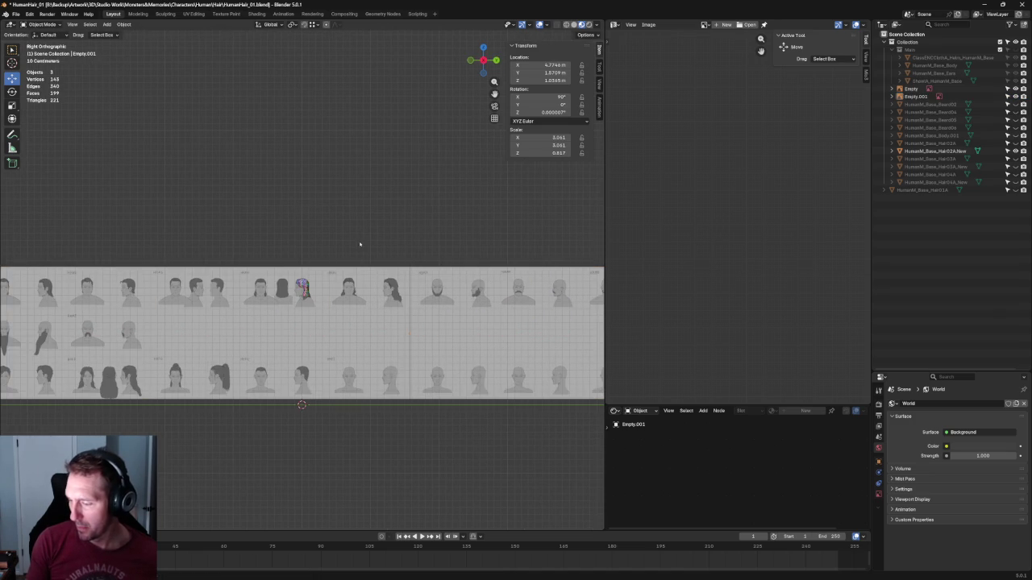
left_click(394, 339)
scroll(395, 338, "down", 2)
mouse_move(235, 321)
left_mouse_down()
mouse_move(561, 299)
mouse_move(525, 293)
left_mouse_up()
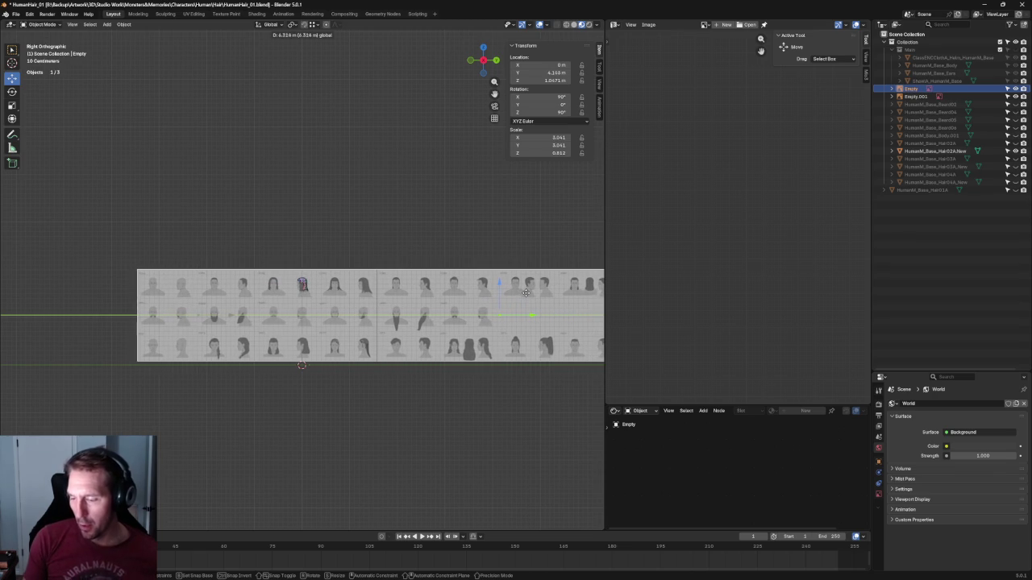
scroll(526, 292, "up", 6)
scroll(500, 302, "up", 2)
scroll(492, 307, "up", 2)
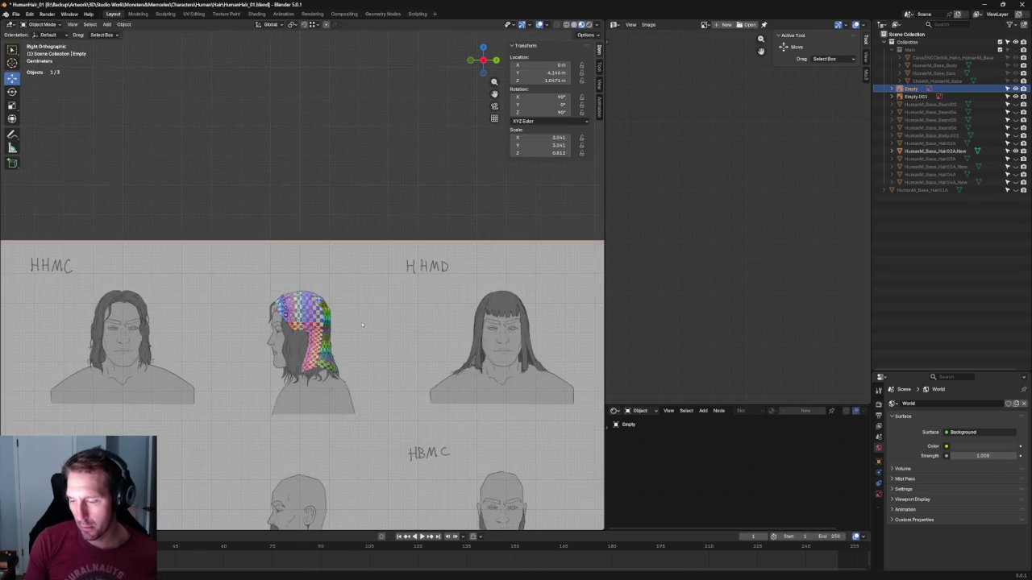
scroll(487, 309, "down", 5)
scroll(487, 309, "down", 4)
scroll(487, 309, "up", 4)
Fine-tune the side reference sheet to Y 4.2525 m and Z 1.0569 m, then deselect it
left_click_drag(487, 308, 462, 327)
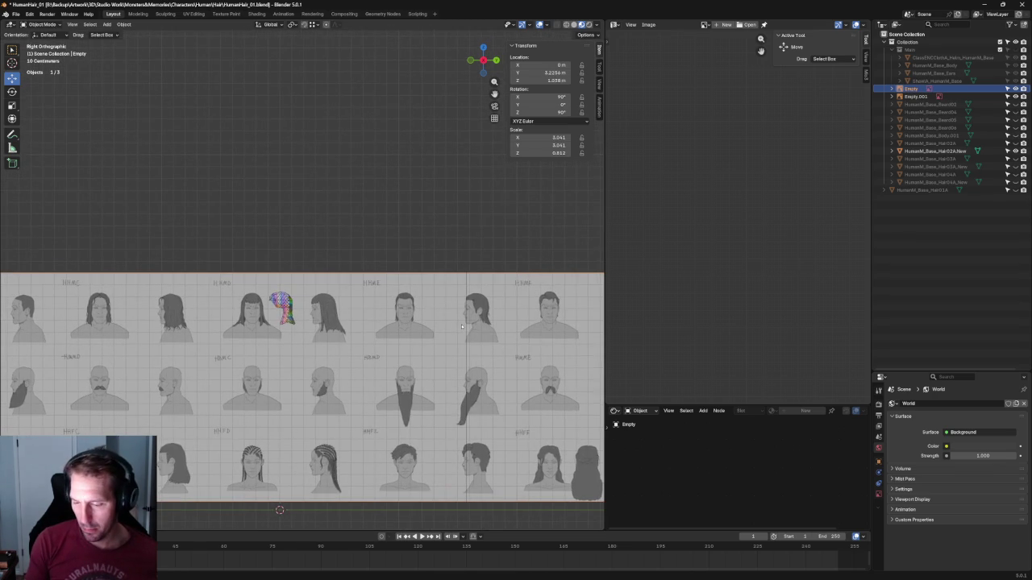
scroll(452, 326, "down", 3)
key("ctrl+z")
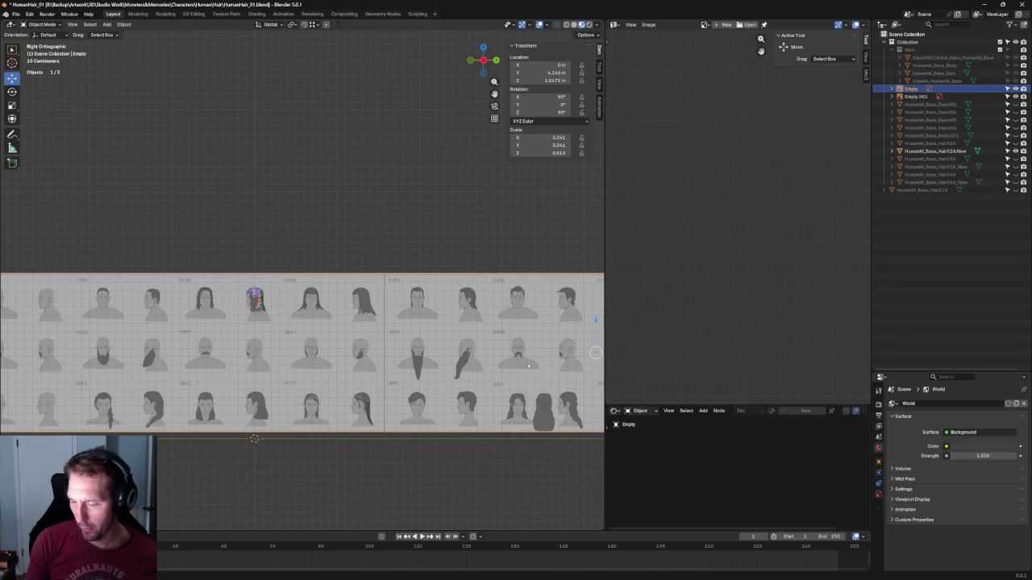
scroll(493, 337, "down", 3, "ctrl")
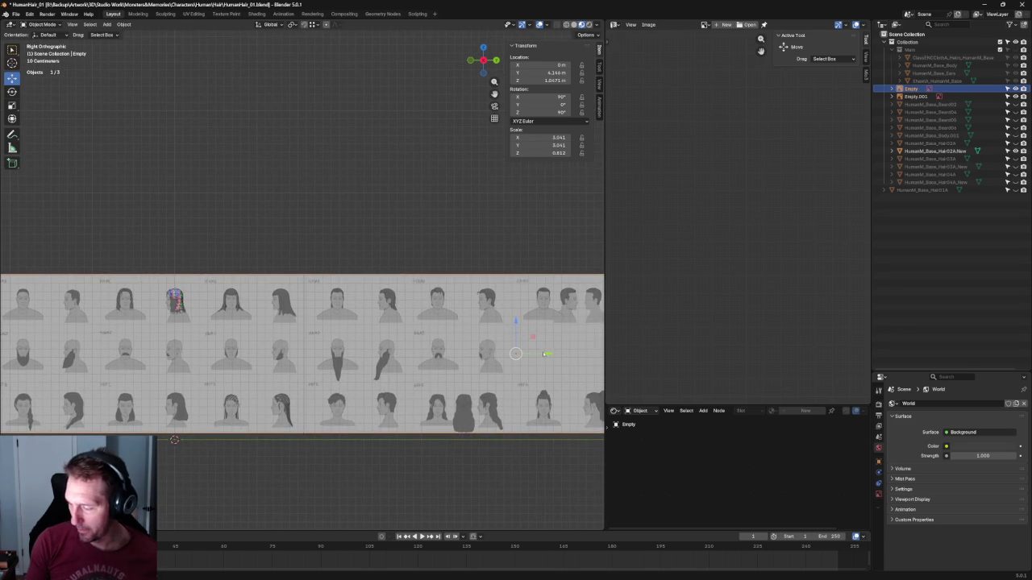
left_click_drag(543, 354, 546, 355)
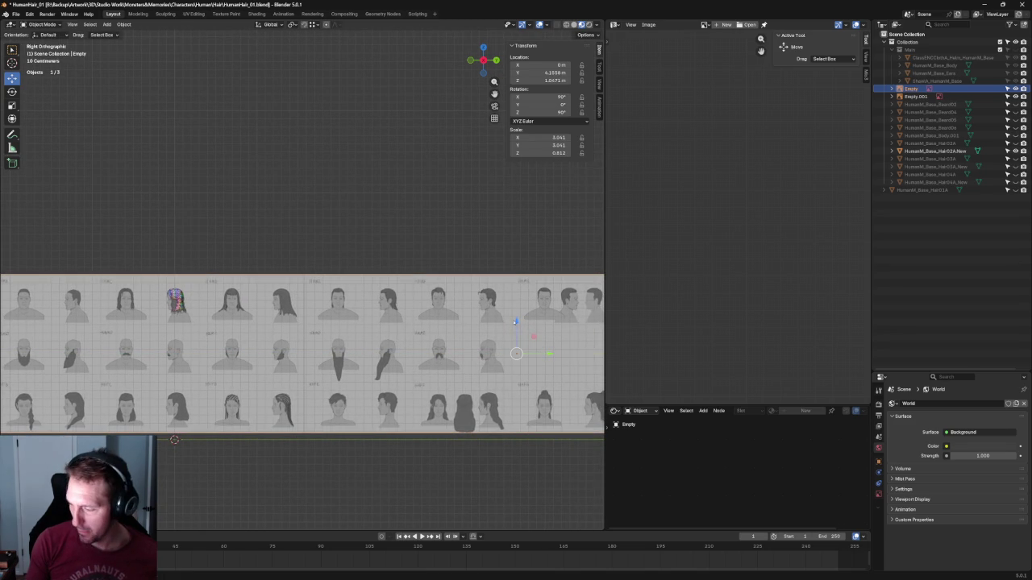
key("g")
key("z")
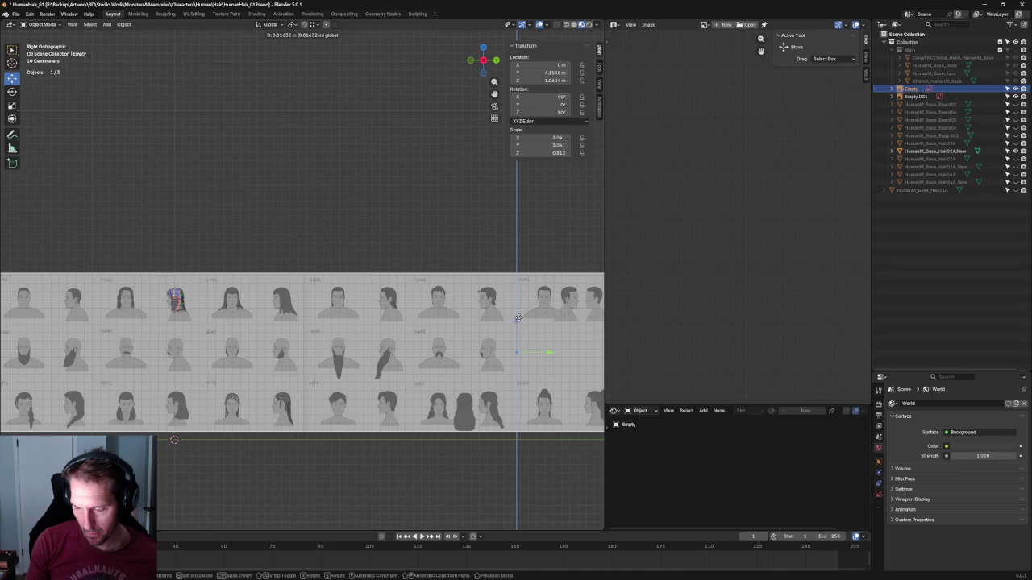
left_click(520, 320)
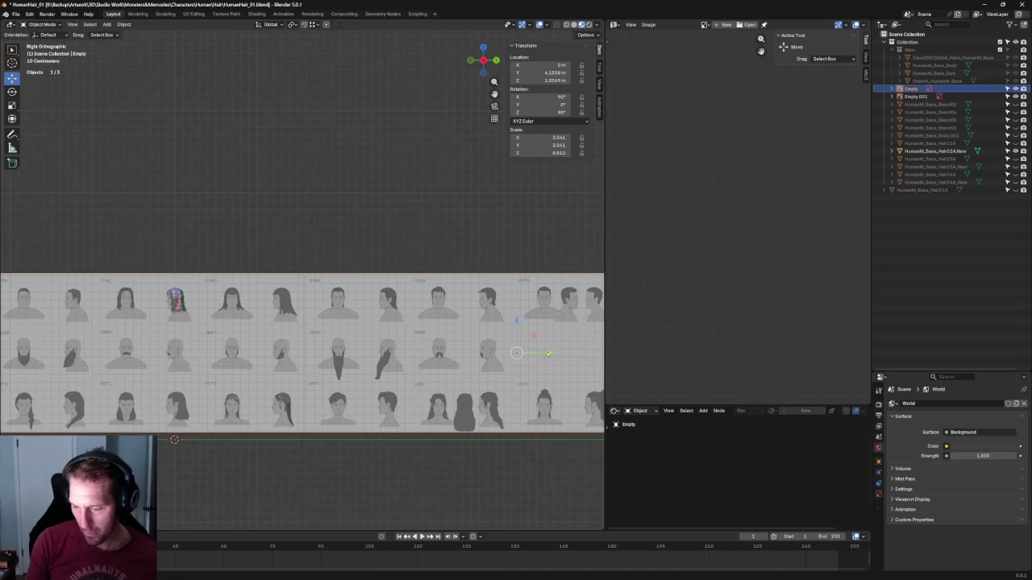
left_click(158, 217)
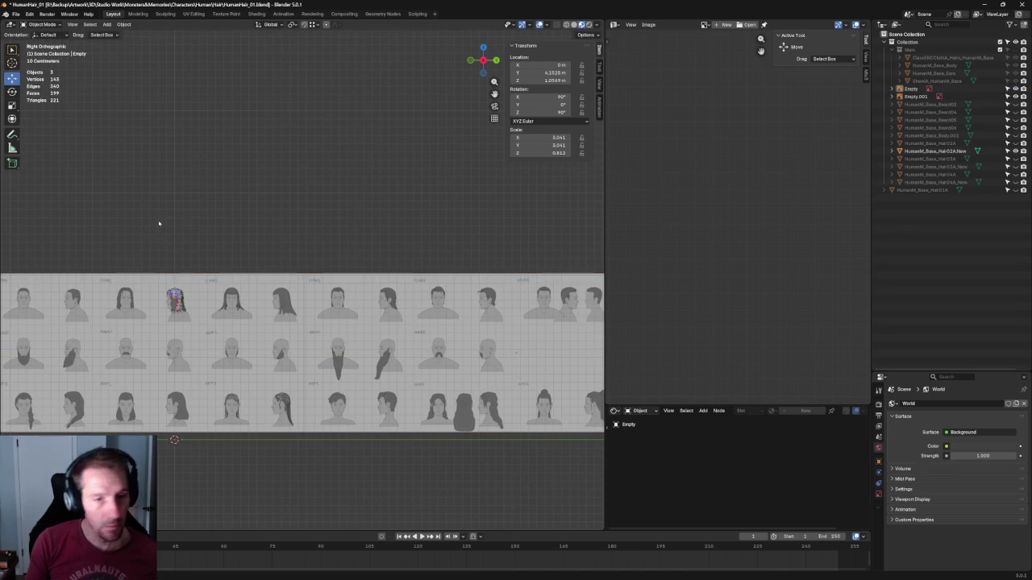
mouse_move(159, 225)
middle_mouse_down("ctrl")
mouse_move(118, 274)
mouse_move(347, 234)
middle_mouse_up("ctrl")
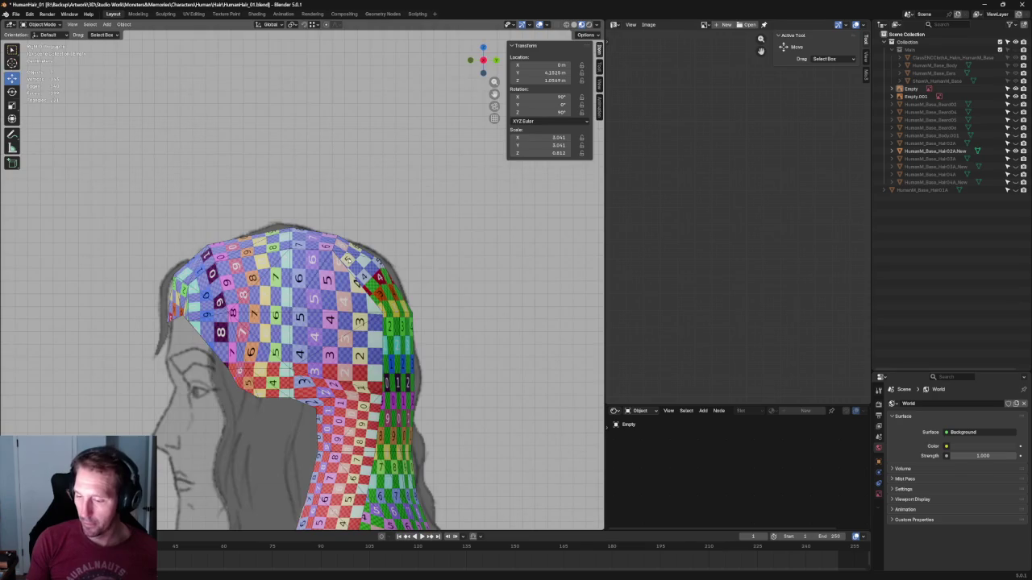
In Front view, hide and reshow the hair mesh to compare it with the drawing
key("KP_1")
scroll(349, 261, "down", 3)
scroll(349, 260, "down", 2)
scroll(350, 260, "down", 2)
scroll(244, 294, "up", 5)
scroll(244, 293, "up", 5)
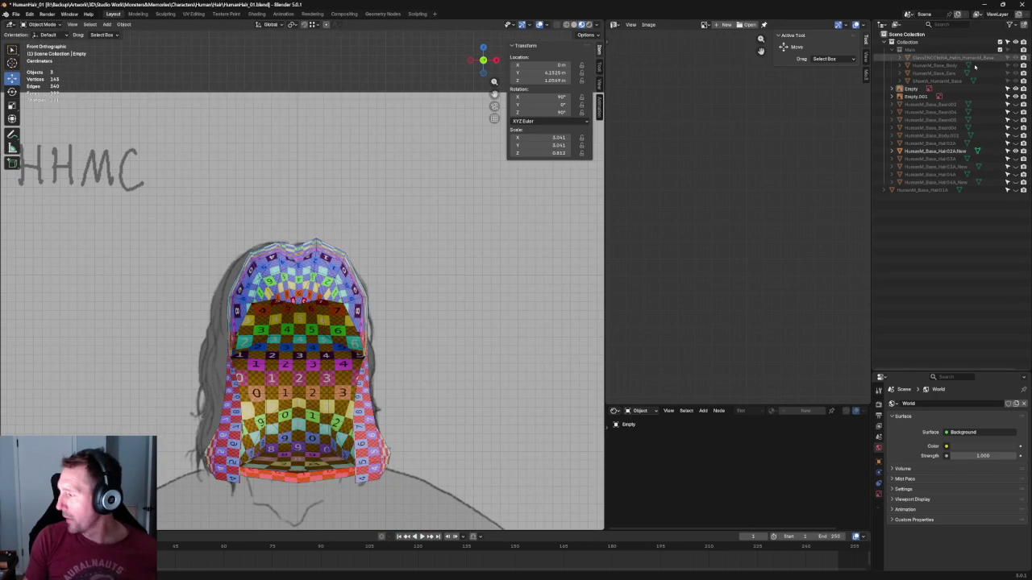
left_click(1015, 151)
left_click(1015, 151)
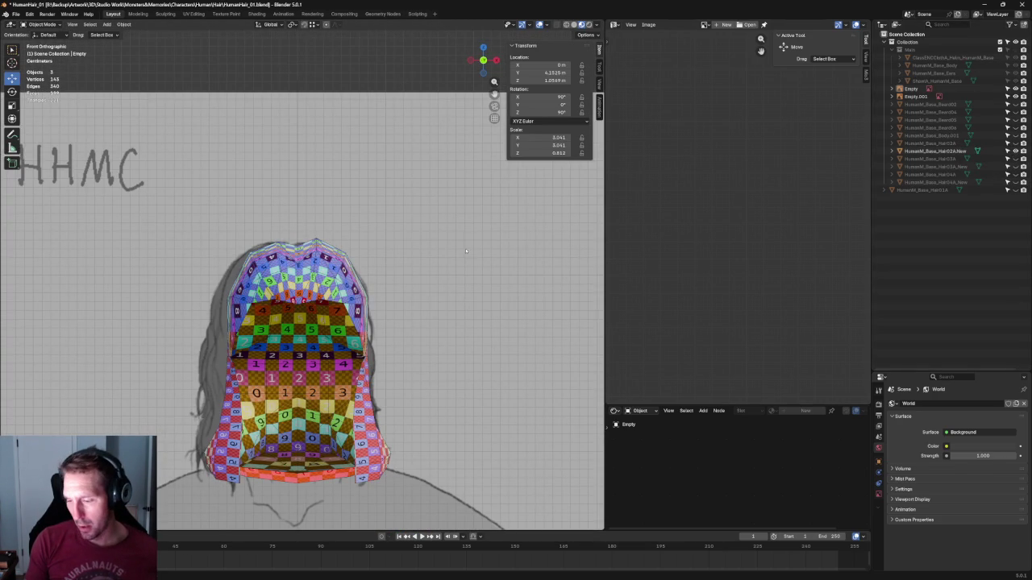
Select only the hair mesh so its UV islands and checker material show again
left_click(278, 242, "shift")
scroll(798, 175, "down", 3)
scroll(359, 248, "up", 3)
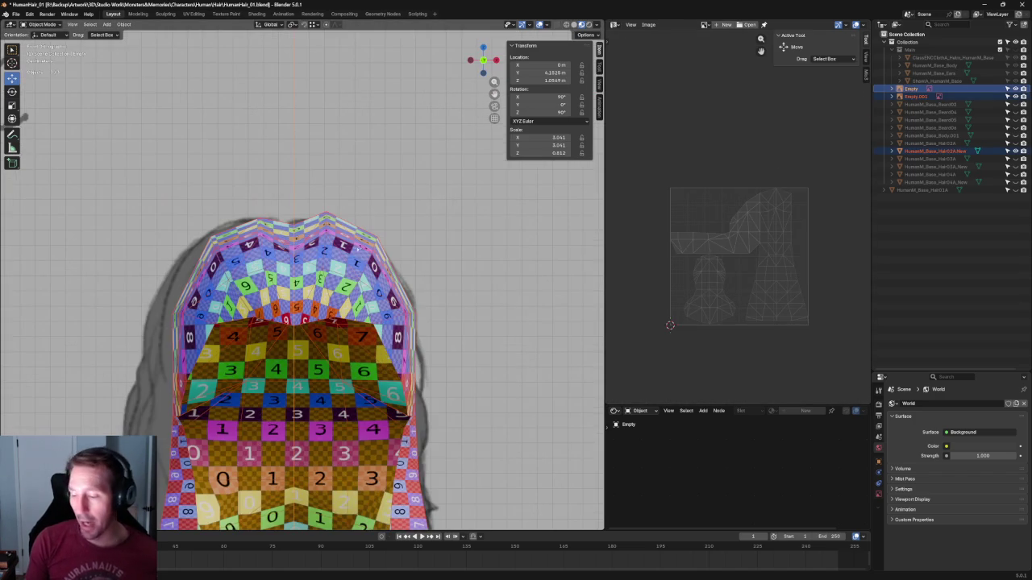
left_click(391, 225)
left_click(345, 255)
In Edit Mode, select the hair island's top UV vertex and cancel a trial move
key("Tab")
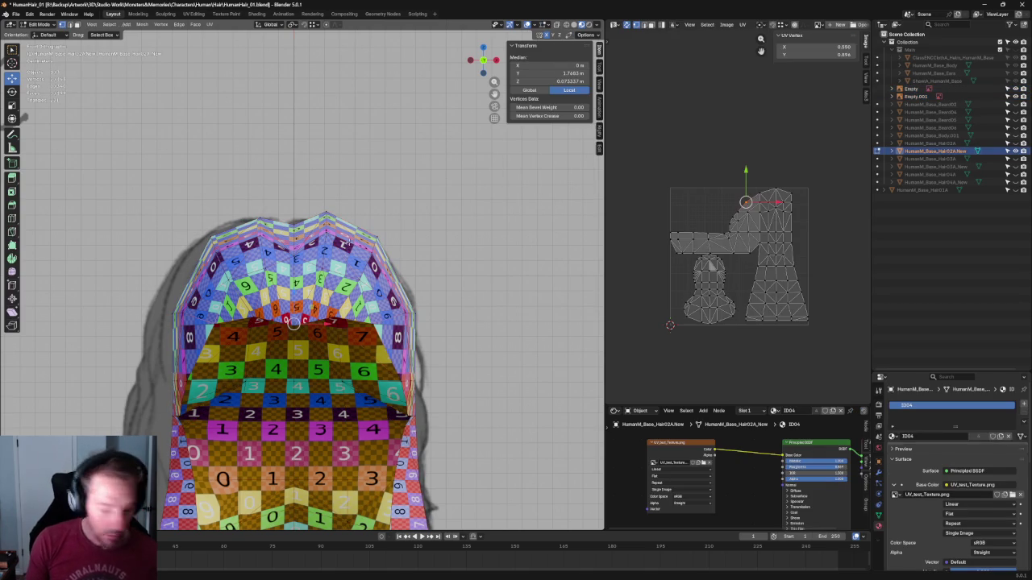
left_click(509, 209)
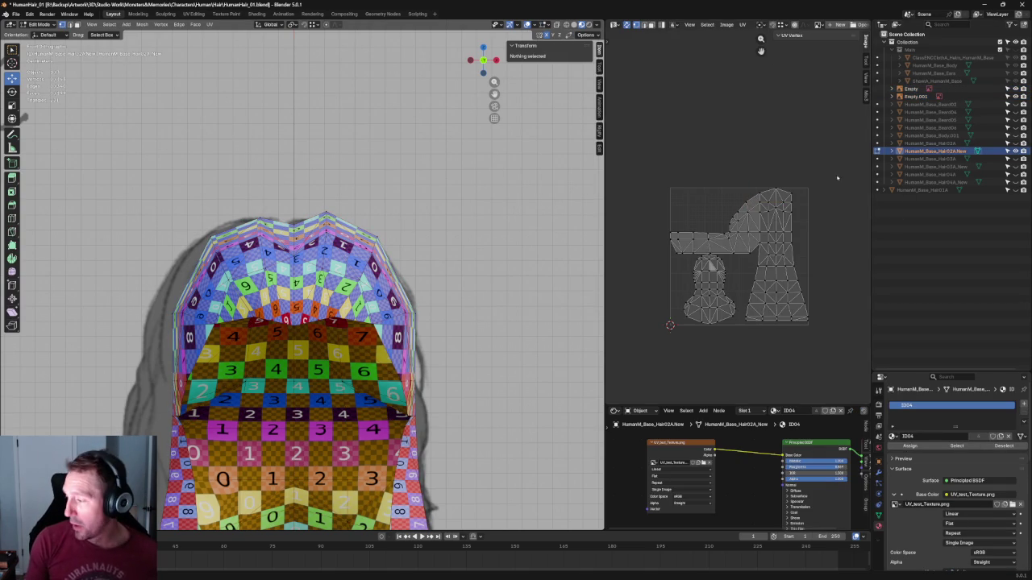
scroll(847, 182, "up", 5)
scroll(806, 185, "up", 3)
mouse_move(808, 138)
left_mouse_down()
mouse_move(725, 185)
mouse_move(770, 202)
left_mouse_up()
mouse_move(796, 156)
left_mouse_down()
mouse_move(804, 154)
mouse_move(794, 154)
left_mouse_up()
right_click(799, 152)
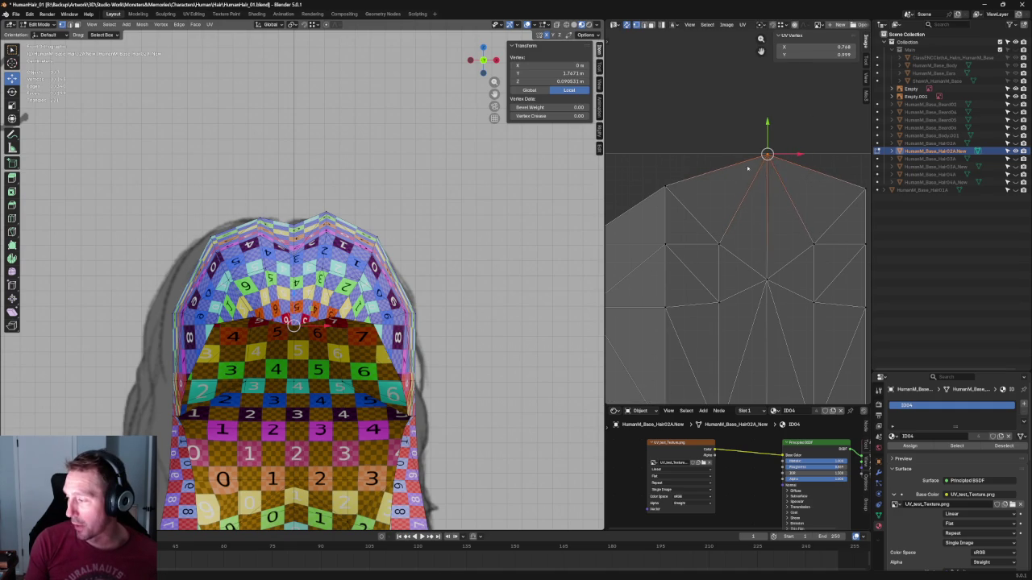
Scale the three top-edge UV vertices of the hair island inward
scroll(790, 177, "down", 2)
scroll(788, 191, "up", 1)
left_click_drag(808, 205, 807, 204)
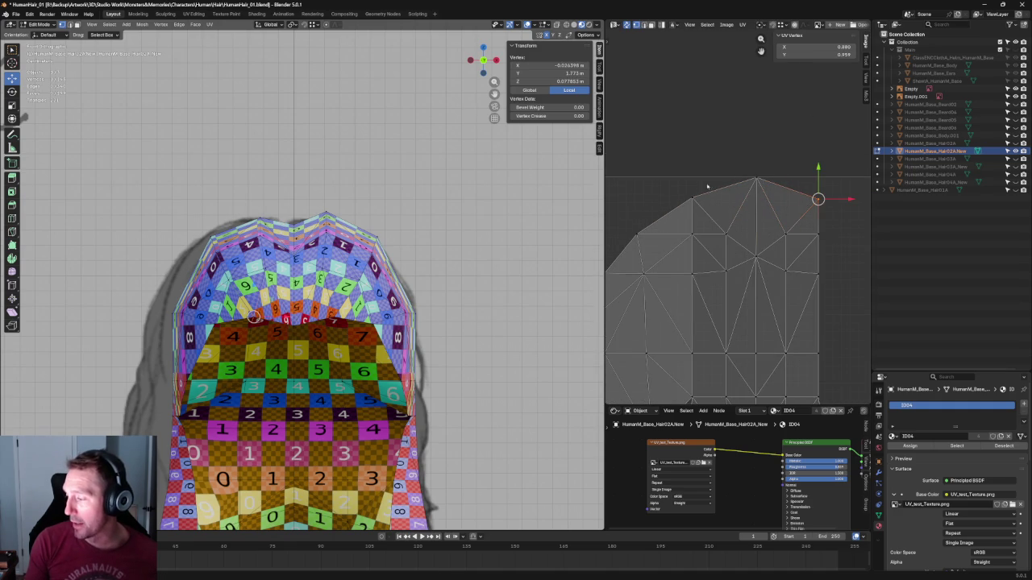
left_click_drag(679, 182, 736, 200, "shift")
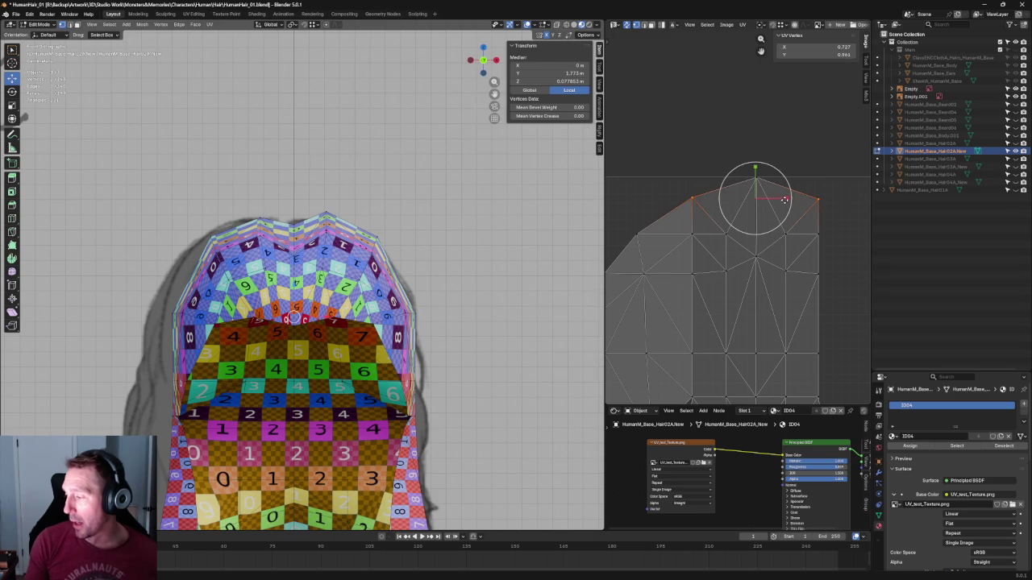
key("s")
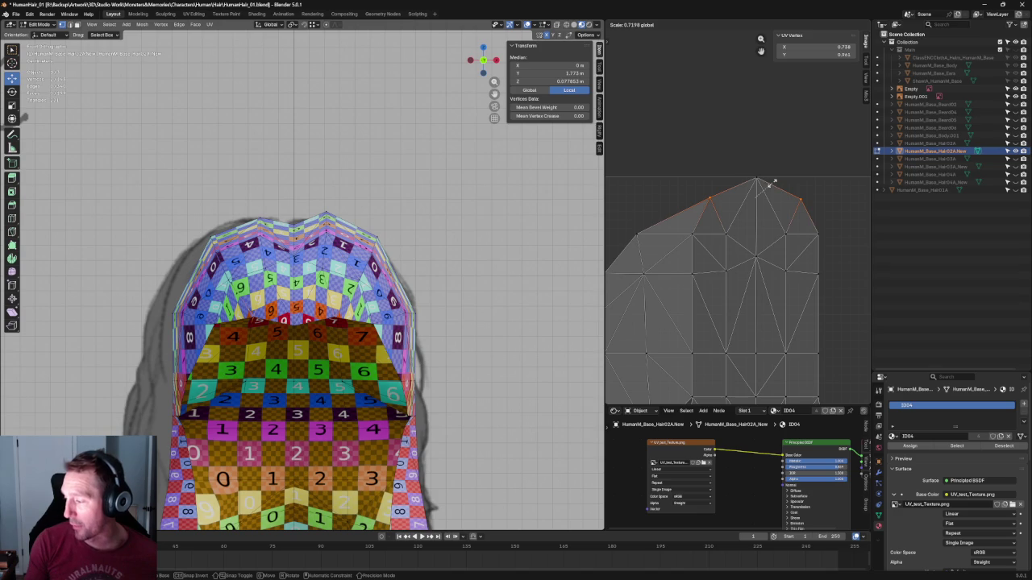
left_click(772, 185)
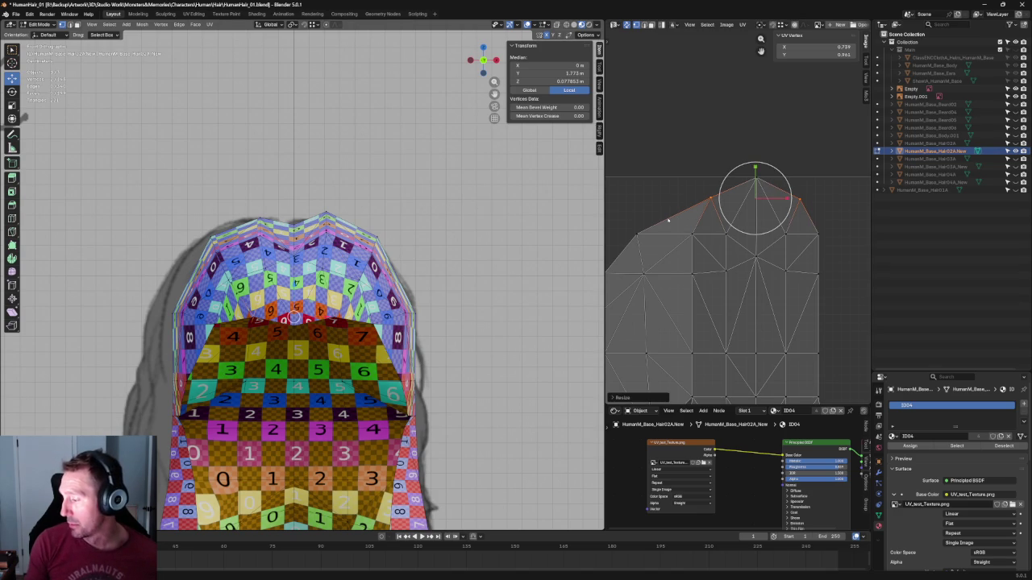
Shift the left top-edge UV vertex slightly right to smooth the upper-left slope
left_click(637, 234)
key("g")
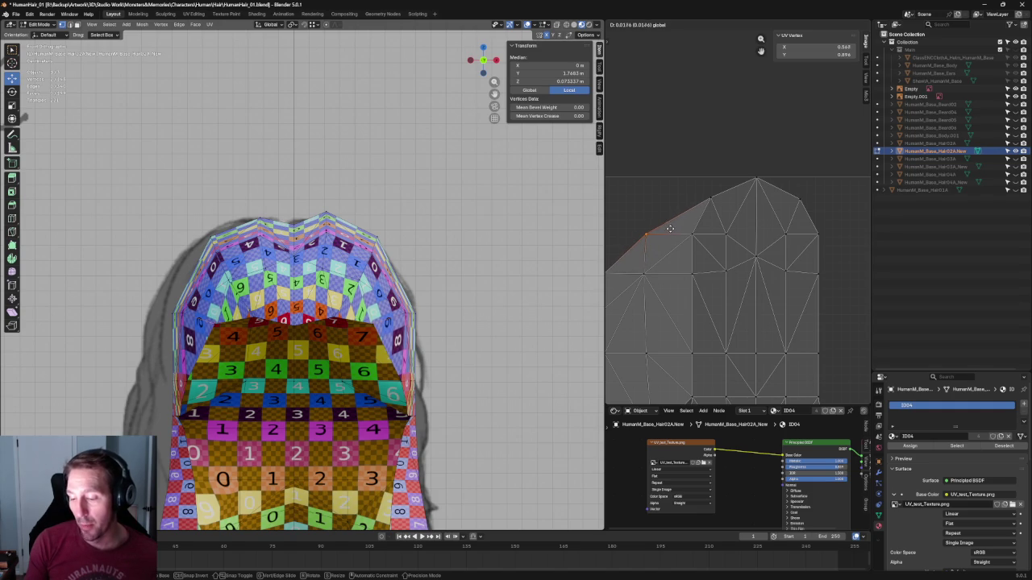
left_click(670, 229)
left_click_drag(682, 237, 691, 235)
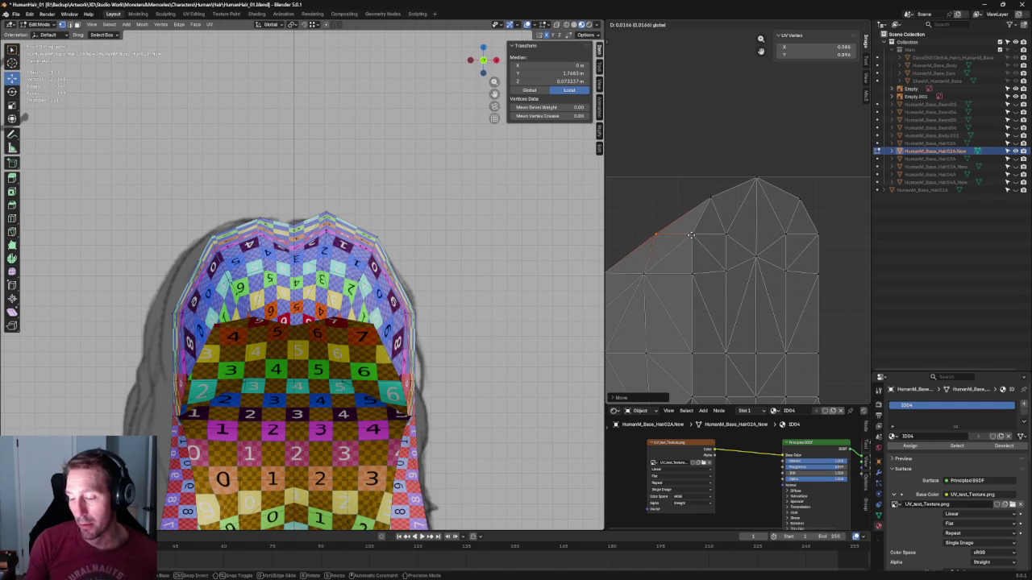
middle_click_drag(379, 266, 428, 264)
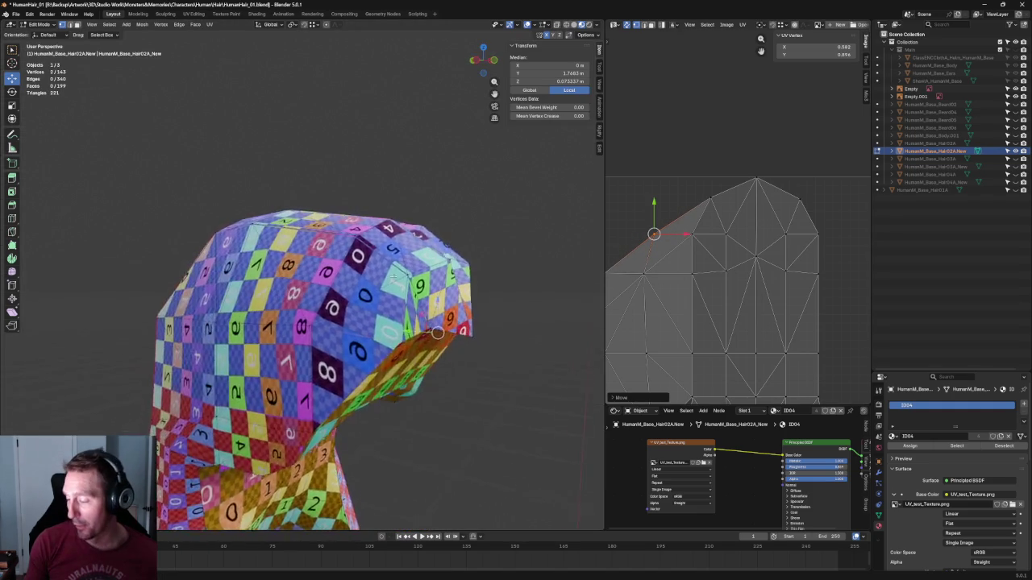
Undo the sideways shift, raise the left UV vertex, and reposition the two top-edge vertices
key("ctrl+z")
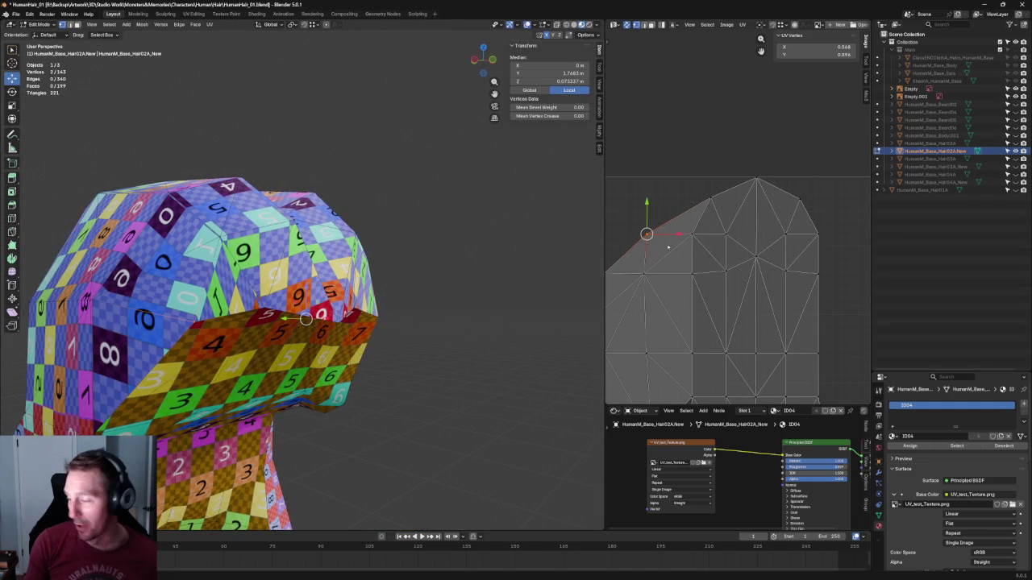
mouse_move(642, 224)
left_mouse_down()
mouse_move(652, 206)
mouse_move(682, 226)
left_mouse_up()
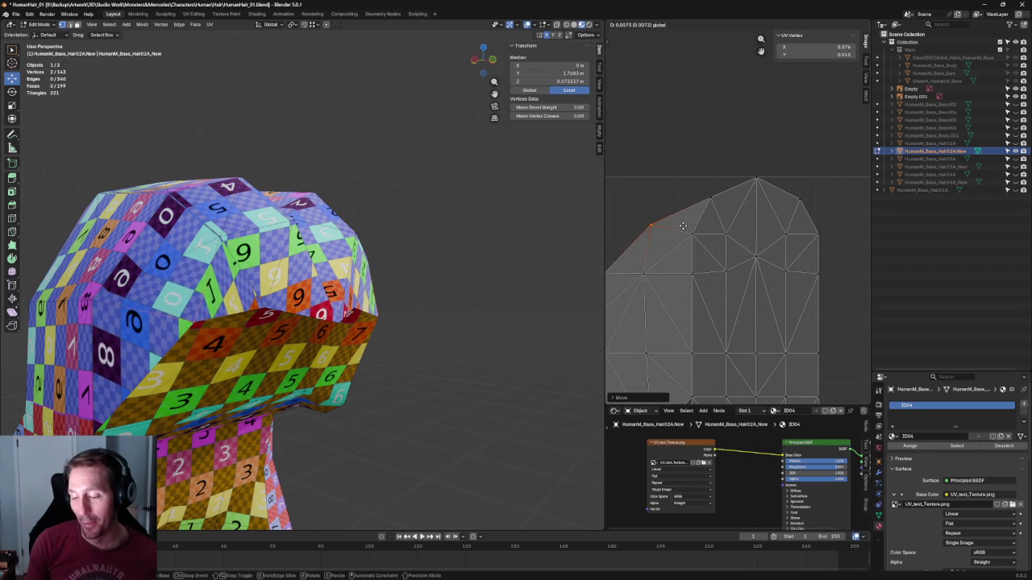
left_click(682, 226)
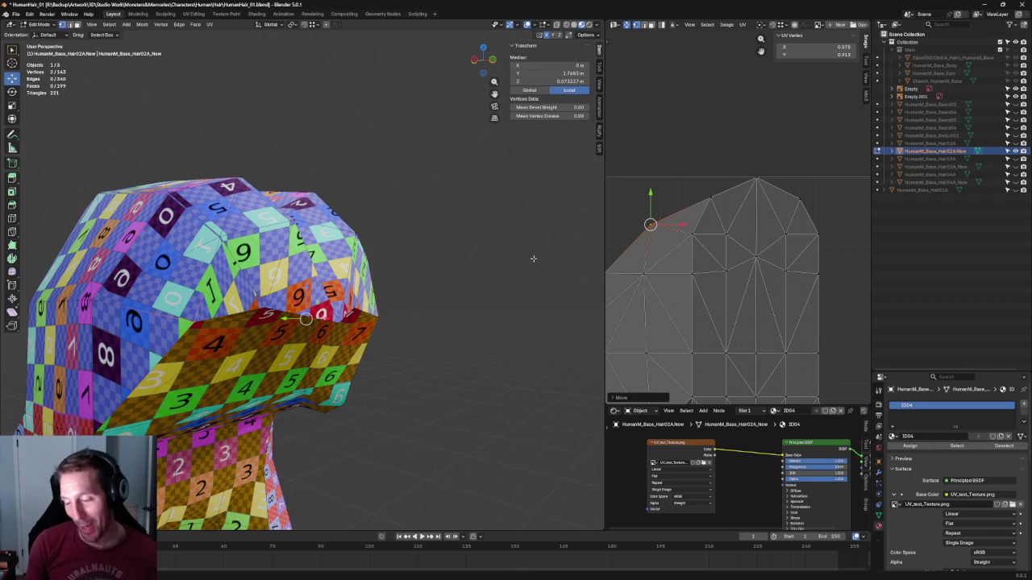
left_click_drag(821, 193, 658, 227)
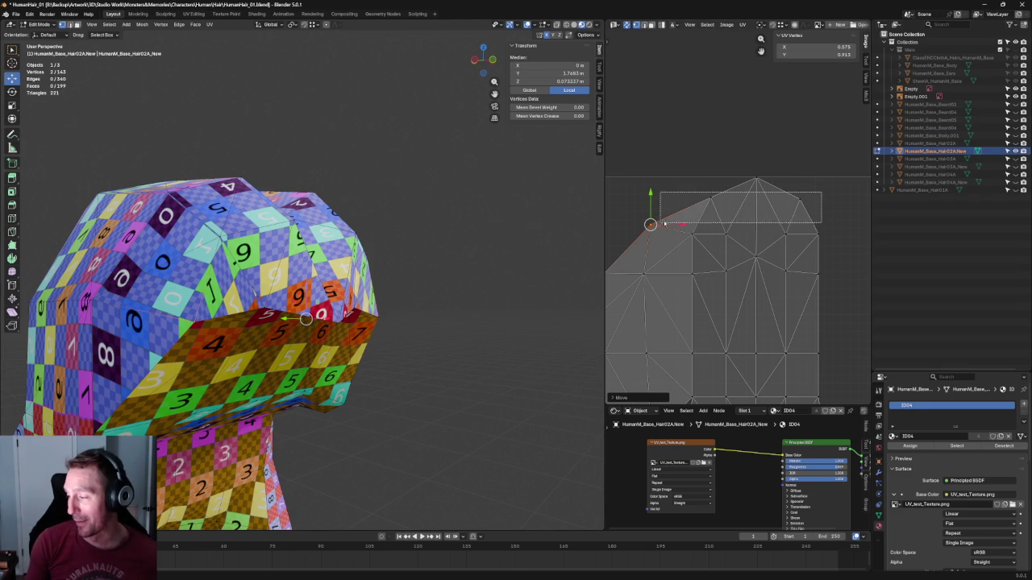
key("g")
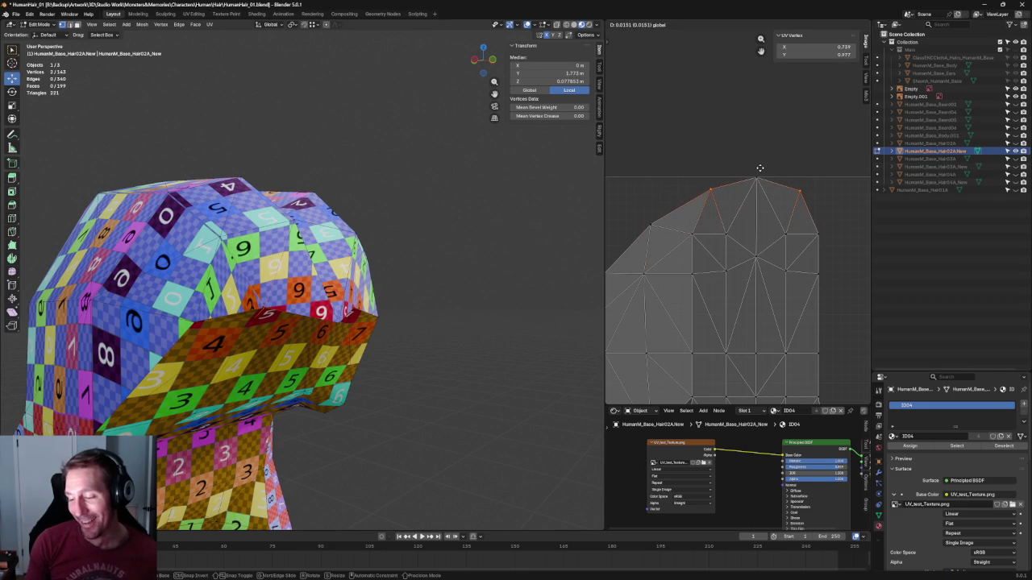
left_click(732, 214)
Shift the top row's right-end UV vertex vertically and realign the row's left vertex
left_click(695, 205)
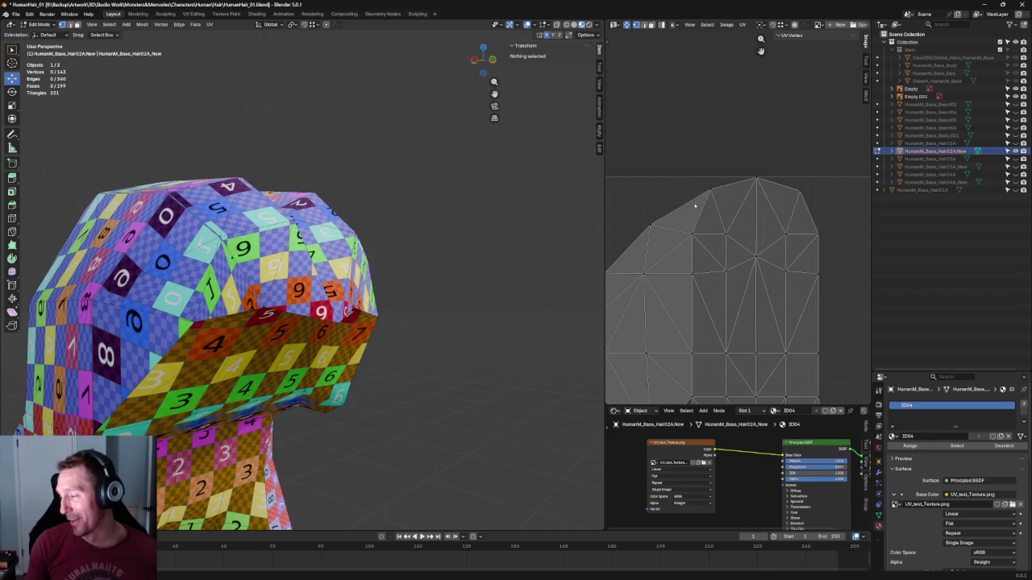
left_click_drag(794, 219, 840, 247)
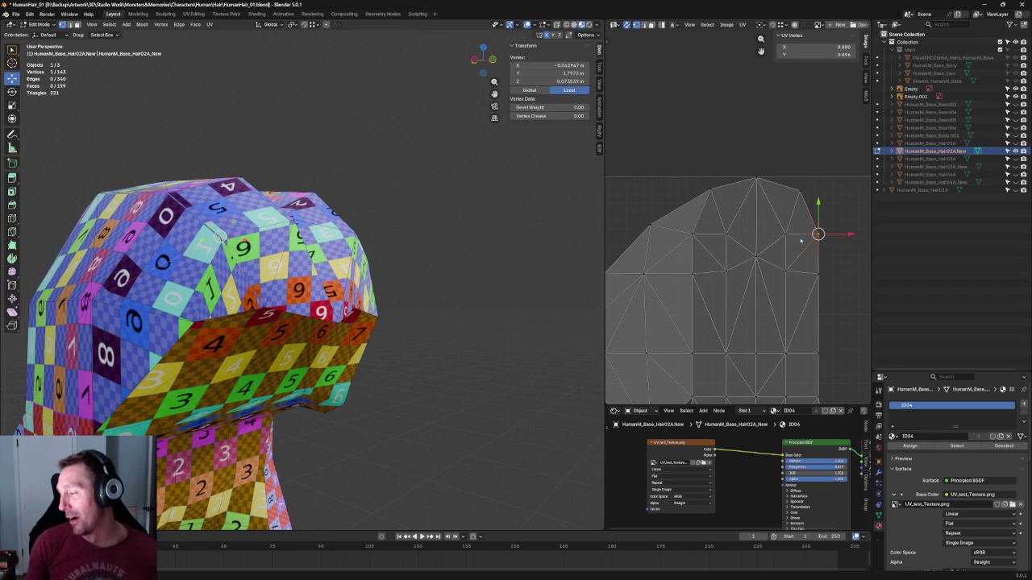
left_click(687, 239, "ctrl")
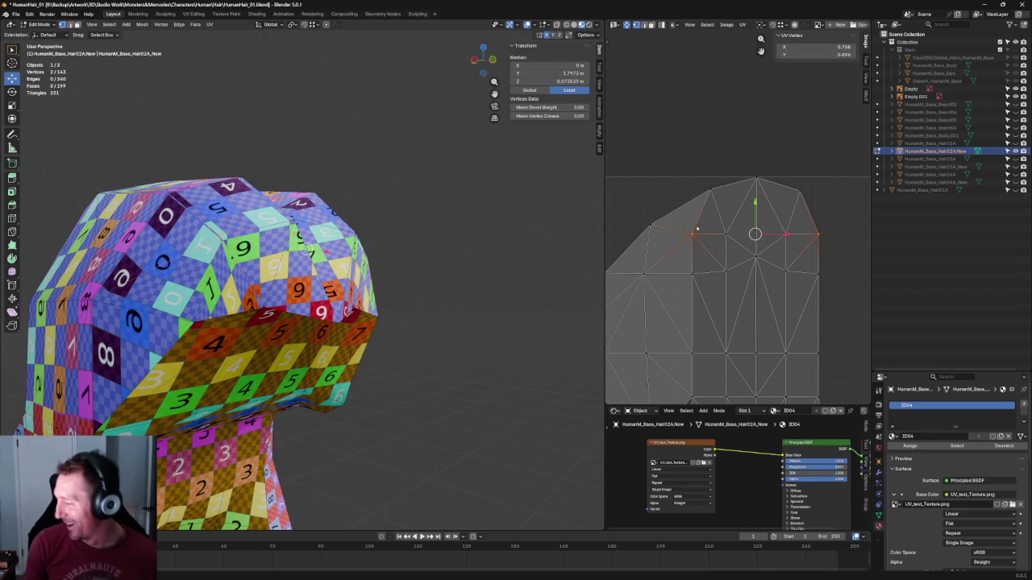
left_click_drag(804, 222, 845, 252, "ctrl")
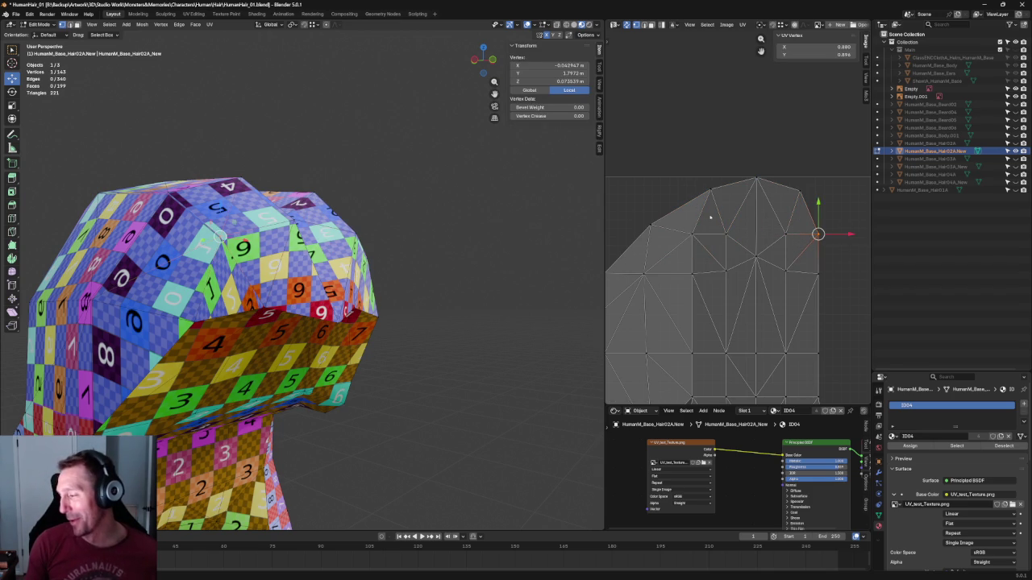
left_click_drag(754, 204, 757, 200)
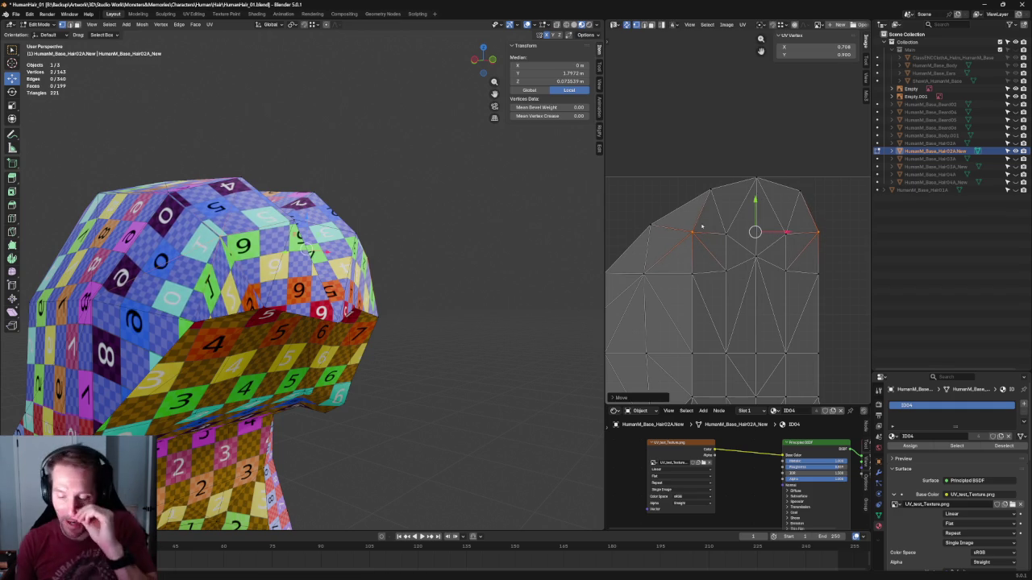
left_click_drag(632, 208, 669, 235)
key("g")
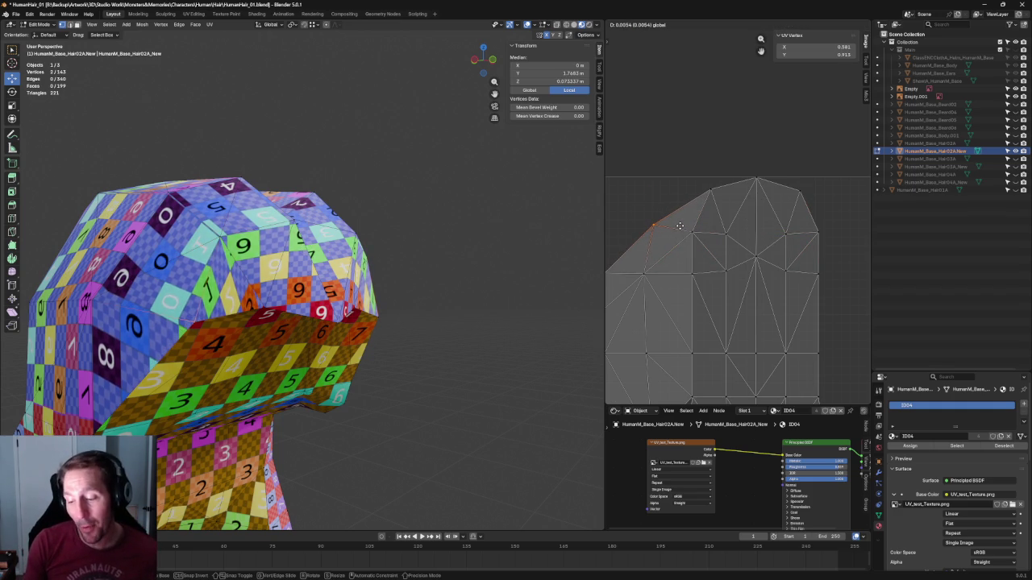
left_click(680, 226)
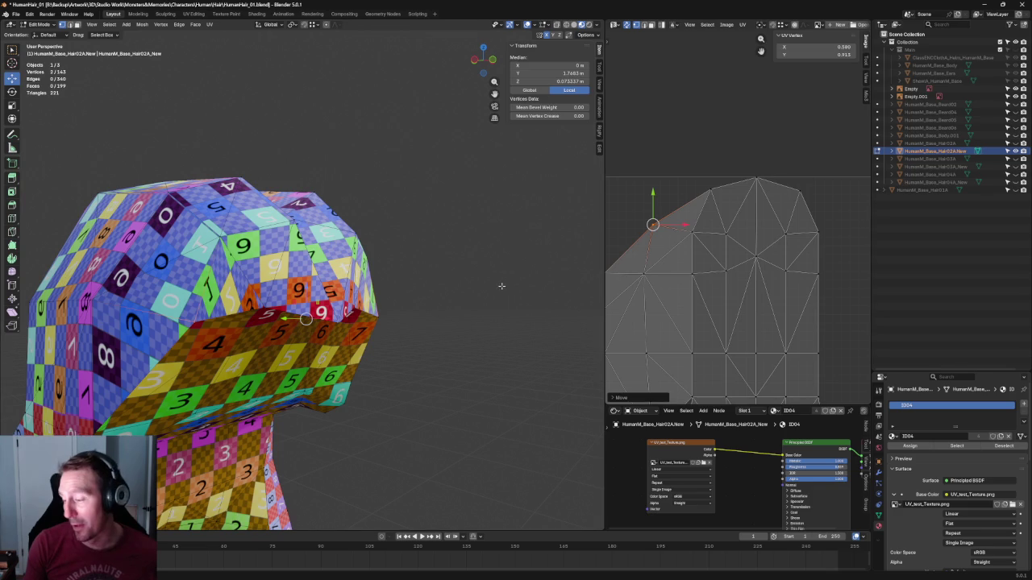
Lower the middle UV vertex under the island's peak to Y 0.846
left_click(502, 285)
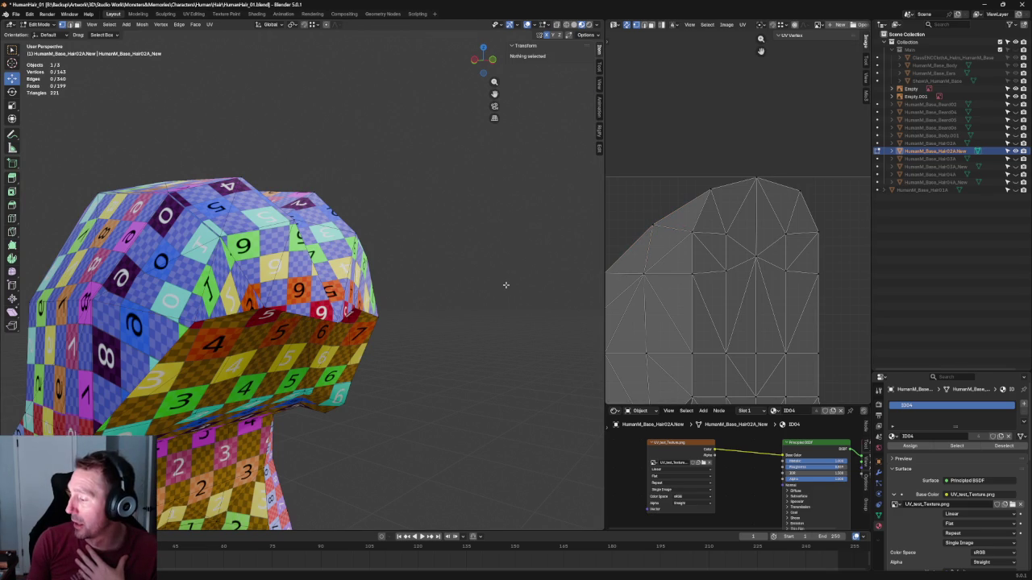
left_click(755, 258)
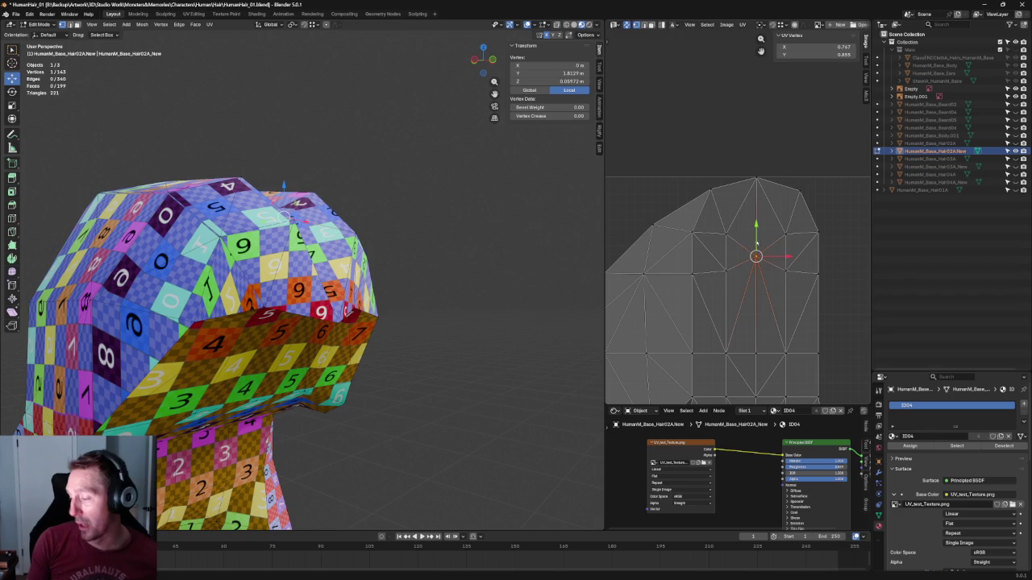
key("g")
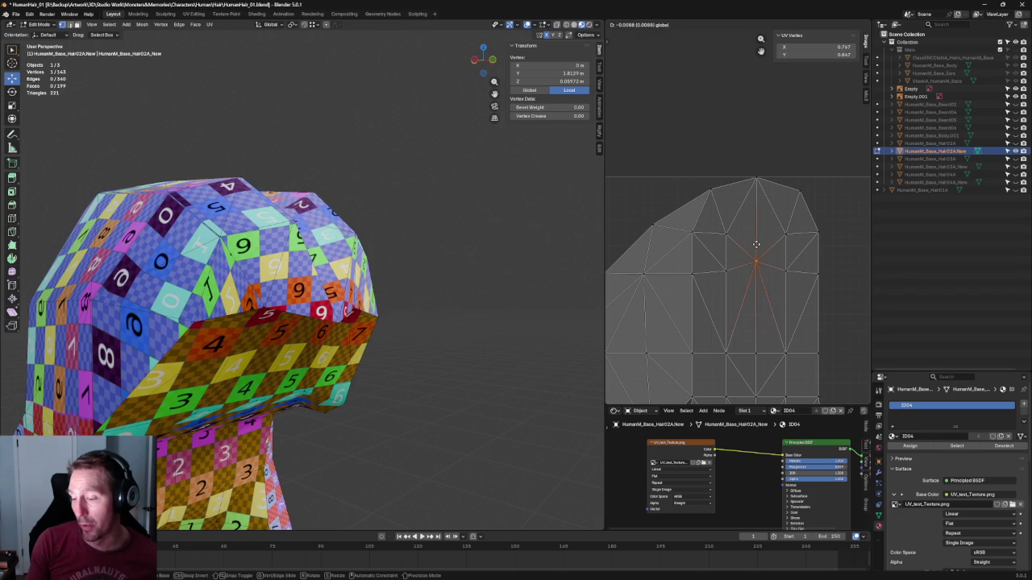
left_click(757, 244)
middle_click_drag(363, 315, 403, 345)
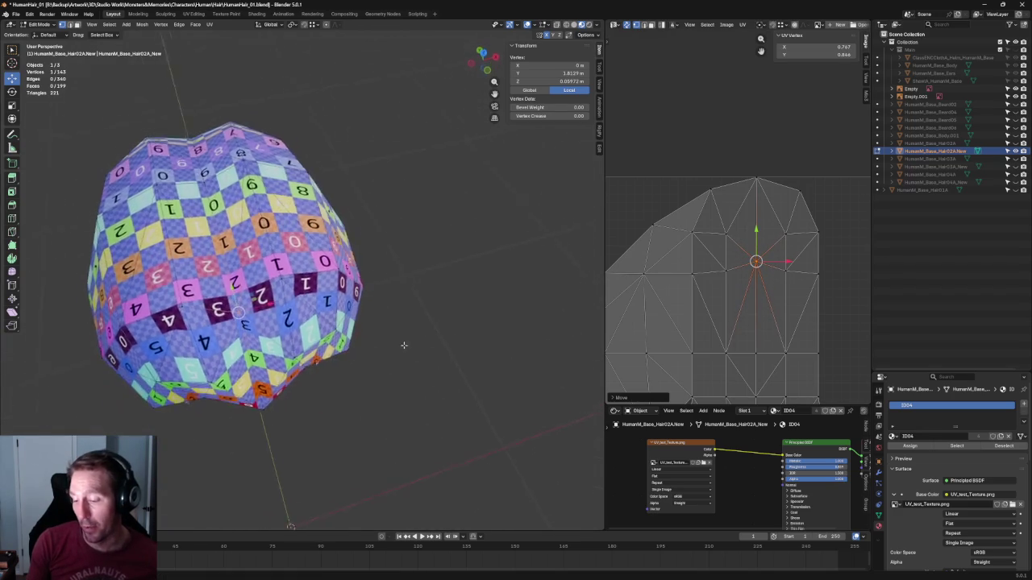
Nudge the middle UV vertex just below the peak again, then orbit to view the hair from below
key("g")
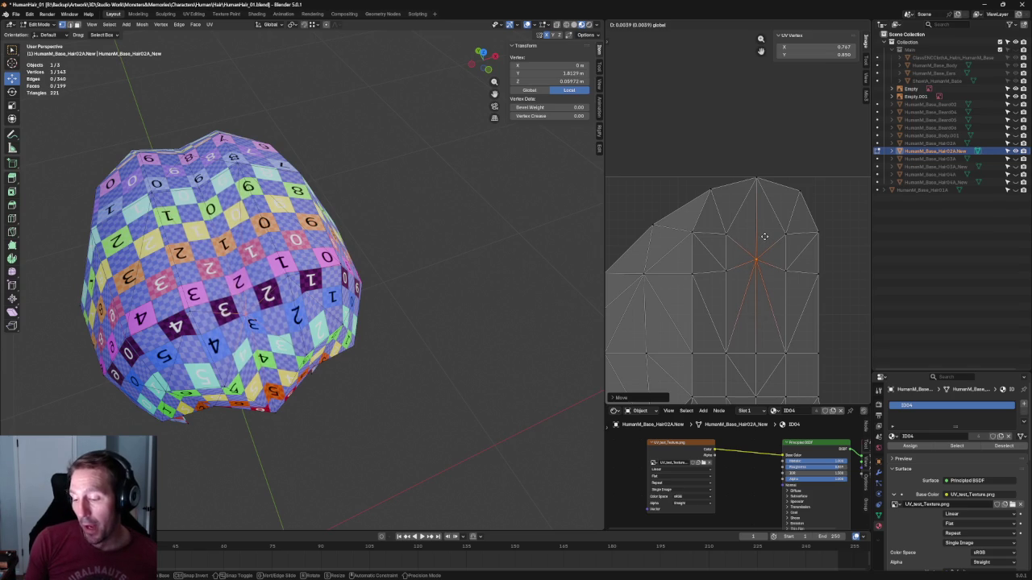
left_click(764, 236)
left_click(500, 306)
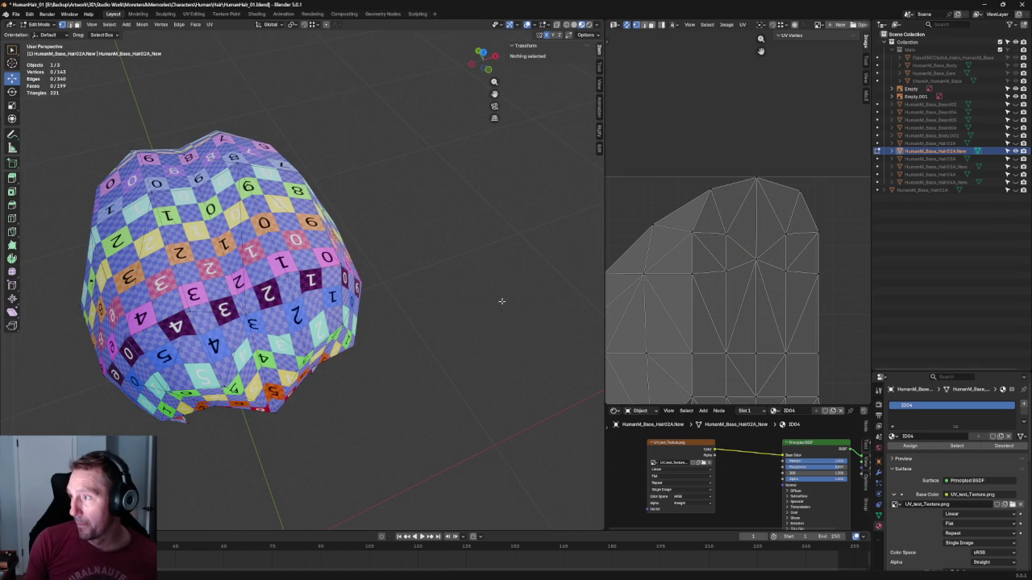
middle_click_drag(502, 301, 474, 290)
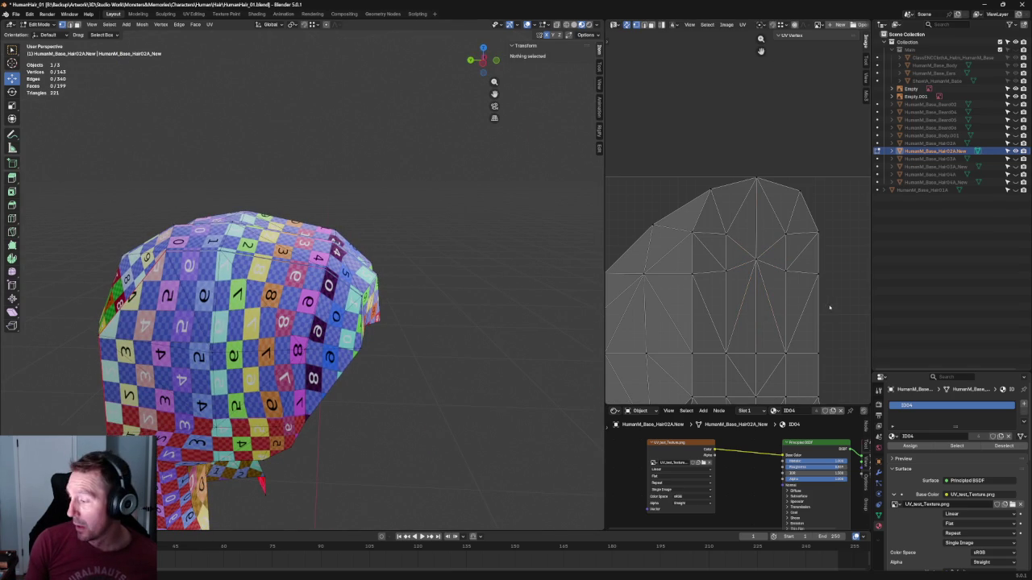
Select the four corners of a square UV face and widen it horizontally
middle_click_drag(829, 308, 836, 289)
scroll(782, 290, "down", 2)
scroll(714, 242, "up", 2)
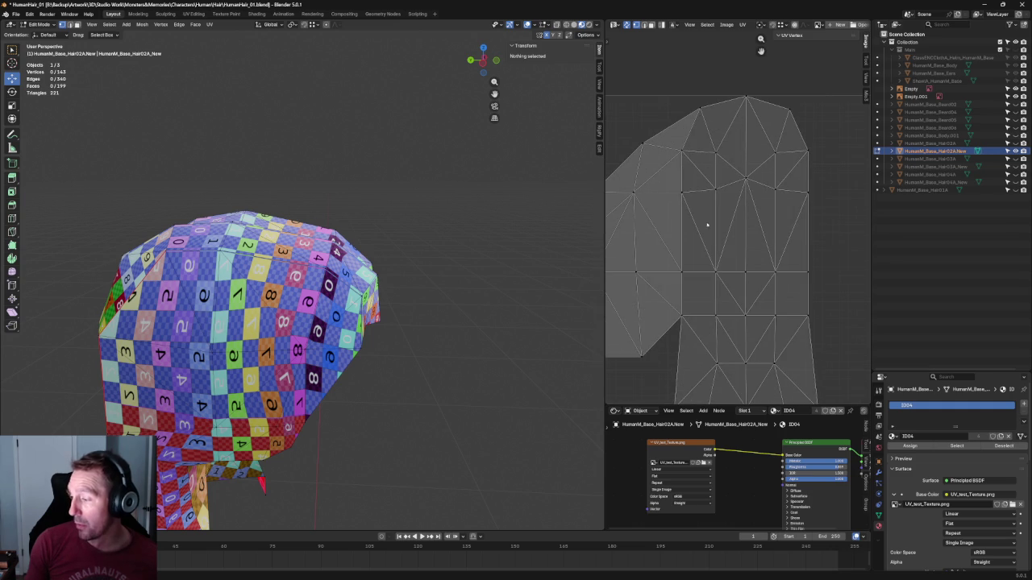
left_click_drag(653, 184, 693, 303)
left_click_drag(829, 185, 793, 282, "shift")
left_click_drag(778, 233, 770, 238)
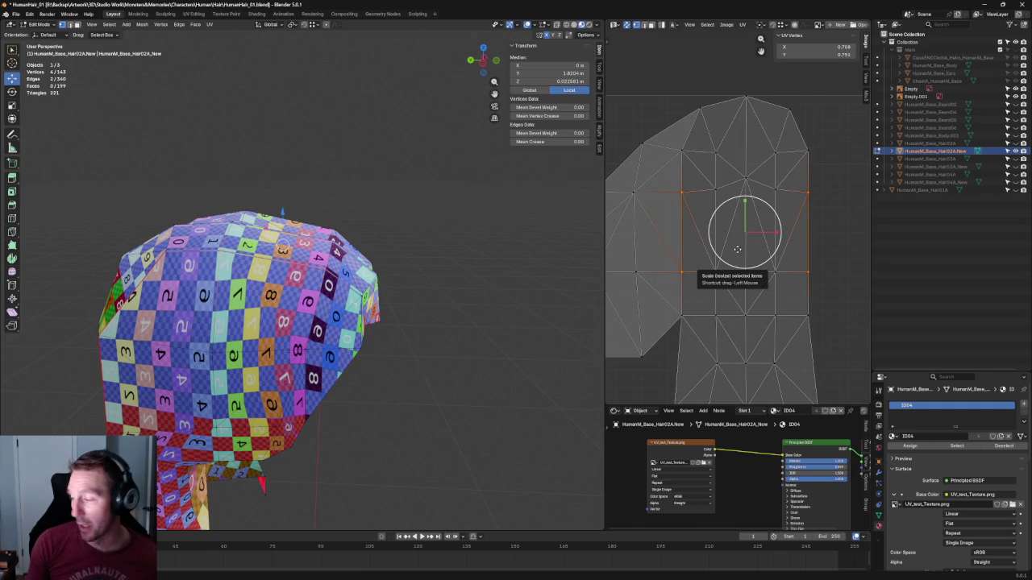
Slide the vertical column of UV vertices slightly left along X
scroll(741, 246, "down", 2)
middle_click_drag(686, 194, 743, 188)
left_click_drag(733, 177, 687, 275)
key("g")
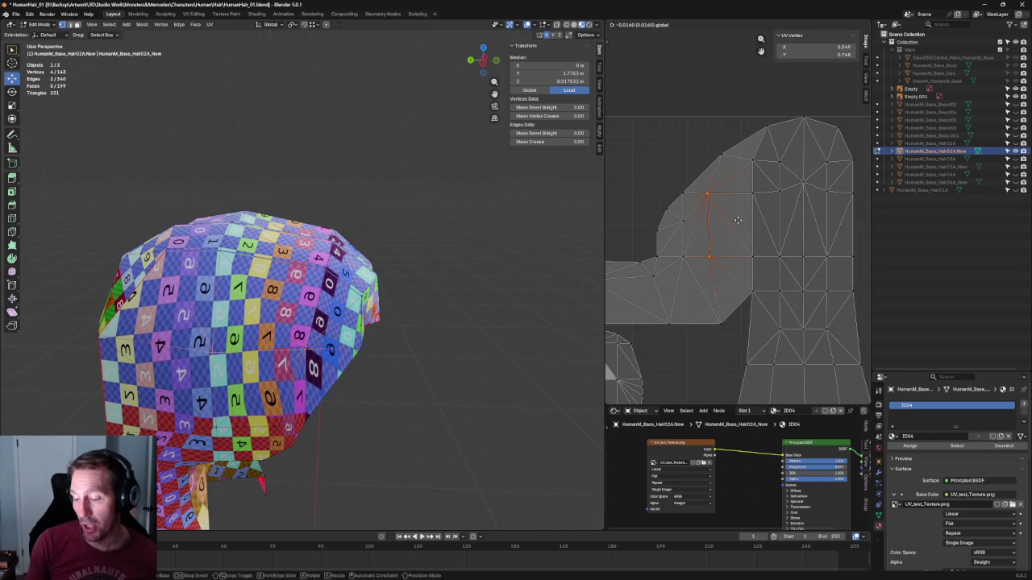
left_click(740, 220)
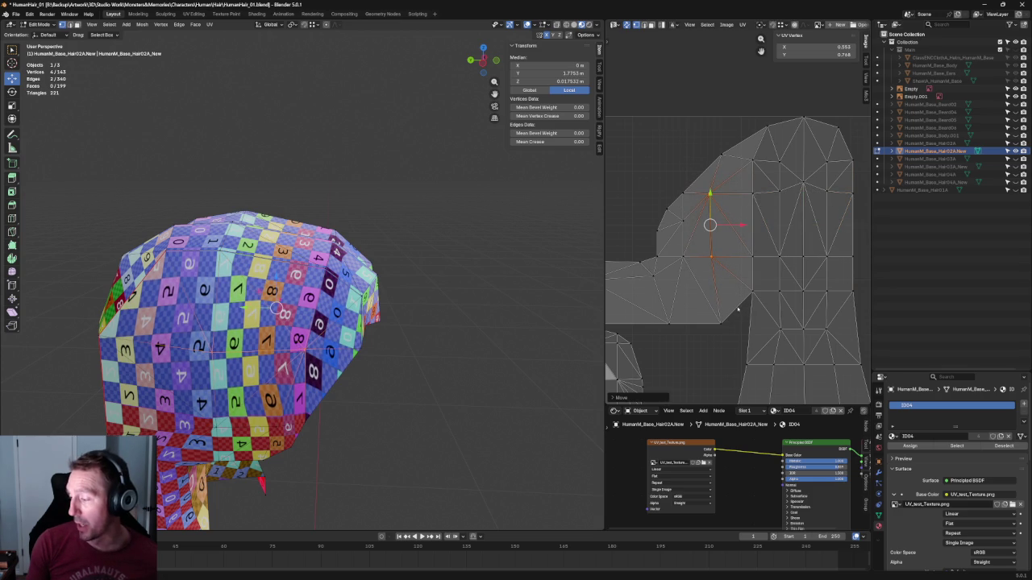
key("g")
left_click(735, 315, "shift")
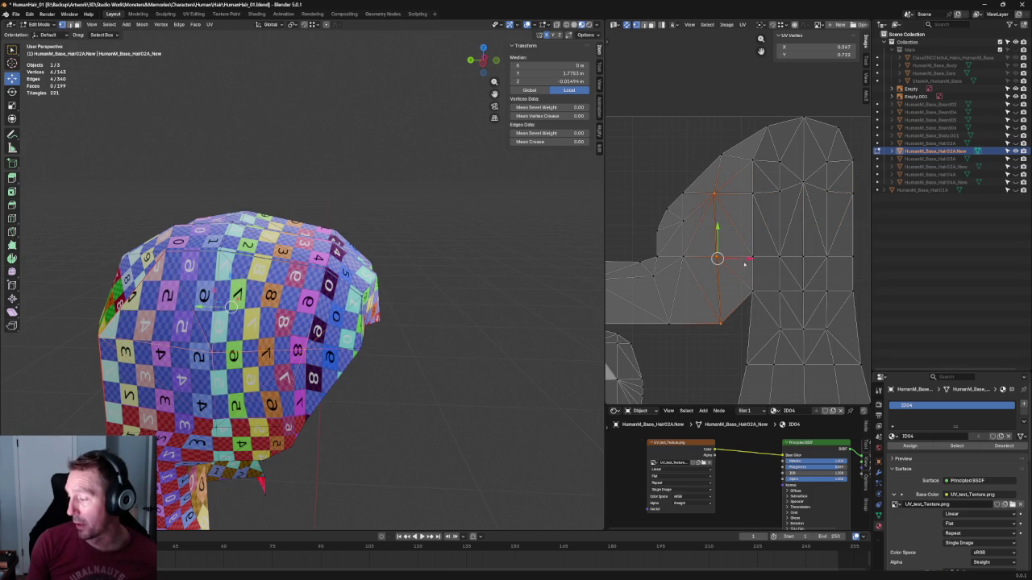
key("g")
key("x")
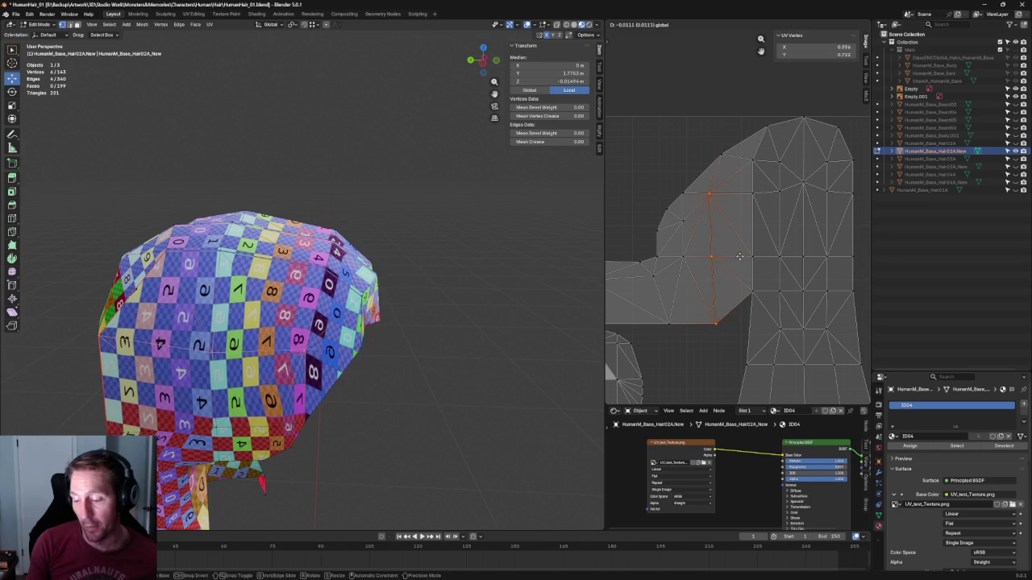
left_click(739, 256)
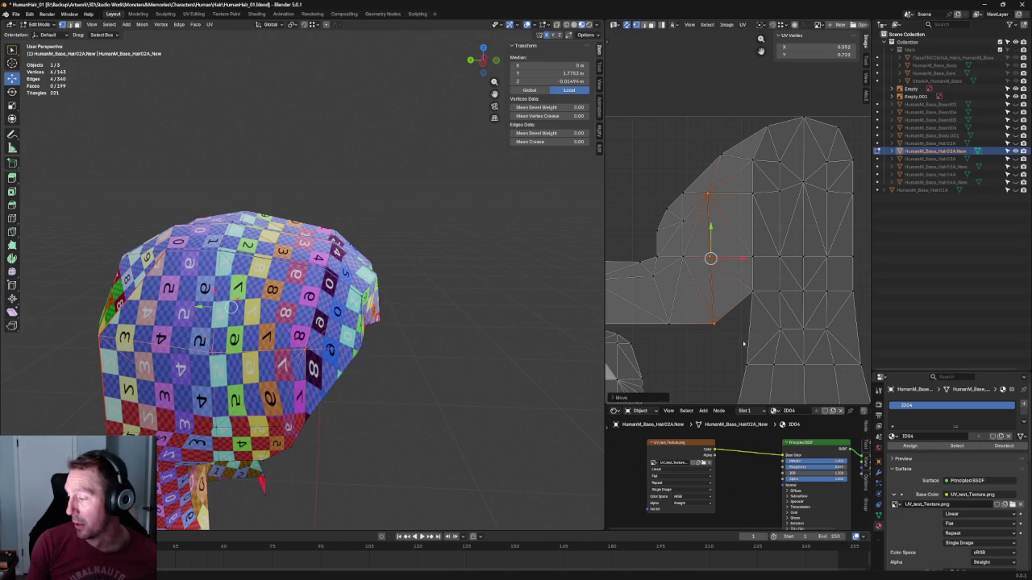
Move the notch vertex below along X to 0.552 and orbit to check the checker
left_click(710, 322)
key("g")
key("x")
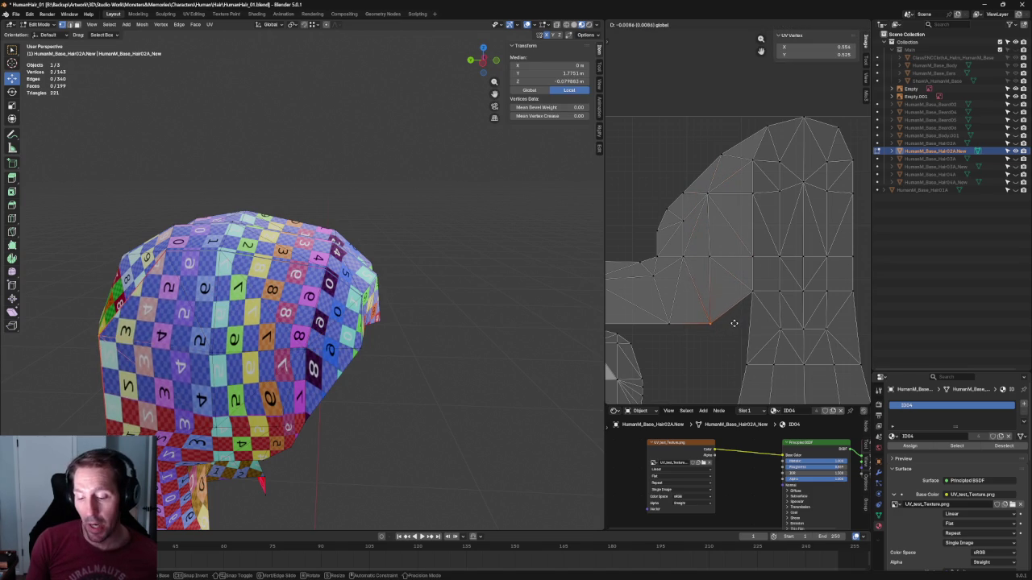
left_click(733, 322)
middle_click_drag(429, 363, 495, 347)
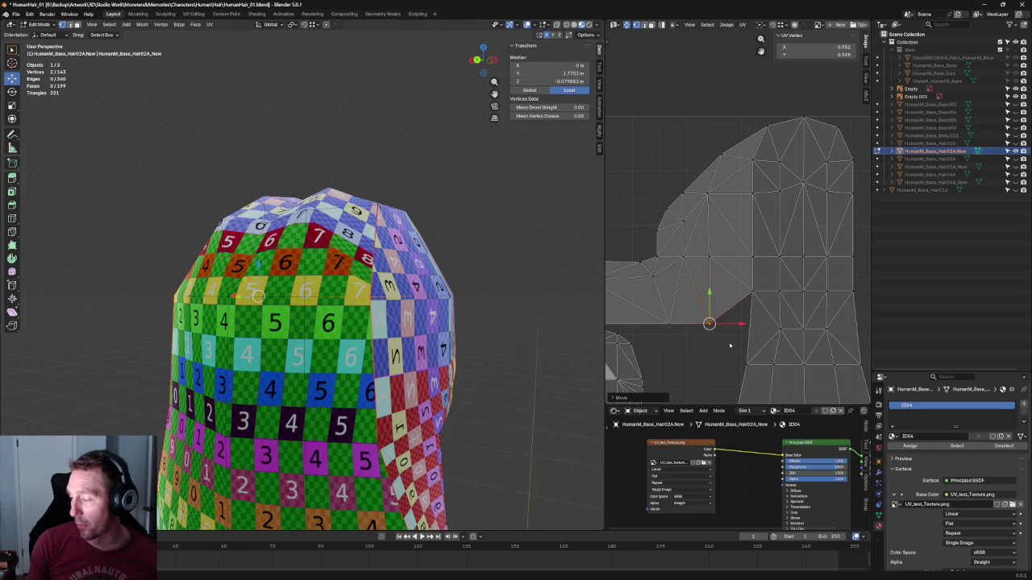
Move the island's inner notch corner vertex to X 0.564, Y 0.525
left_click(724, 367)
mouse_move(452, 155)
middle_mouse_down()
mouse_move(449, 214)
mouse_move(507, 208)
middle_mouse_up()
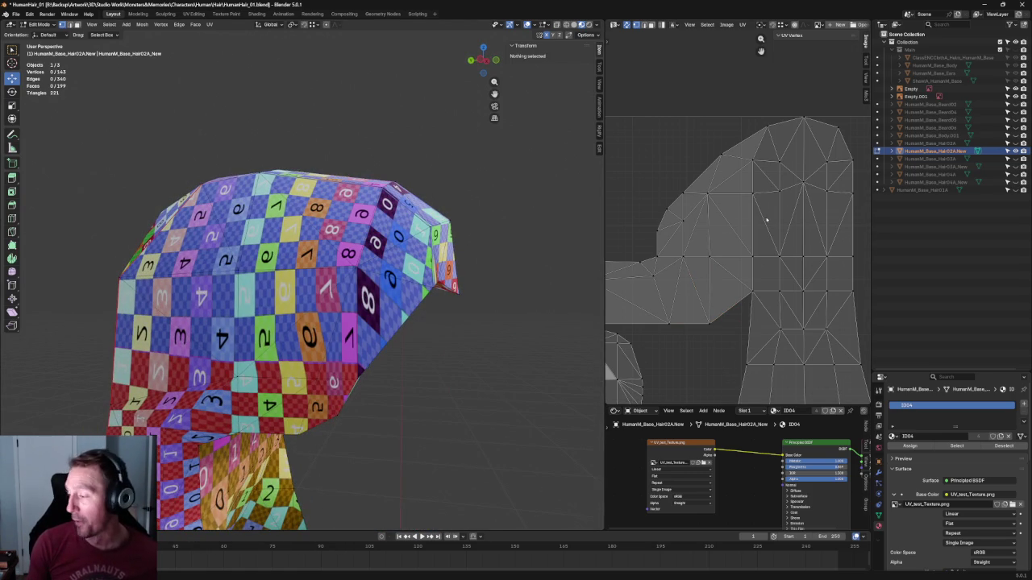
left_click(669, 219)
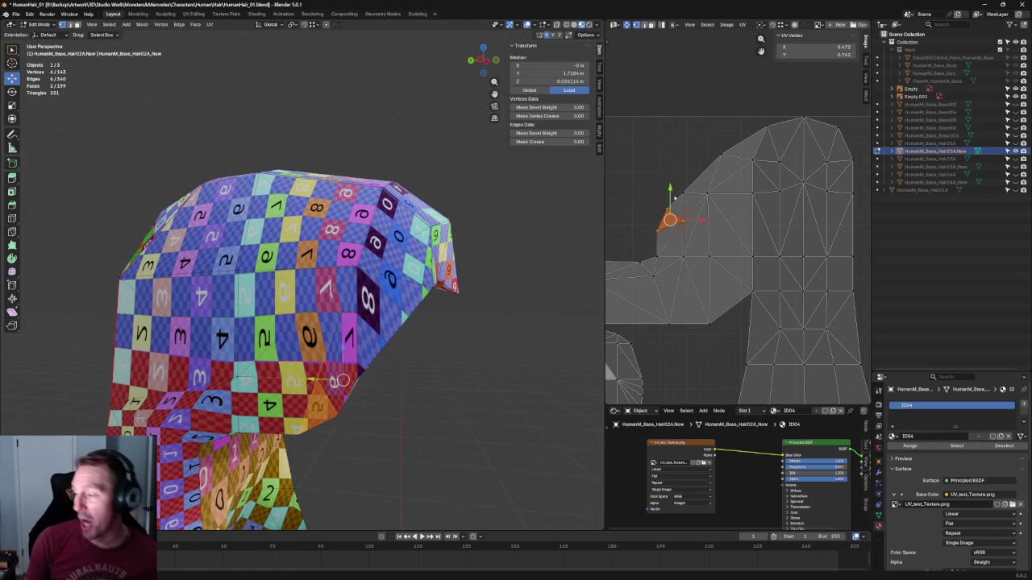
key("g")
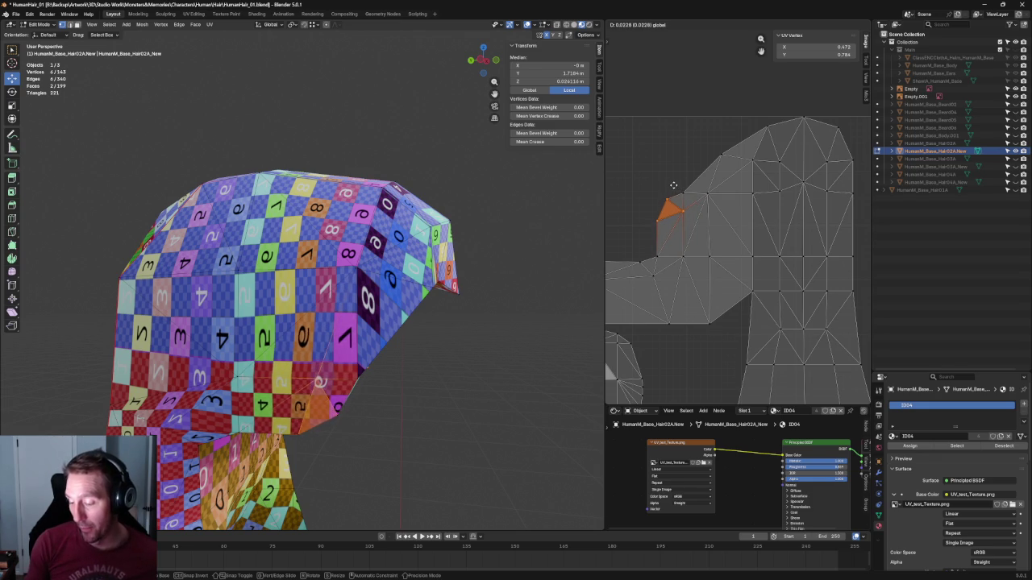
left_click(674, 187)
mouse_move(519, 283)
middle_mouse_down()
mouse_move(403, 369)
mouse_move(411, 372)
middle_mouse_up()
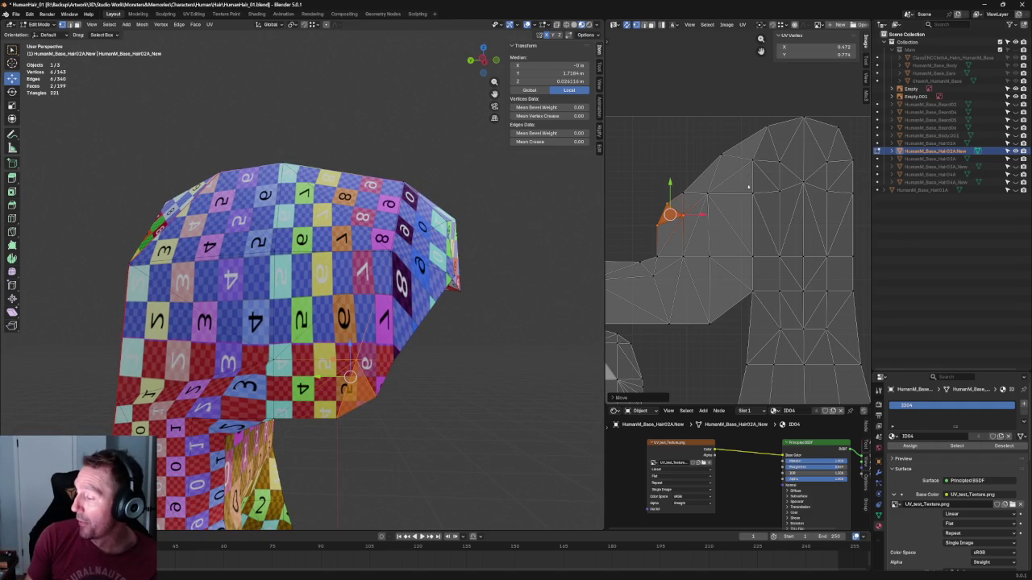
Reposition a vertical edge of UV vertices to even out the checker
left_click(716, 315)
key("g")
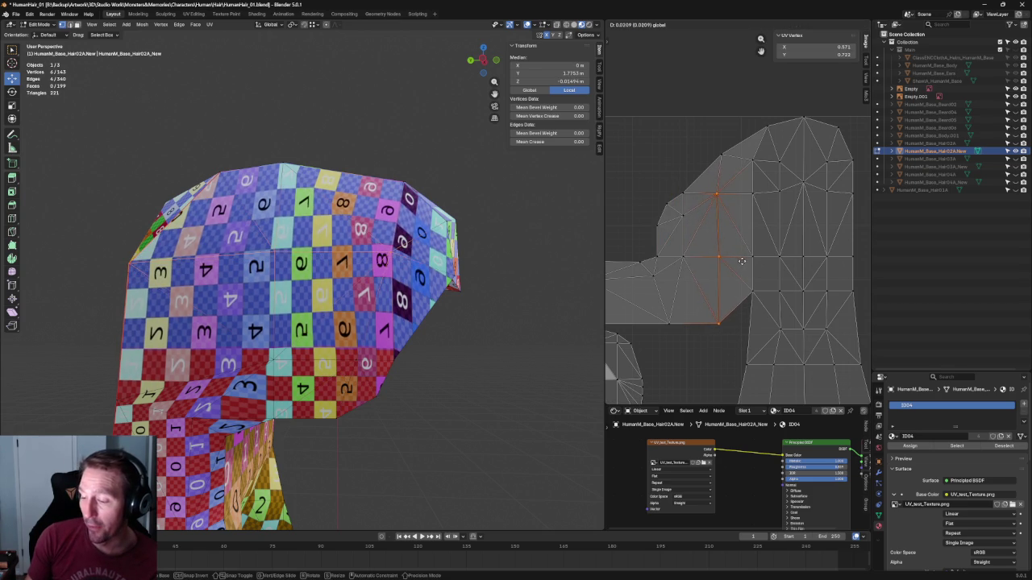
left_click(743, 261)
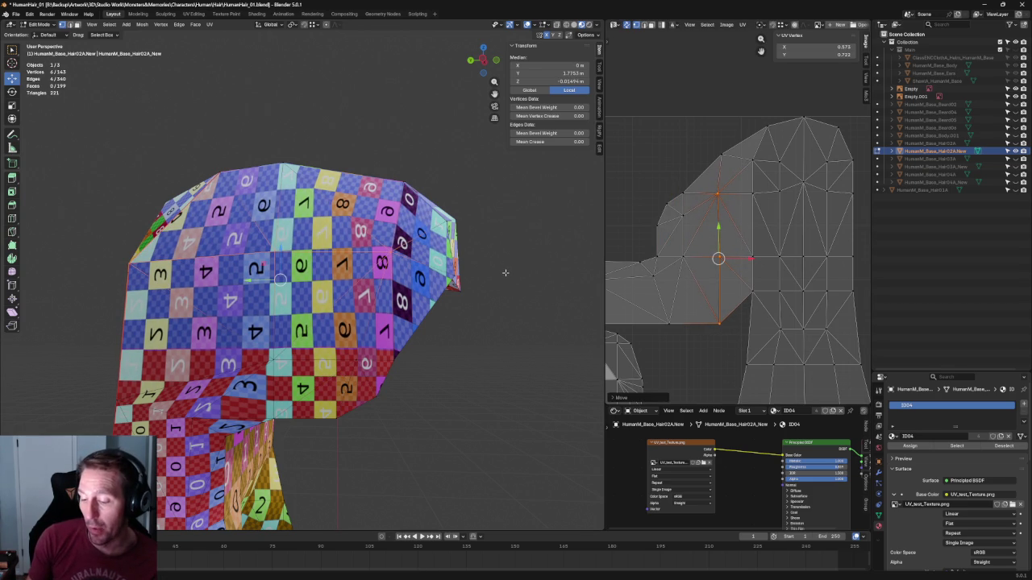
scroll(743, 258, "down", 3)
scroll(743, 259, "up", 3)
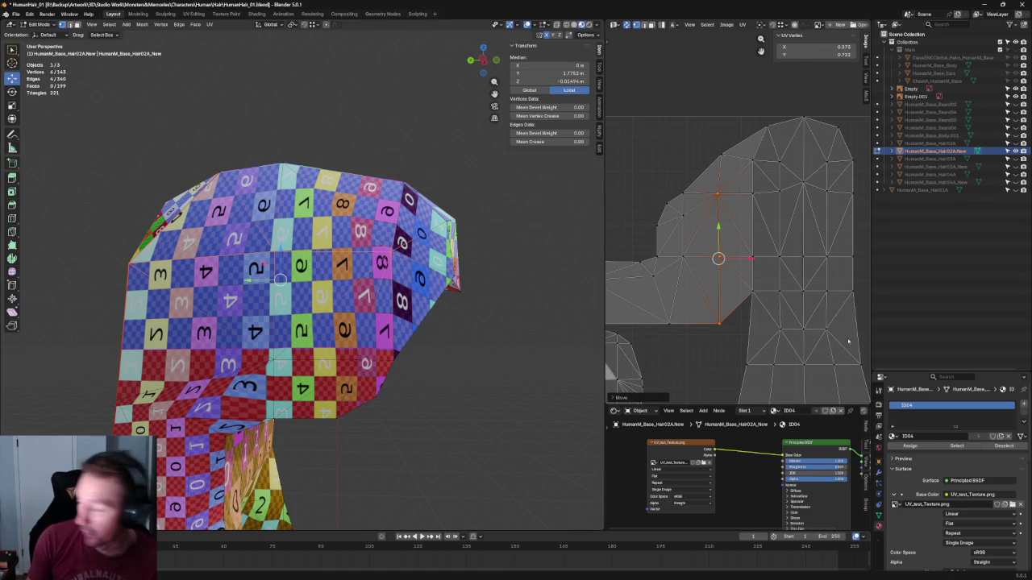
scroll(843, 306, "down", 1)
Raise a horizontal UV edge and nudge a lower vertex into place, then zoom in on the hair
middle_click_drag(842, 307, 806, 302)
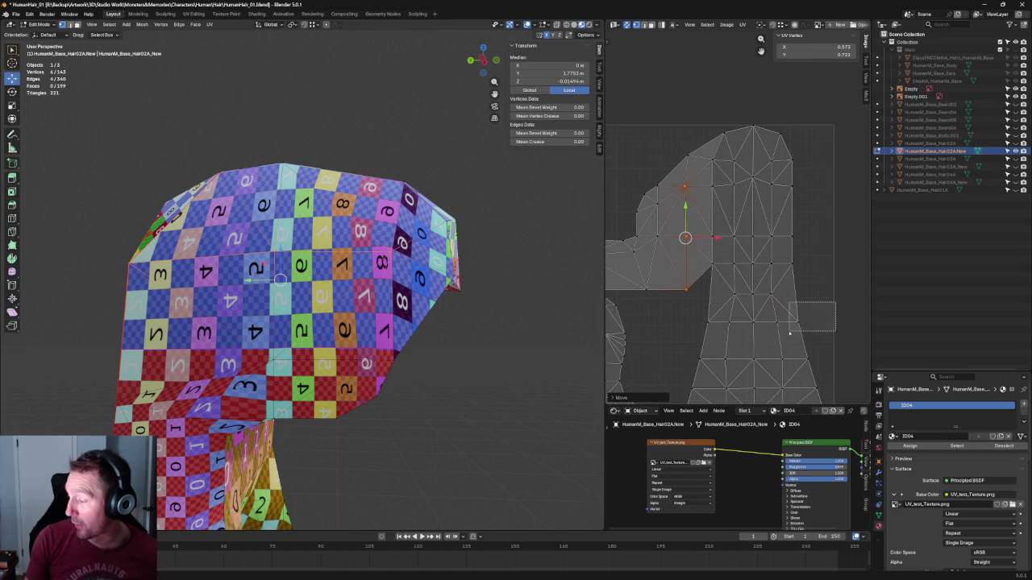
left_click(791, 307)
left_click_drag(754, 300, 755, 292)
left_click(680, 287)
left_click_drag(682, 288, 706, 291)
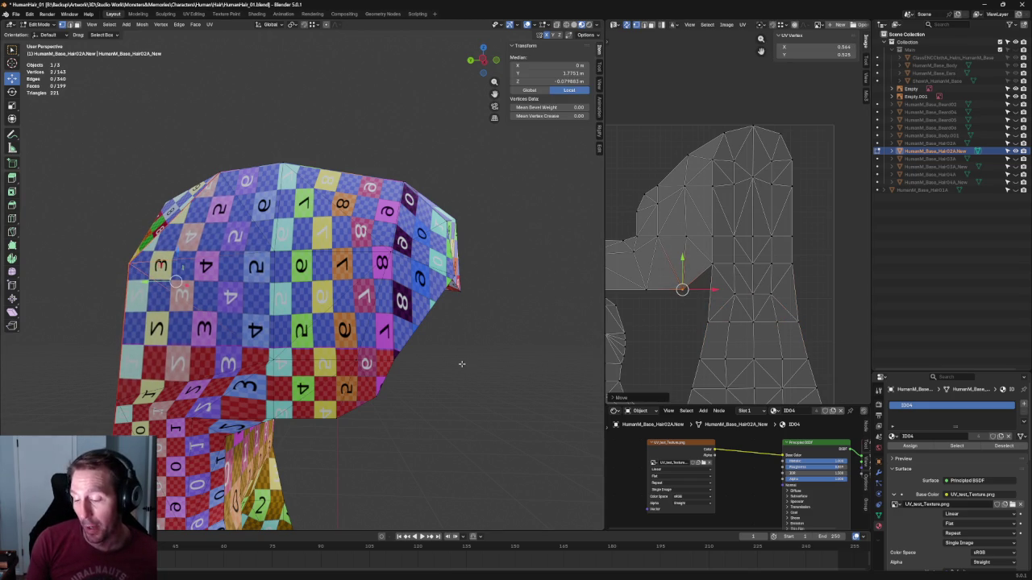
middle_click_drag(461, 364, 489, 360)
scroll(489, 360, "up", 2)
scroll(720, 326, "up", 2)
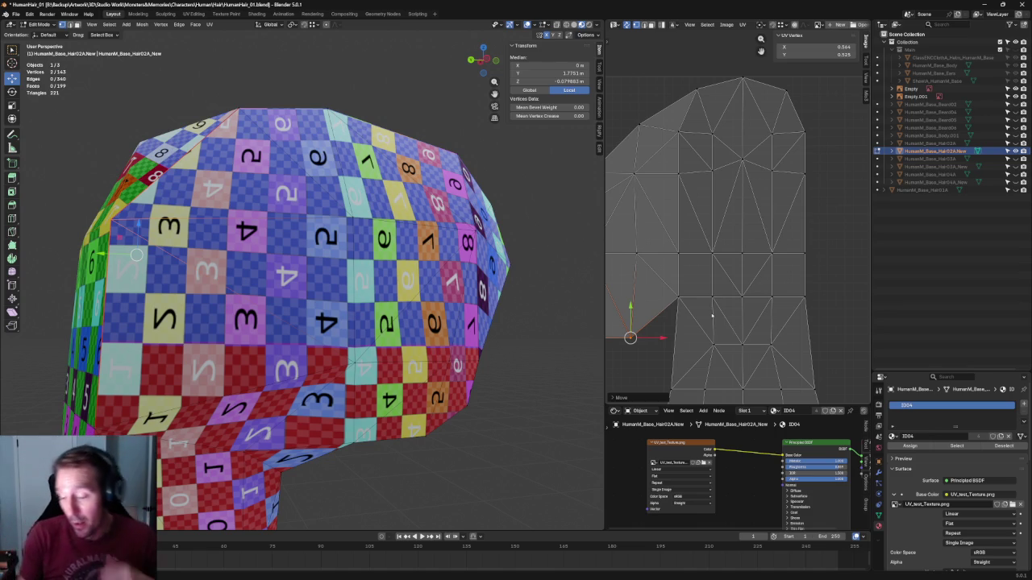
scroll(702, 308, "down", 3)
scroll(696, 304, "up", 2)
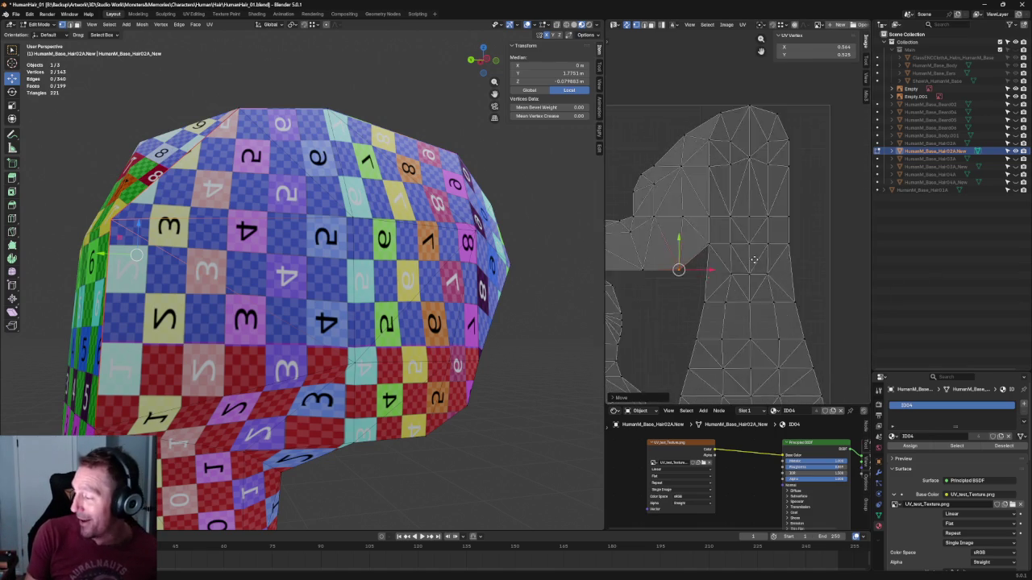
scroll(677, 290, "up", 3)
left_click(851, 264)
scroll(721, 245, "down", 1)
left_click(725, 256, "alt")
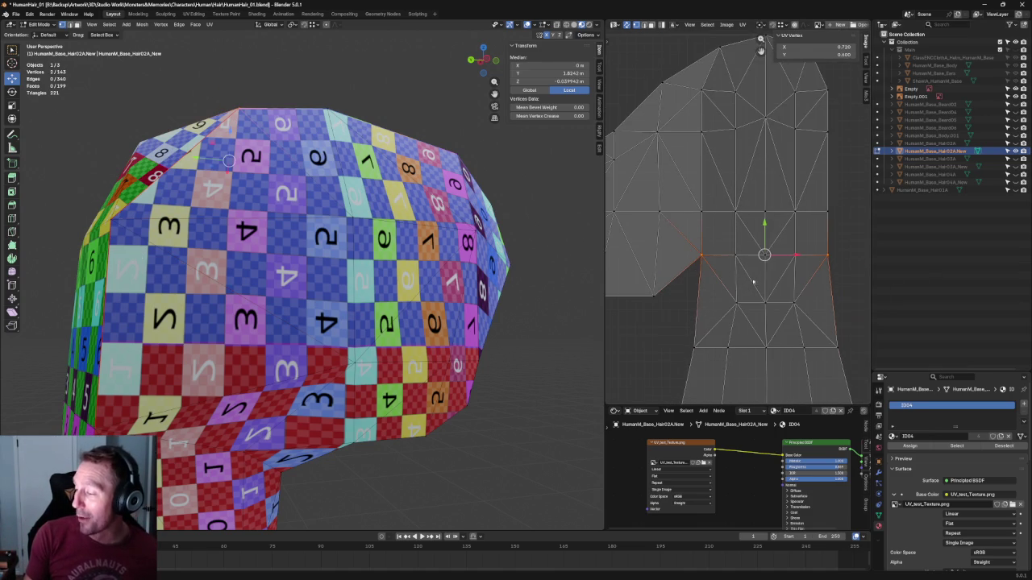
left_click_drag(765, 239, 766, 240)
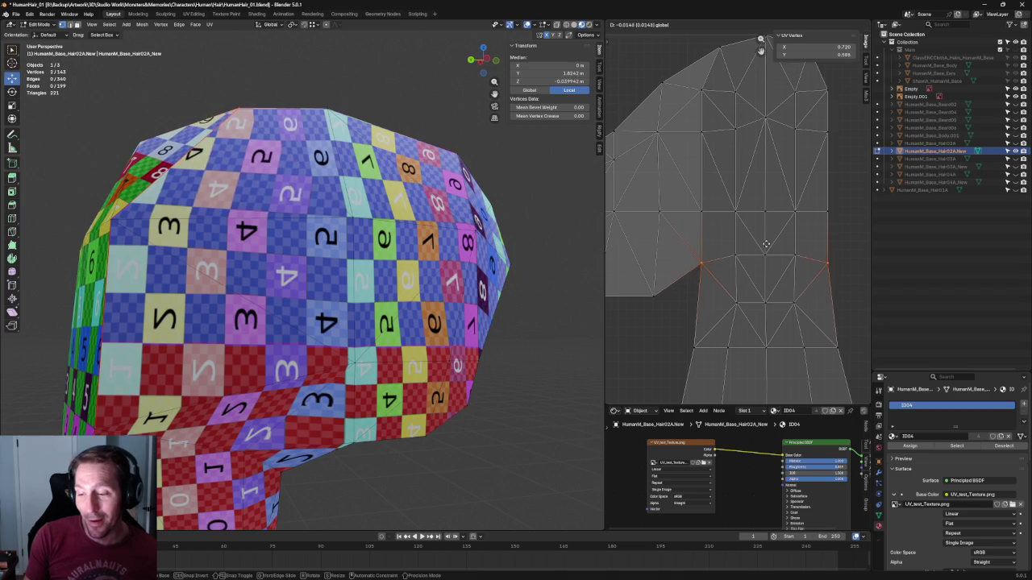
key("ctrl+z")
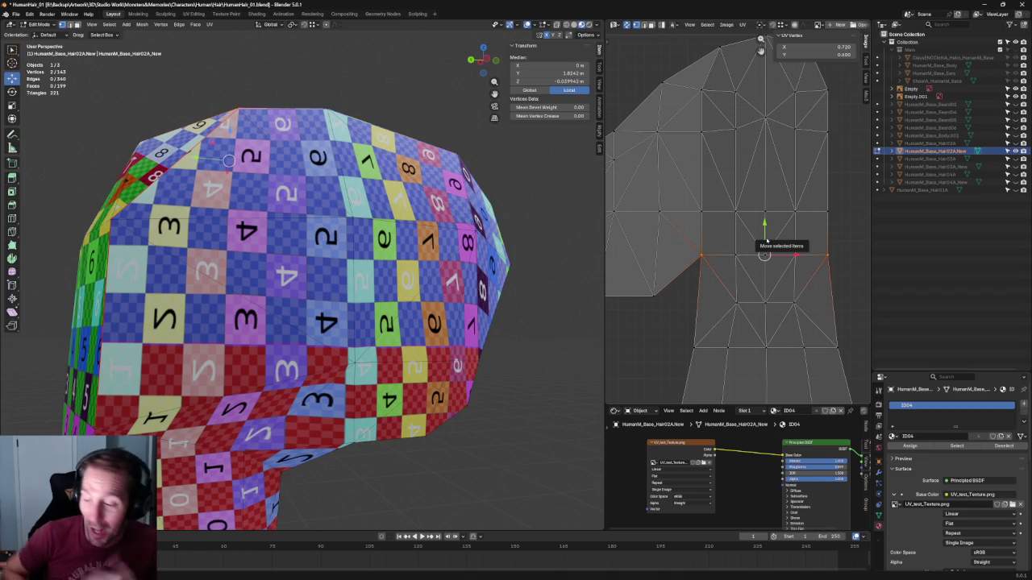
scroll(765, 242, "down", 3)
scroll(725, 258, "up", 2)
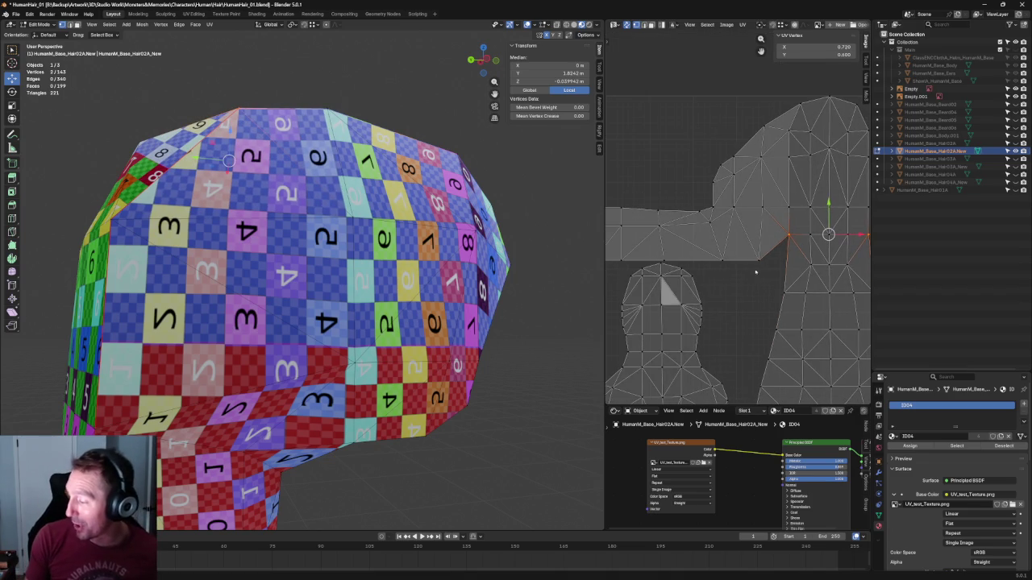
left_click(718, 268)
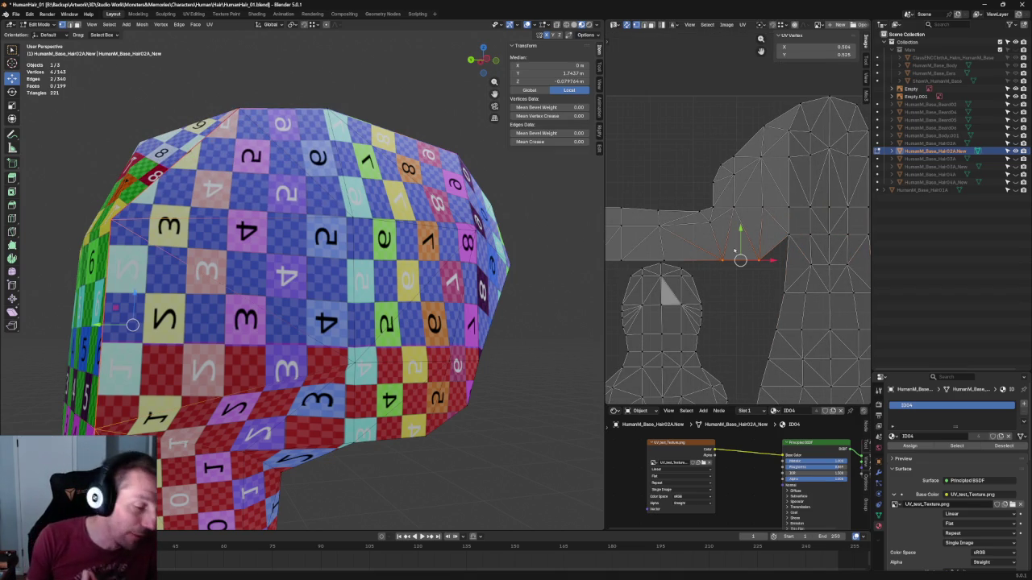
scroll(741, 236, "right", 2, "ctrl")
scroll(750, 245, "right", 2, "ctrl")
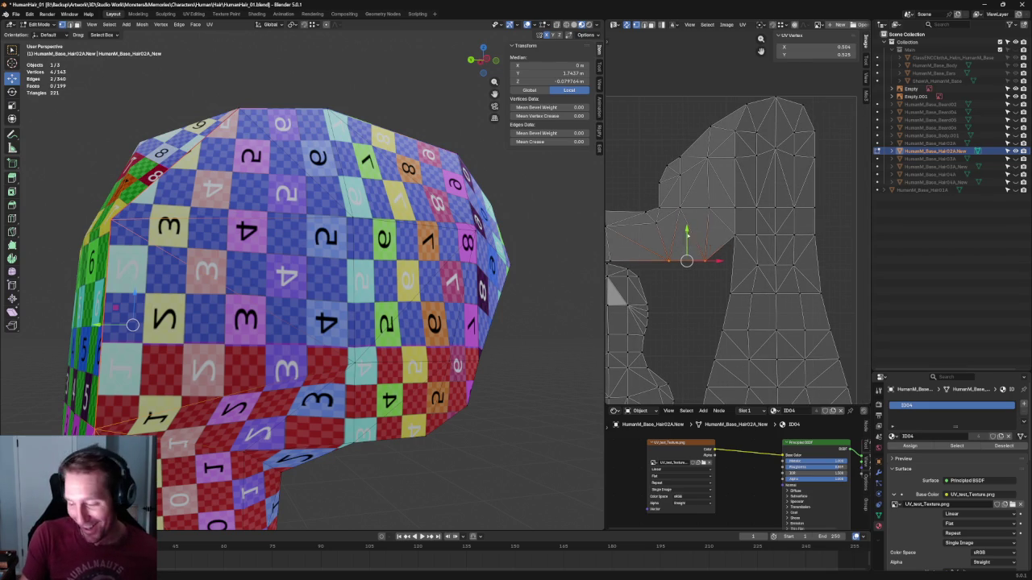
left_click_drag(692, 231, 703, 301)
key("ctrl+z")
middle_click_drag(703, 301, 718, 267)
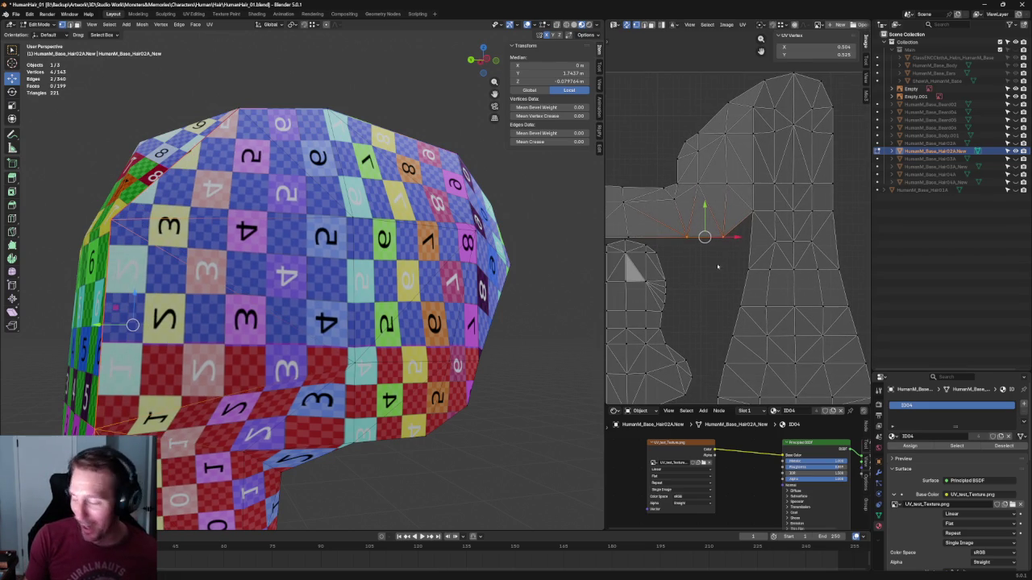
left_click(718, 243)
left_click_drag(744, 239, 735, 240)
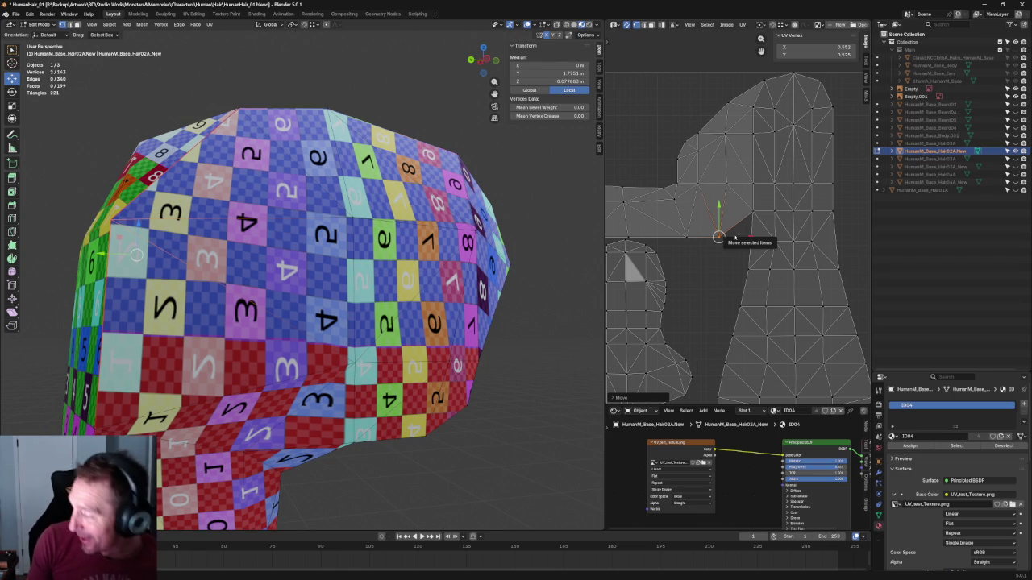
key("ctrl+z")
scroll(693, 262, "up", 2)
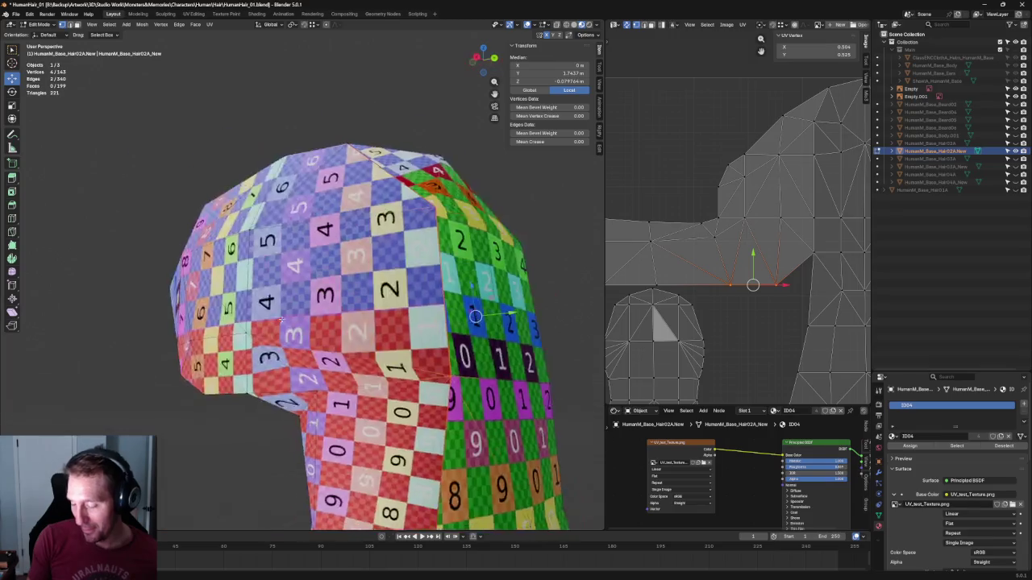
Try re-unwrapping the bottom row, undo it, and slide two UV vertices along one axis
middle_click_drag(323, 322, 379, 315)
left_click(754, 284)
key("u")
left_click(765, 281)
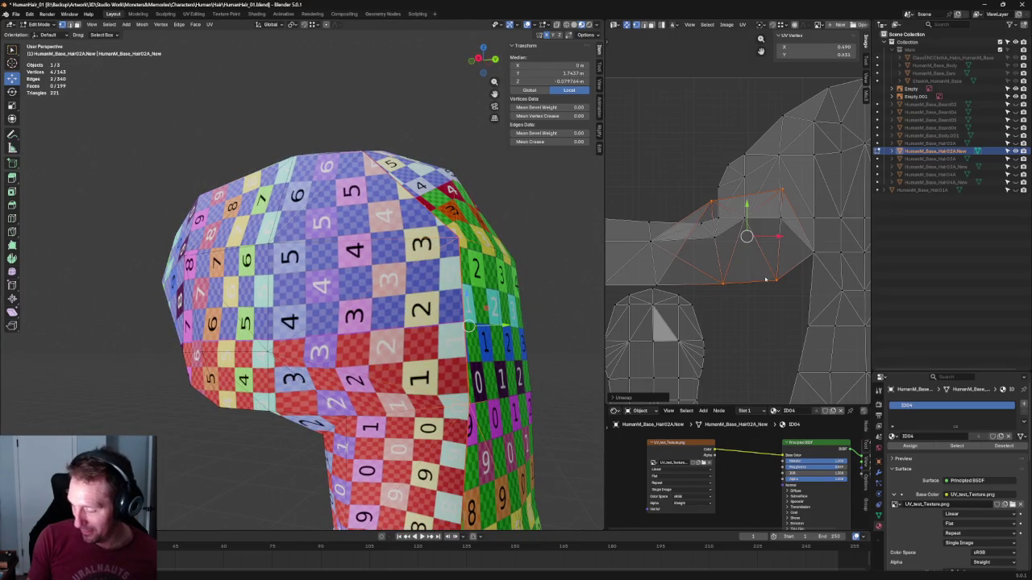
key("ctrl+z")
left_click(775, 301)
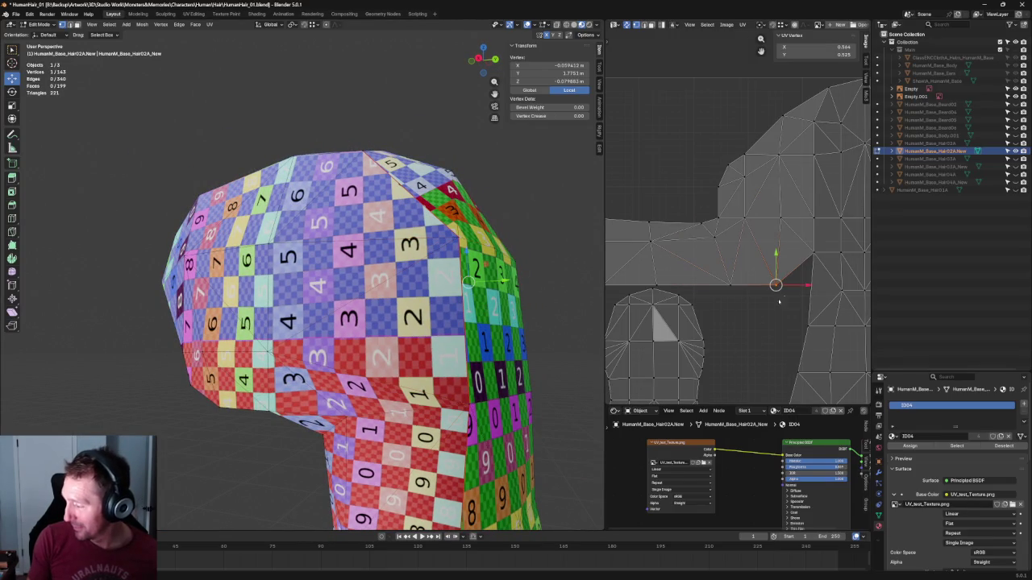
scroll(786, 281, "down", 2)
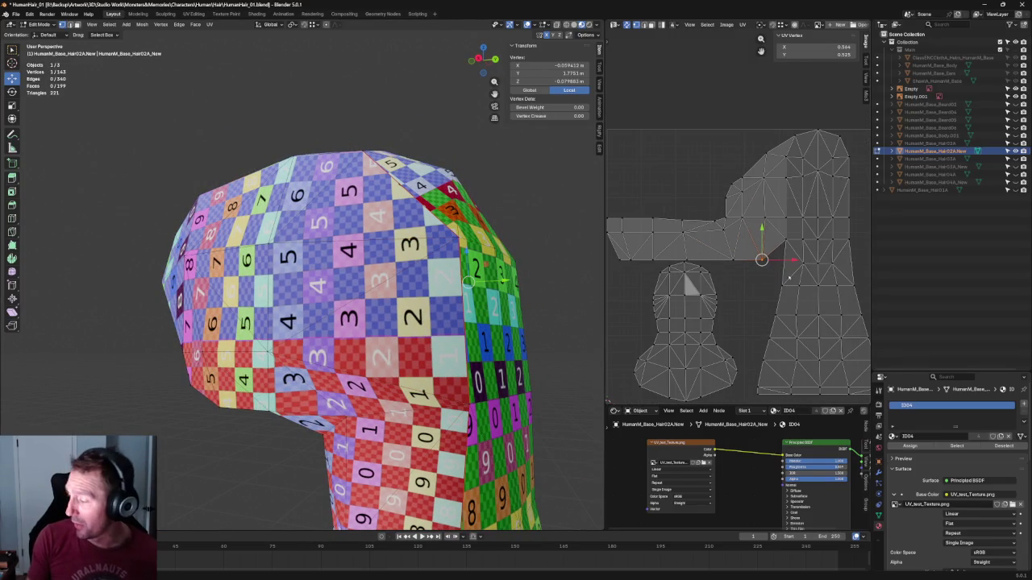
left_click(762, 258, "shift")
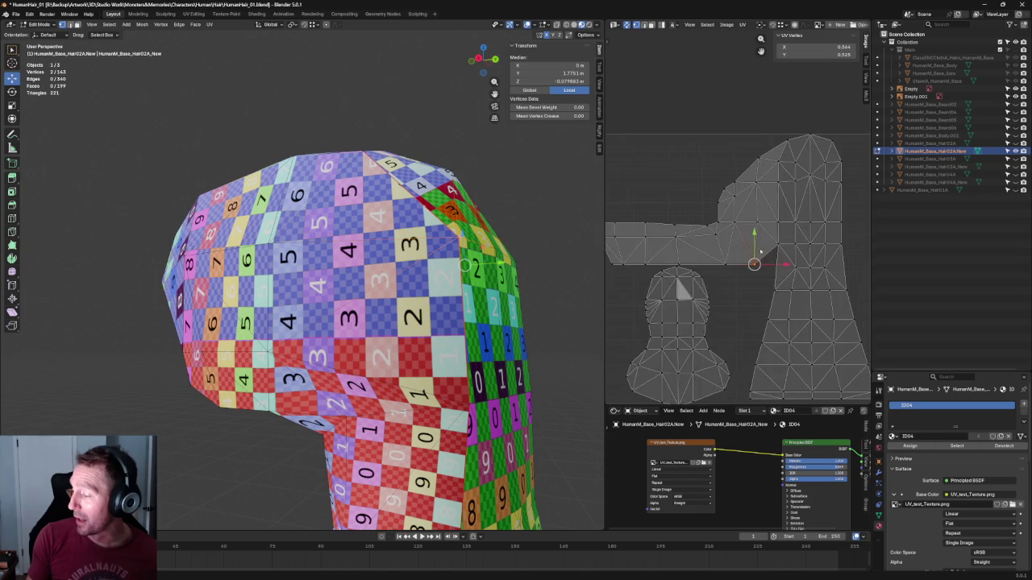
scroll(762, 258, "up", 2)
left_click_drag(763, 266, 764, 266)
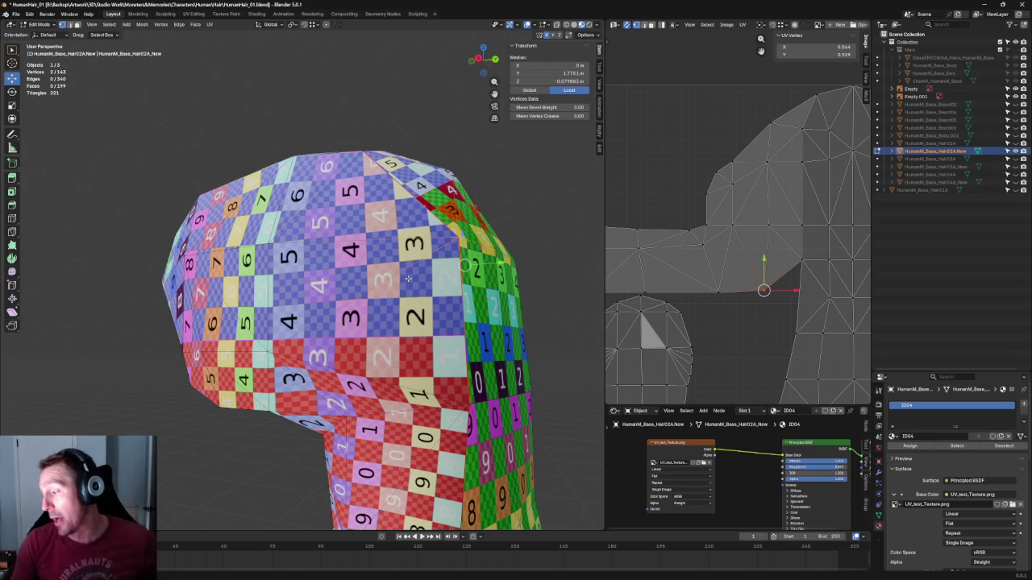
Move the horizontal UV row below the notch to Y 0.500
middle_click_drag(792, 204, 711, 199)
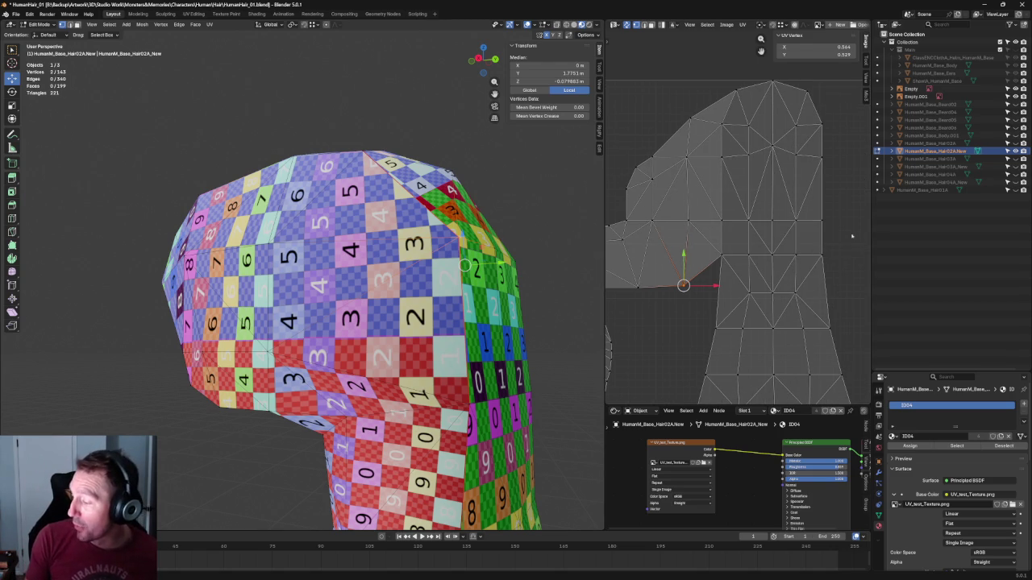
left_click_drag(852, 234, 719, 268)
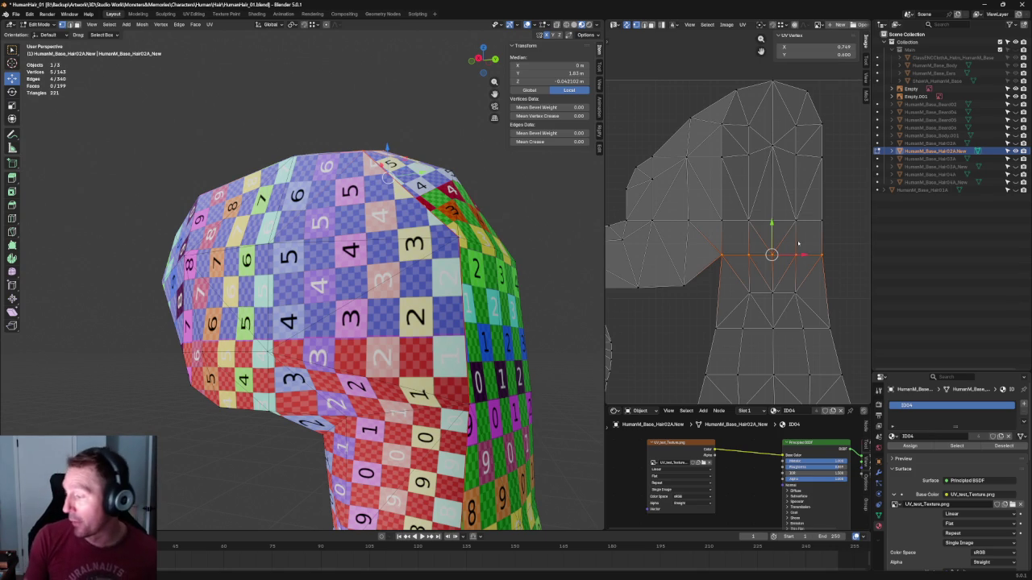
key("g")
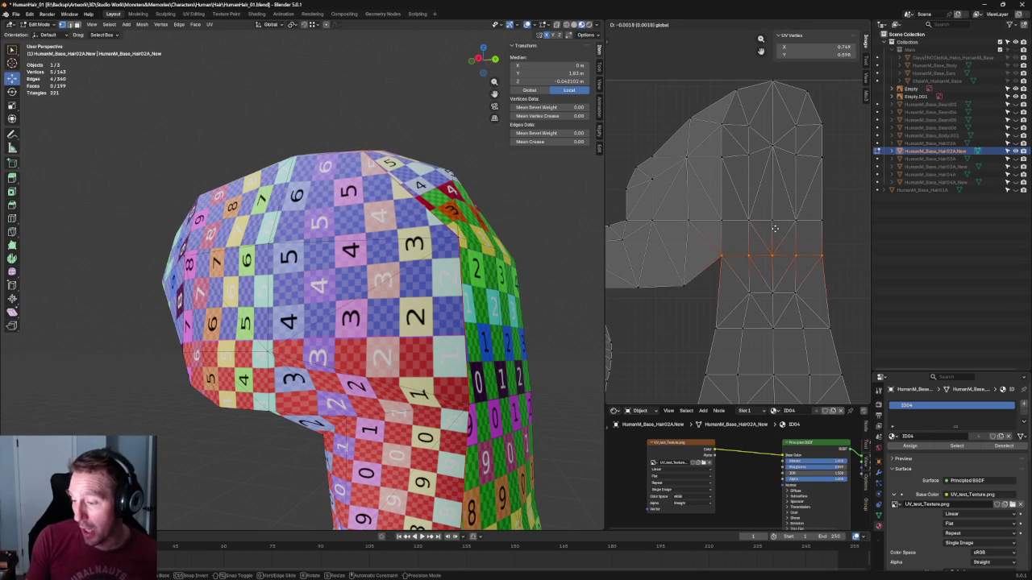
left_click(773, 229)
Switch the 3D view to Right Orthographic to compare the hair with the reference sketch
middle_click_drag(339, 242, 355, 91)
key("grave")
key("3")
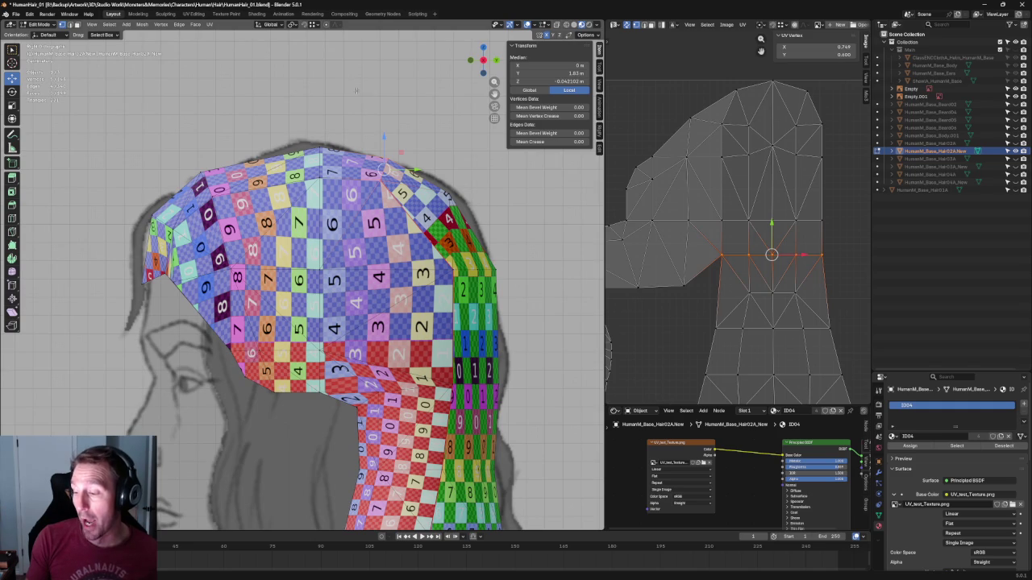
left_click(452, 270)
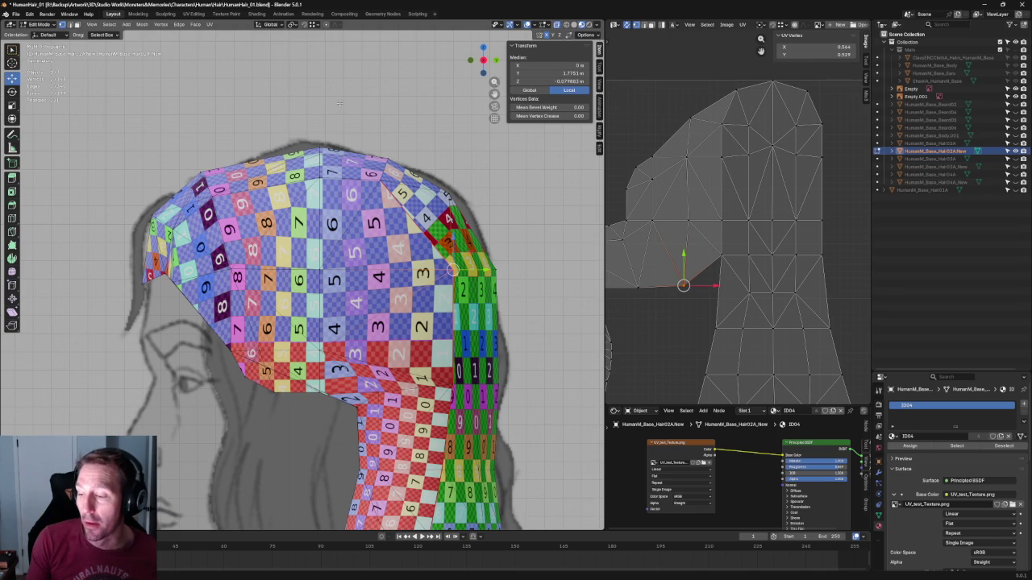
Raise the hair's top edge loop vertically along Z
left_click(326, 148, "alt")
key("g")
key("z")
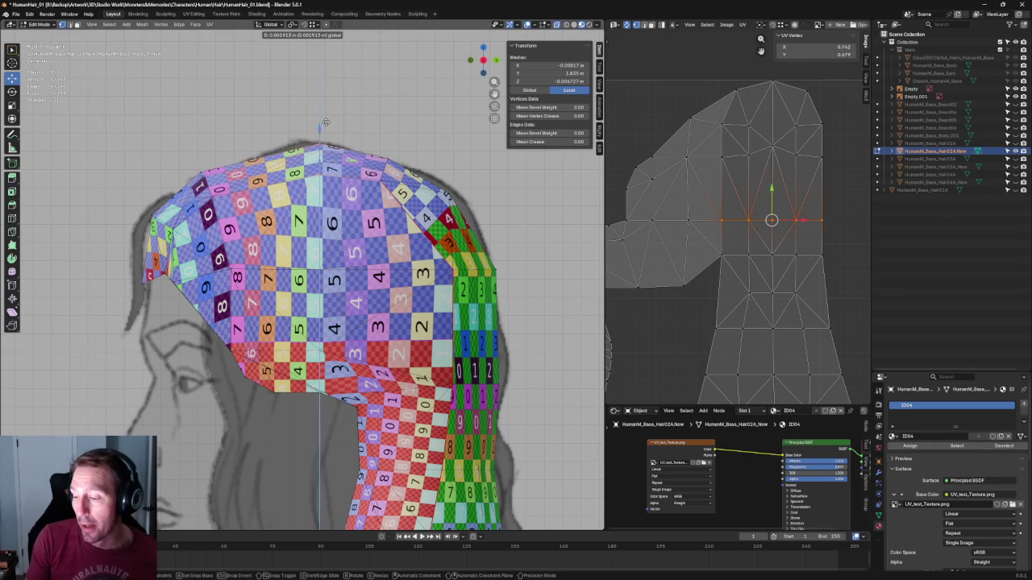
left_click(326, 121)
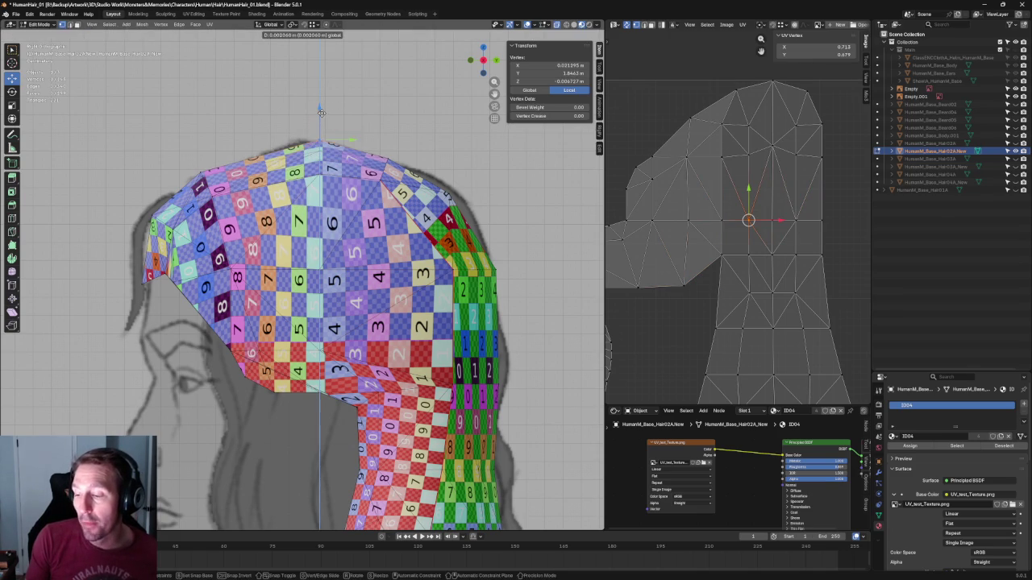
key("alt+a")
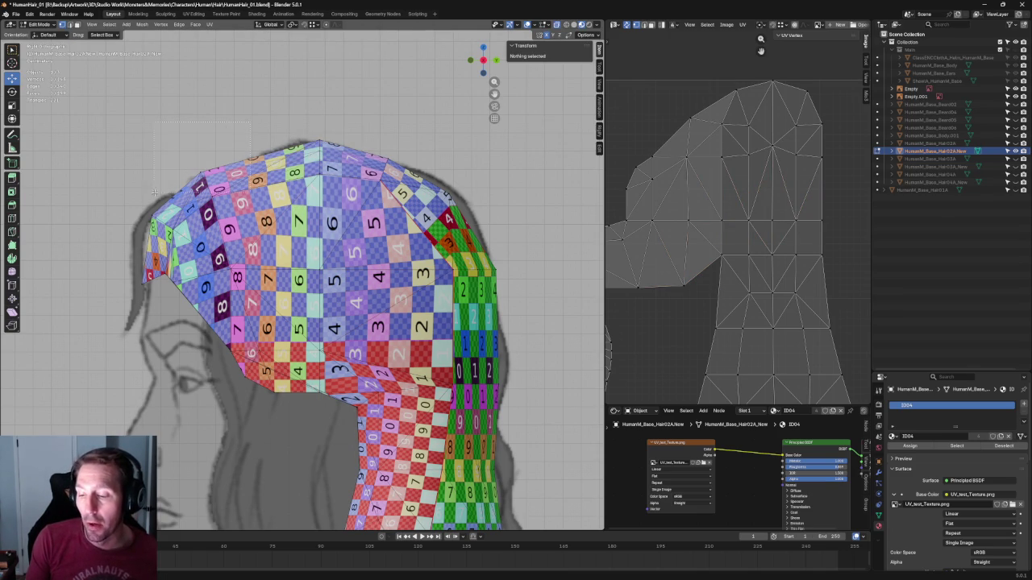
Inspect vertices along the hair's top, then return to the right side view
left_click(212, 164)
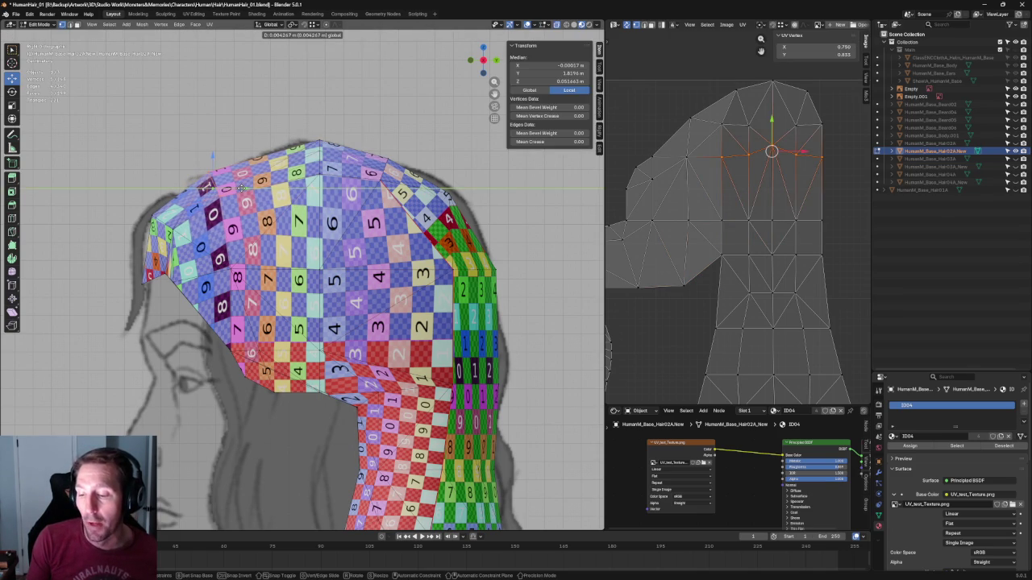
left_click(214, 202)
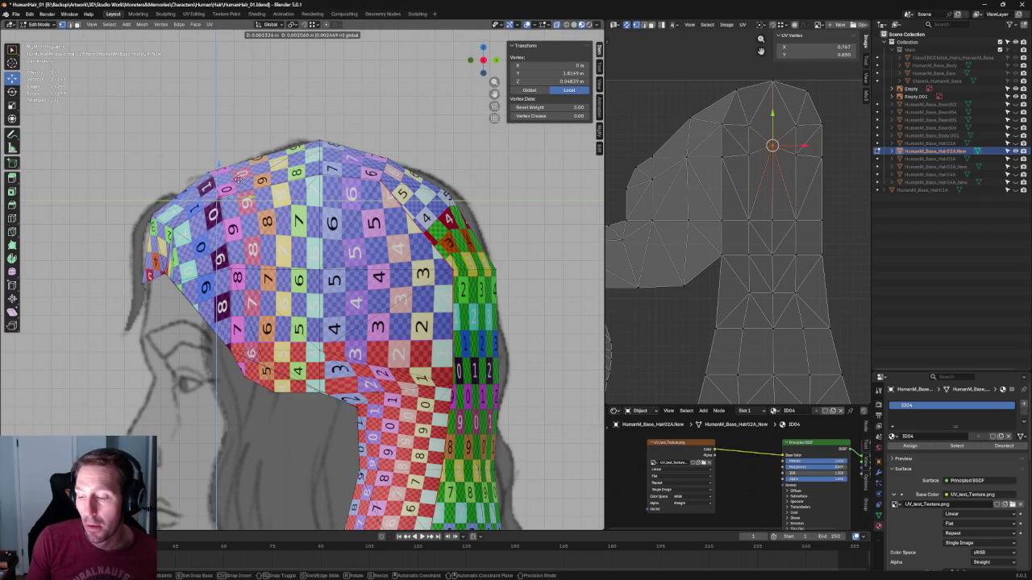
left_click(213, 125)
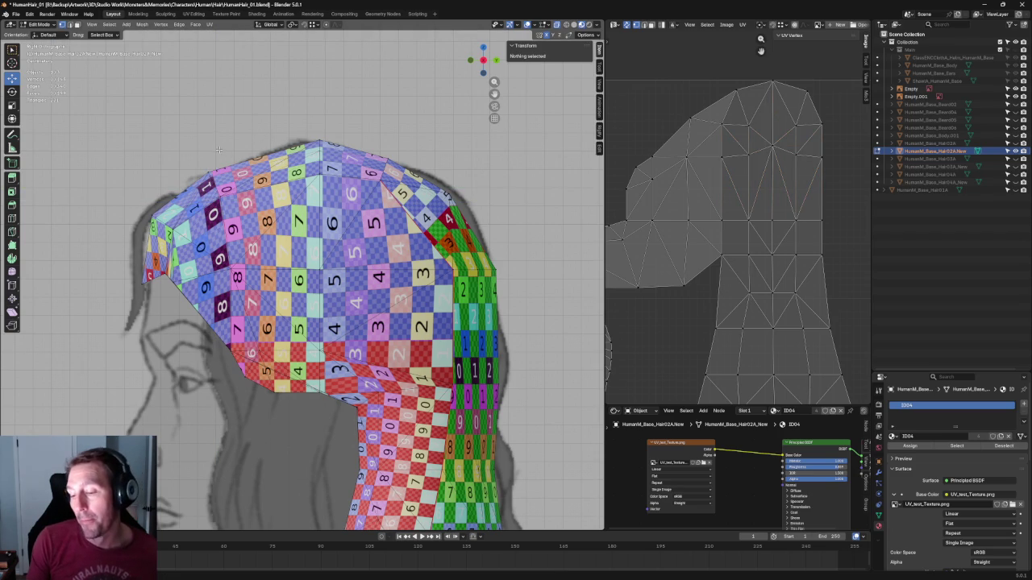
mouse_move(225, 125)
middle_mouse_down()
mouse_move(197, 264)
mouse_move(242, 266)
middle_mouse_up()
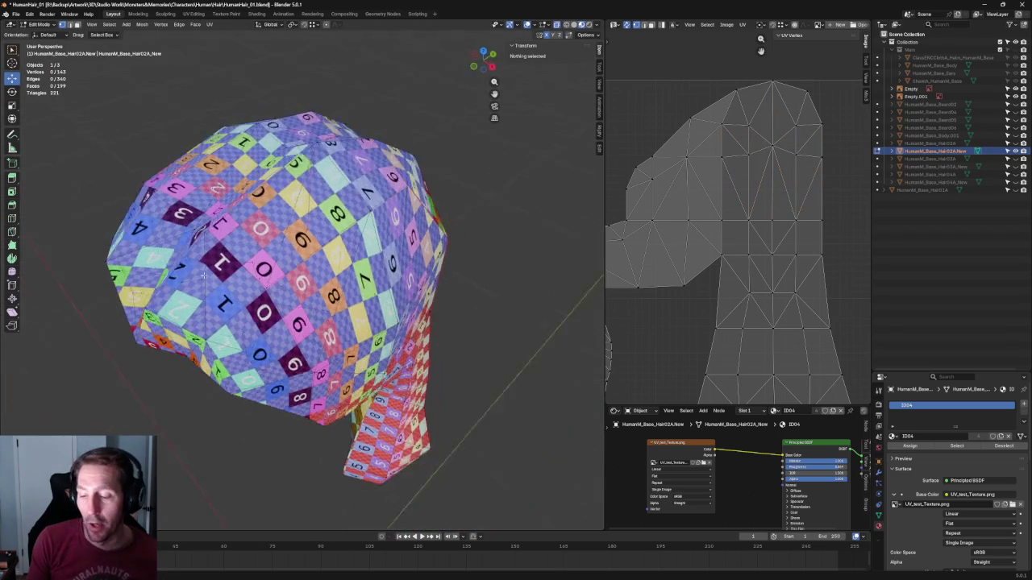
key("KP_3")
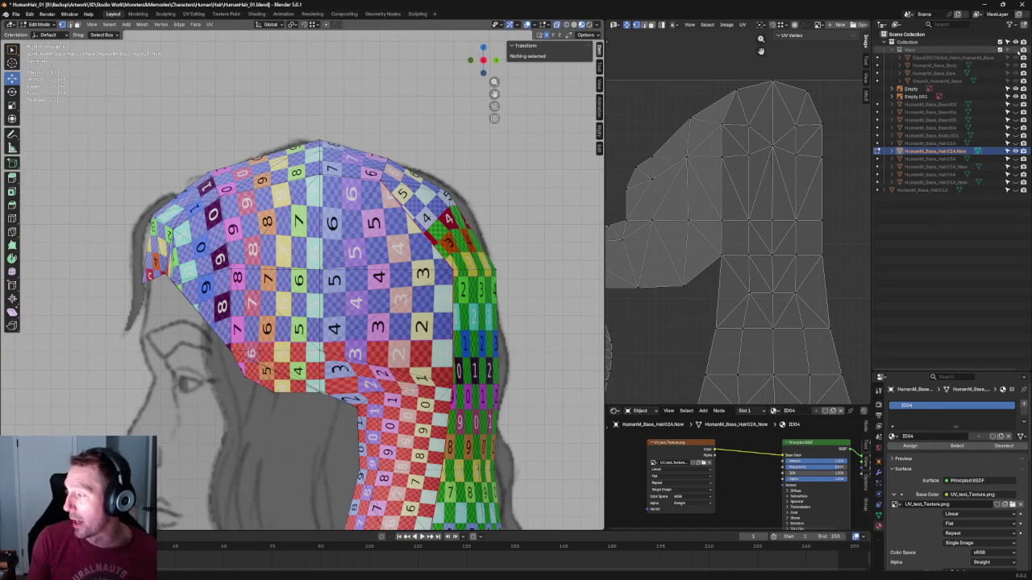
Unhide the head, ear and band, and orbit to check the checker-textured cap's fit
left_click(1007, 49)
scroll(265, 250, "up", 2)
scroll(270, 242, "up", 3)
scroll(275, 234, "up", 2)
scroll(281, 228, "up", 2)
left_click(283, 201)
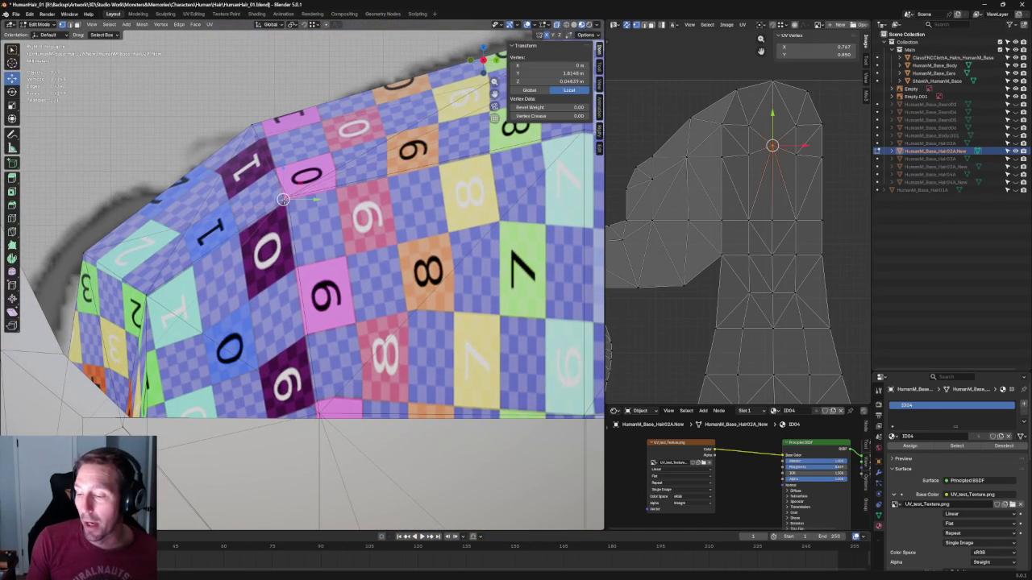
mouse_move(290, 201)
middle_mouse_down()
mouse_move(348, 259)
mouse_move(371, 311)
middle_mouse_up()
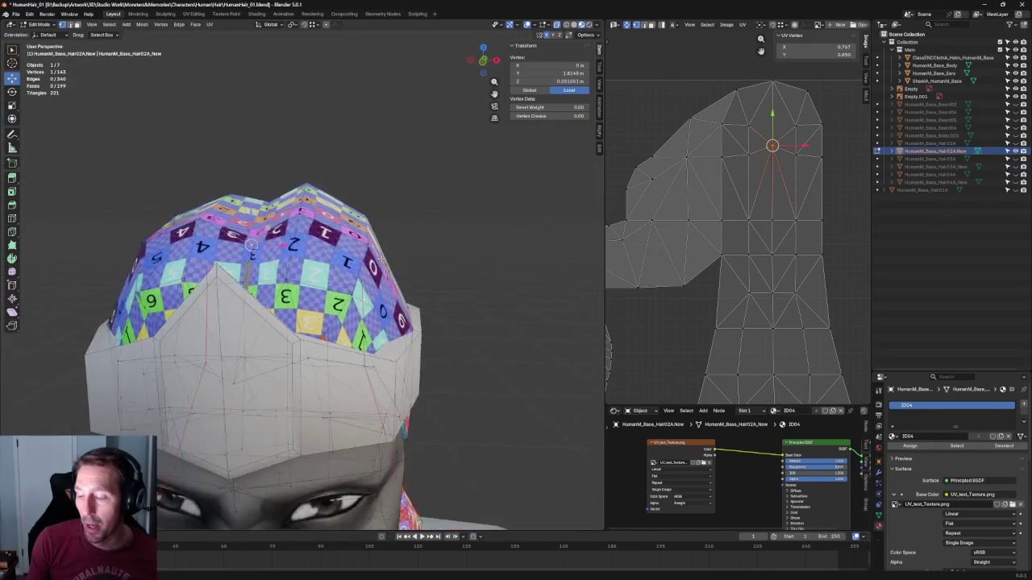
mouse_move(298, 464)
middle_mouse_down()
mouse_move(481, 177)
mouse_move(437, 207)
middle_mouse_up()
left_click(480, 177)
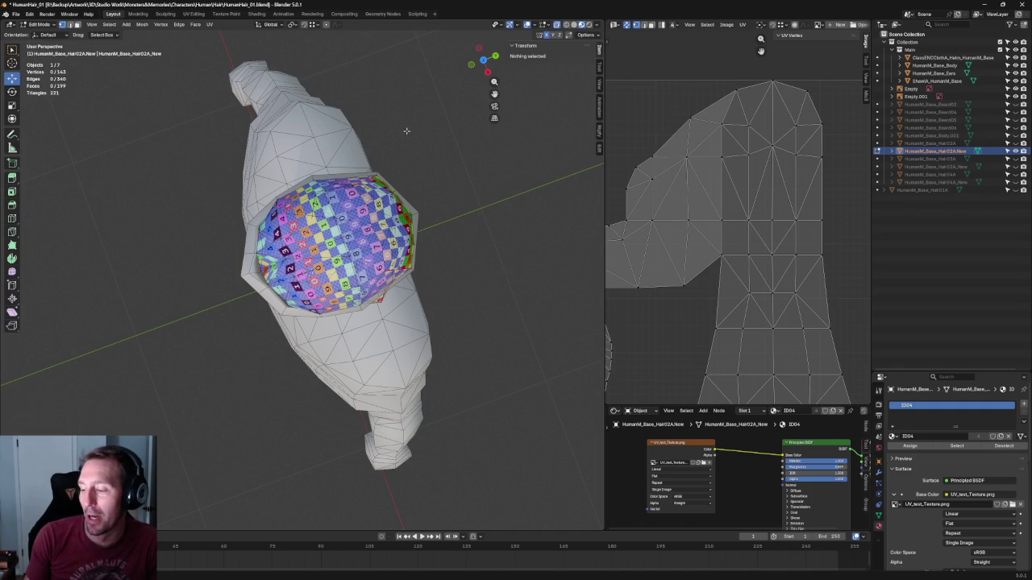
In right side view, raise an edge on the hair cap's side slightly, then deselect all
scroll(405, 121, "up", 1)
middle_click_drag(416, 184, 419, 120)
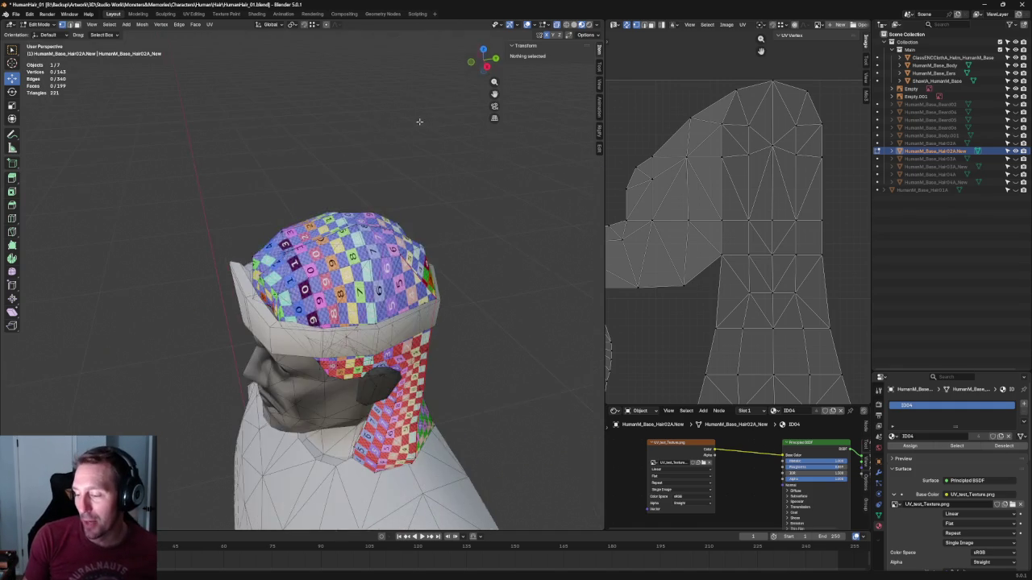
key("KP_3")
scroll(416, 133, "up", 2)
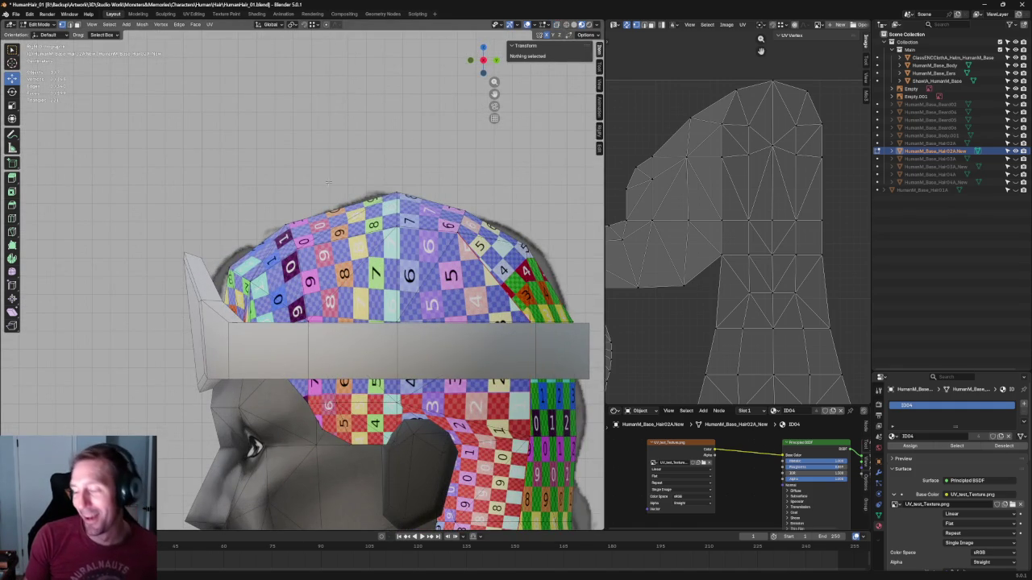
scroll(294, 258, "up", 1)
scroll(294, 258, "up", 2)
left_click(277, 212)
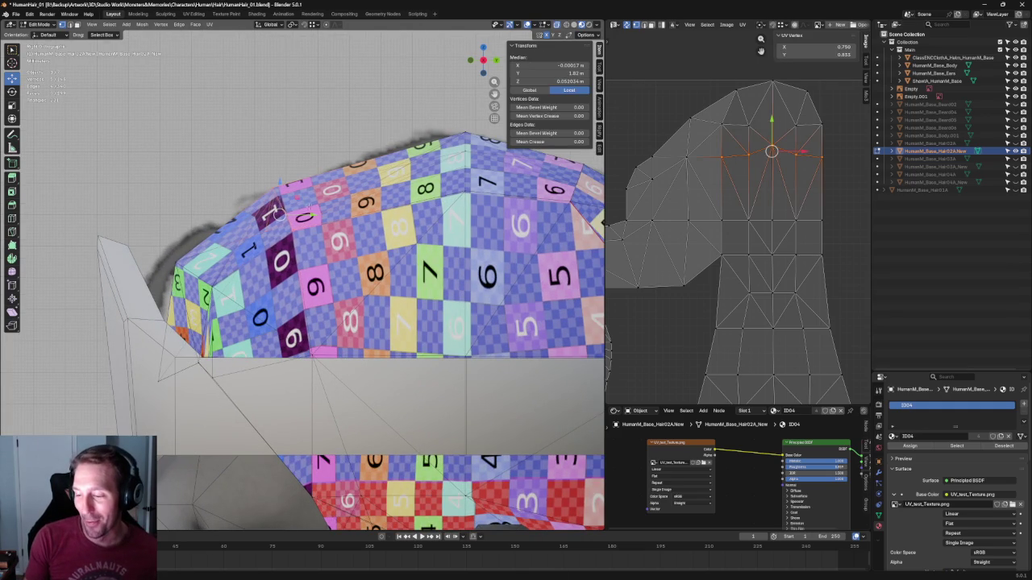
left_click_drag(296, 202, 308, 191)
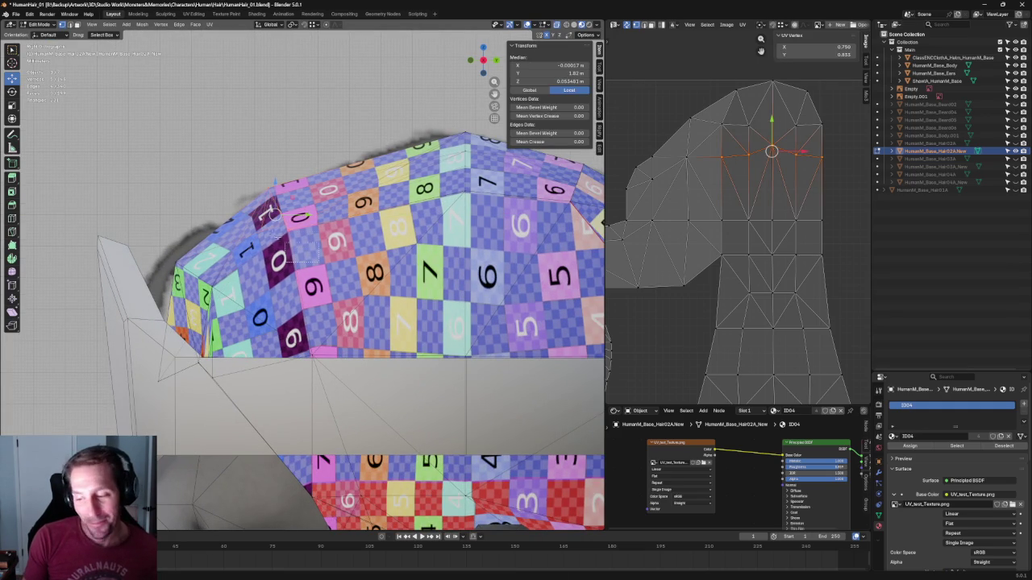
left_click(281, 230)
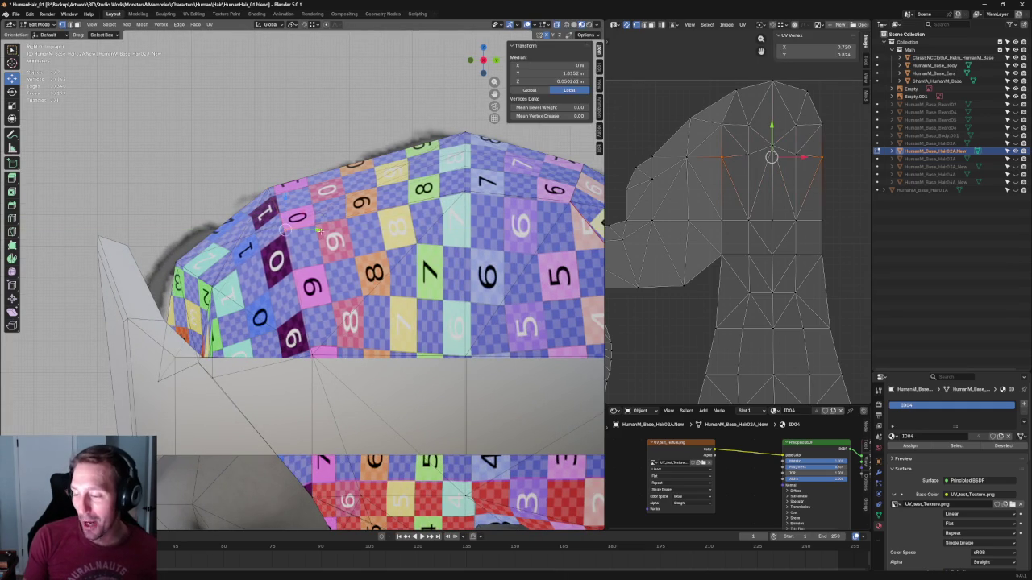
key("alt+a")
Inspect the head from a three-quarter view, then return to right side orthographic to check the cap's back
scroll(322, 235, "down", 5)
middle_click_drag(435, 193, 434, 194)
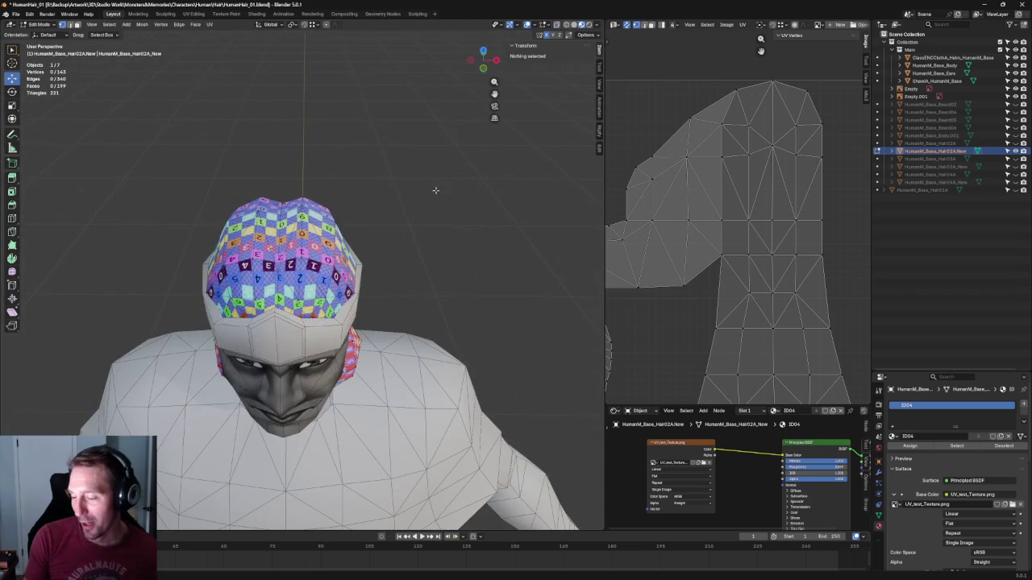
scroll(387, 231, "down", 2)
mouse_move(387, 230)
middle_mouse_down()
mouse_move(408, 206)
mouse_move(357, 212)
mouse_move(410, 212)
mouse_move(281, 185)
middle_mouse_up()
scroll(357, 212, "up", 3)
key("grave")
left_click(383, 184)
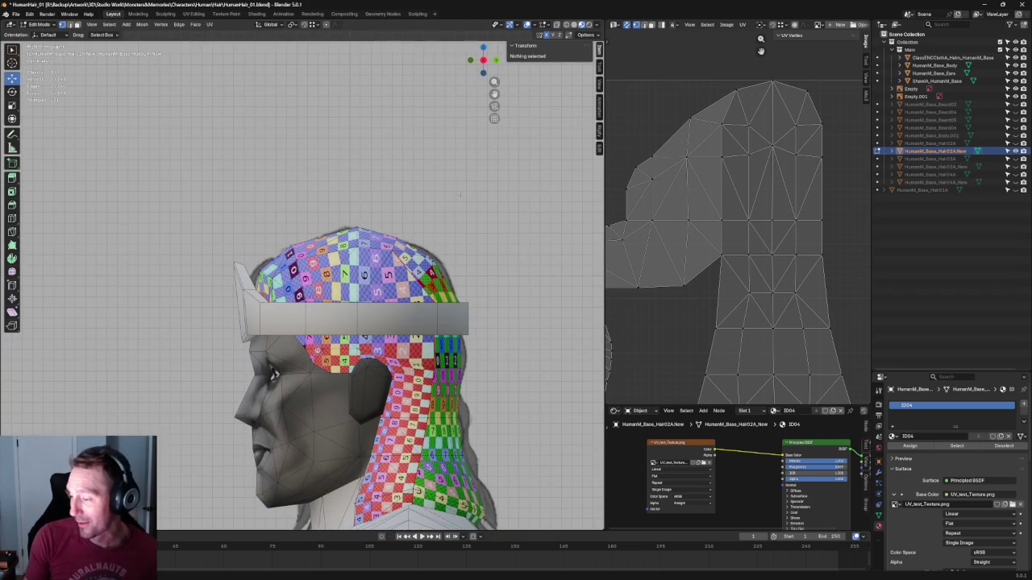
scroll(459, 192, "up", 3)
scroll(442, 199, "up", 2)
left_click(385, 233)
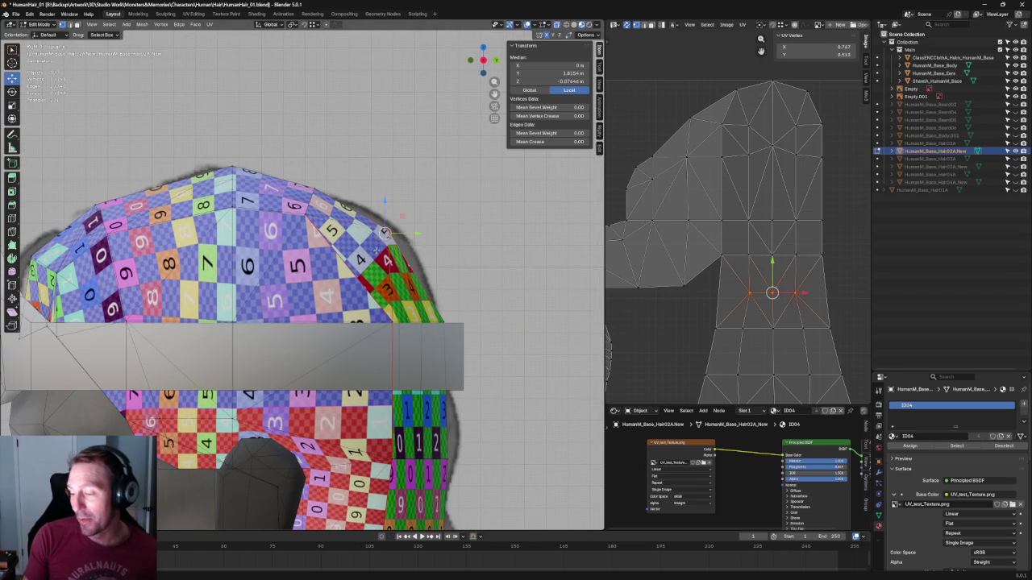
left_click(419, 203)
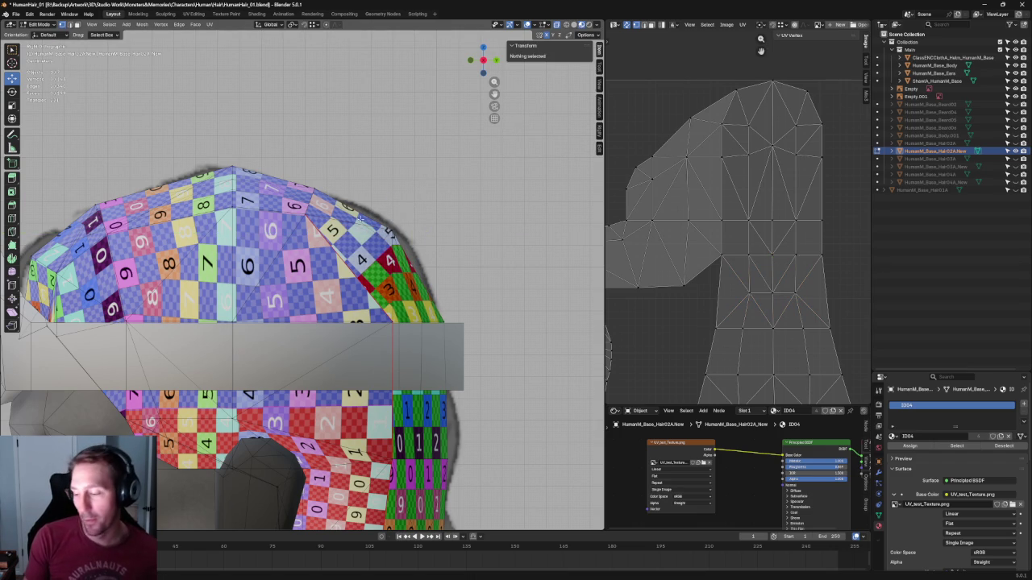
middle_click_drag(387, 214, 427, 217, "shift")
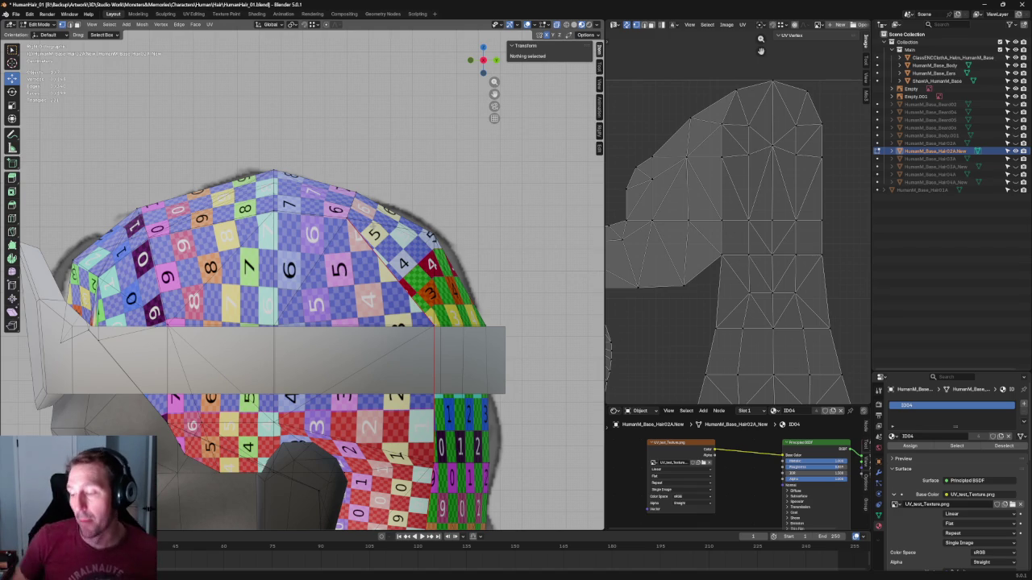
Move one vertex on the hair cap's rear curve to a new position
scroll(535, 224, "up", 3)
middle_click_drag(534, 224, 397, 244, "shift")
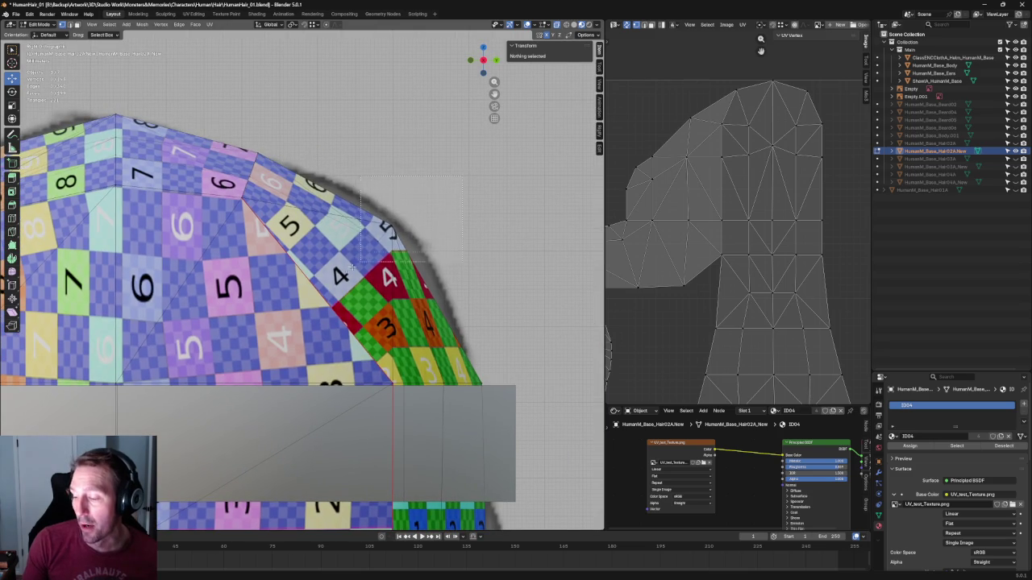
left_click(391, 230)
key("g")
left_click(425, 238)
Lower a row of cap vertices slightly and adjust another single vertex on the rear curve
scroll(424, 256, "down", 1)
scroll(439, 291, "down", 1)
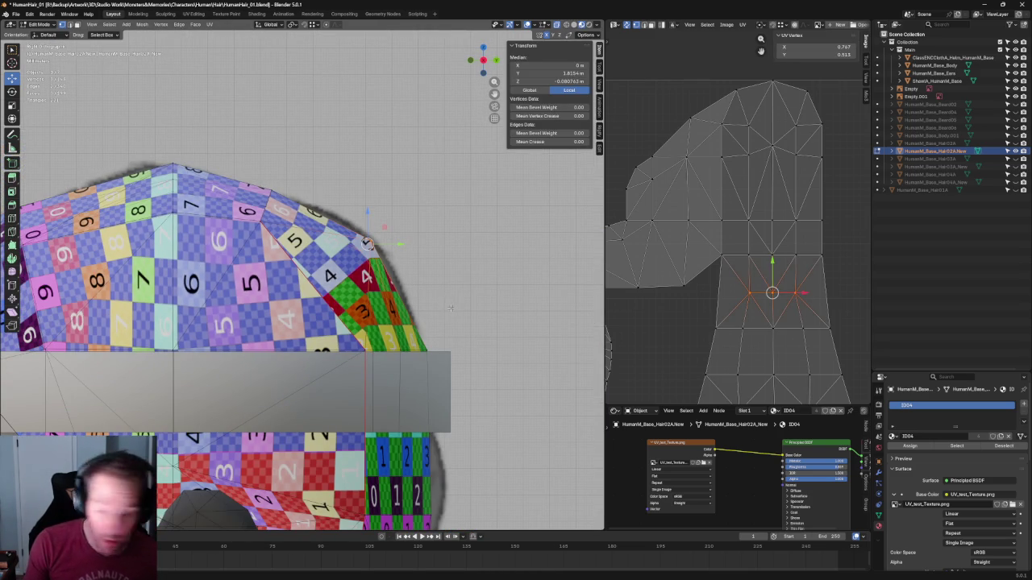
scroll(407, 231, "down", 1)
middle_click_drag(328, 215, 413, 227, "shift")
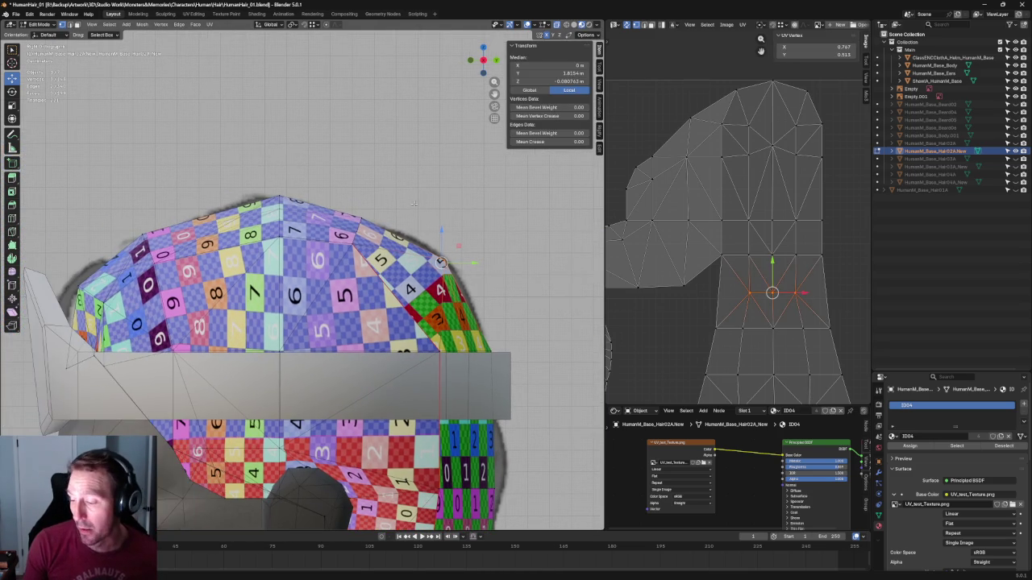
left_click(353, 266, "alt")
key("g")
left_click(416, 184)
left_click_drag(347, 235, 347, 235)
key("g")
left_click(393, 217)
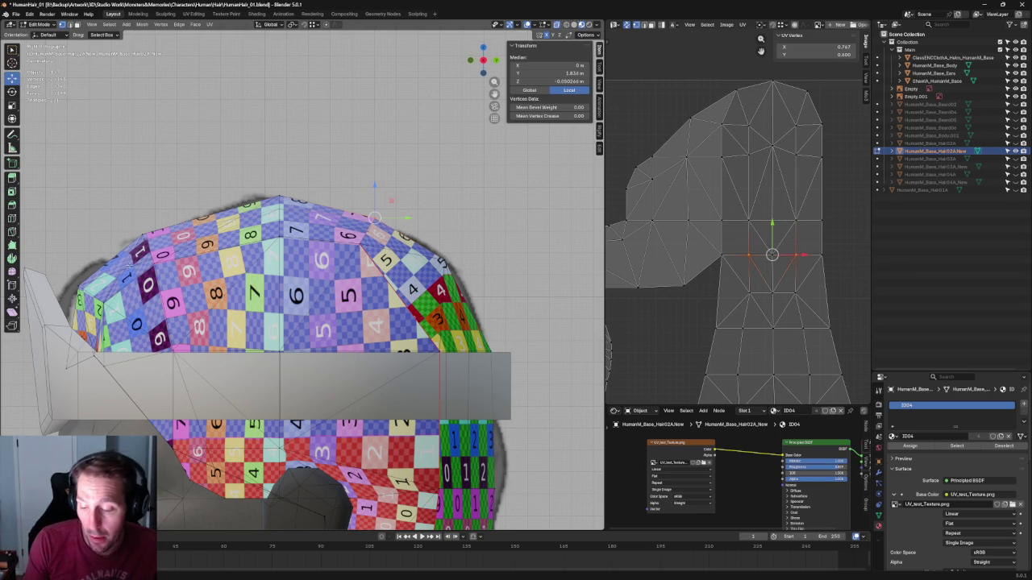
Switch to front orthographic view and select vertices along the cap's front edge
left_click(142, 264)
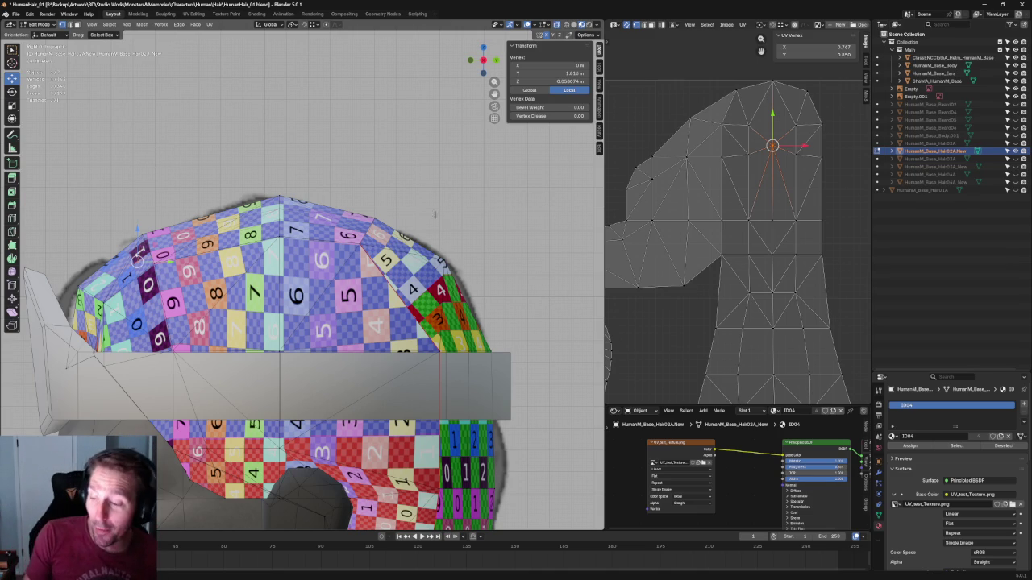
middle_click_drag(129, 216, 179, 219)
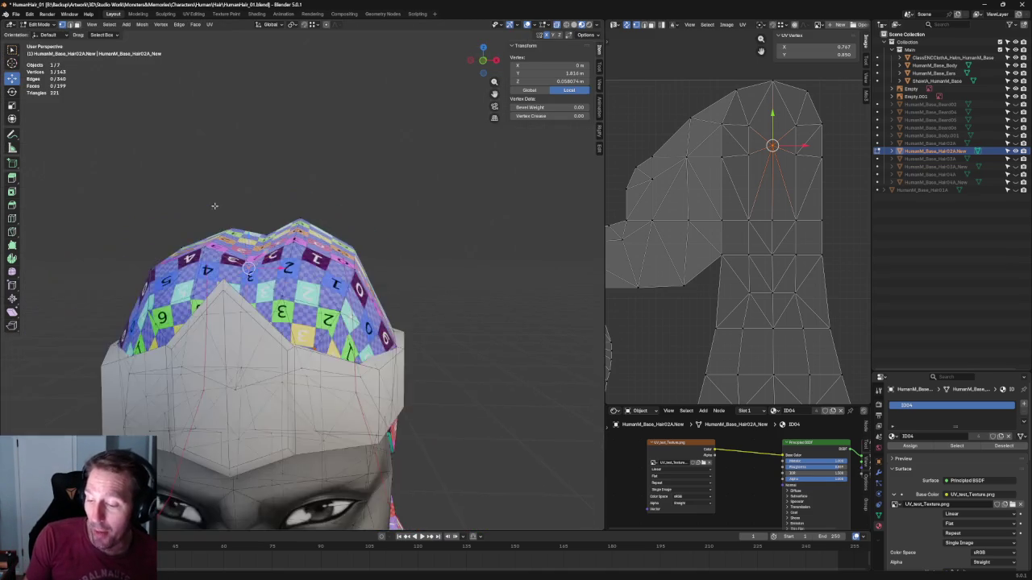
key("KP_1")
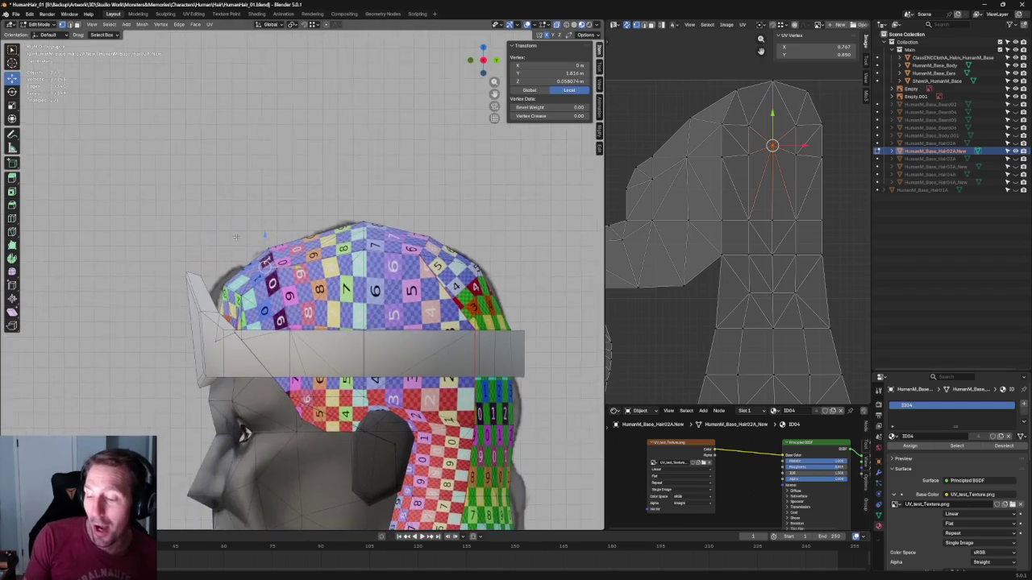
scroll(239, 240, "up", 4)
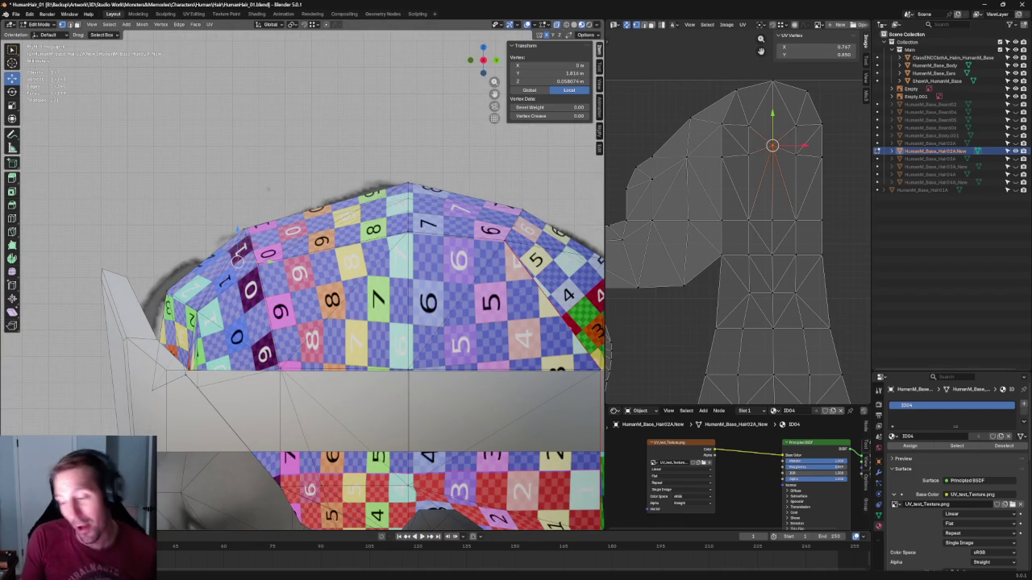
scroll(268, 188, "up", 1)
mouse_move(258, 158)
left_mouse_down()
mouse_move(209, 253)
mouse_move(211, 242)
left_mouse_up()
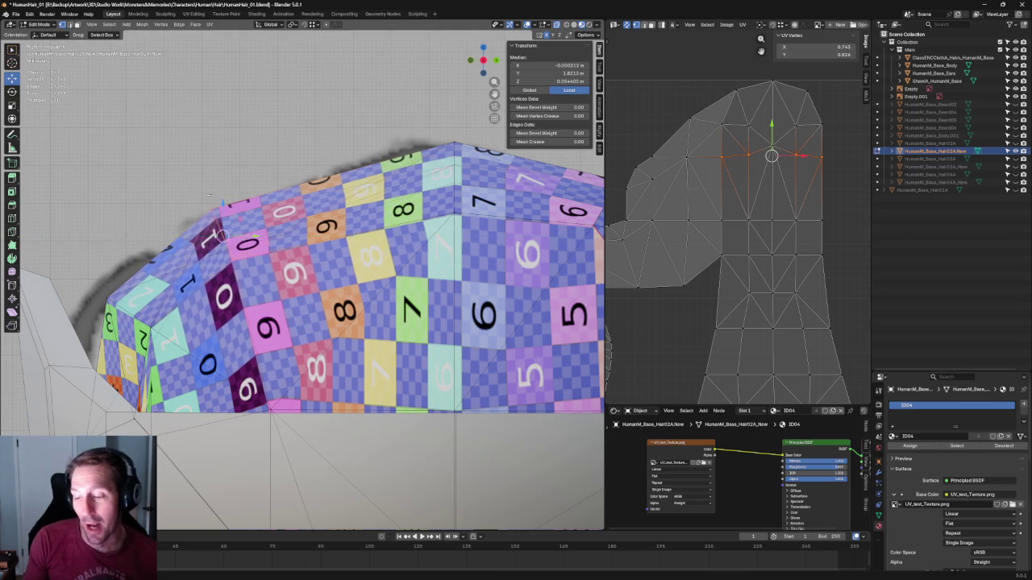
scroll(215, 208, "down", 5)
Orbit around the hair to inspect the checker flow, then clear the vertex selection
middle_click_drag(215, 208, 200, 212)
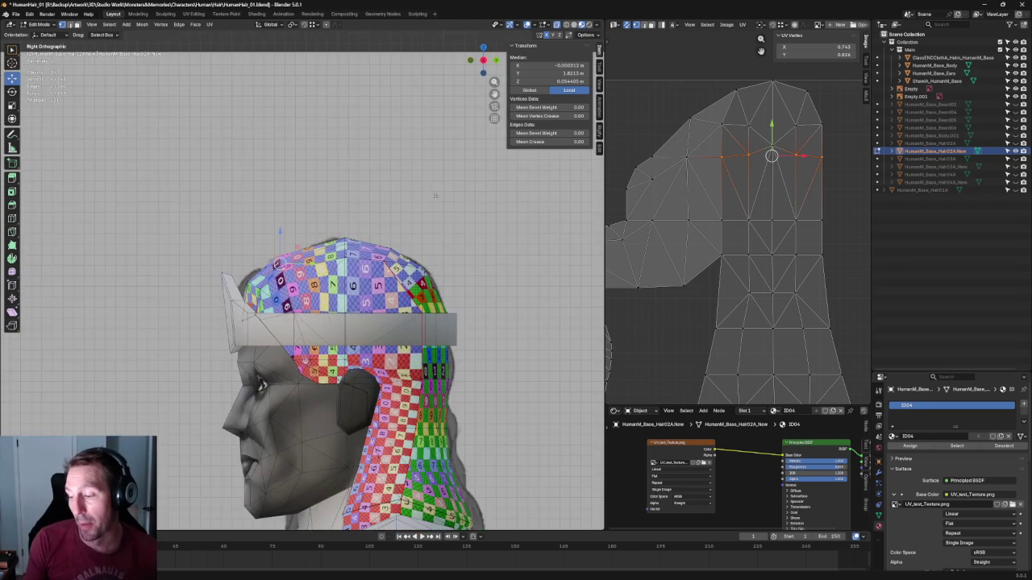
middle_click_drag(301, 243, 301, 244, "alt")
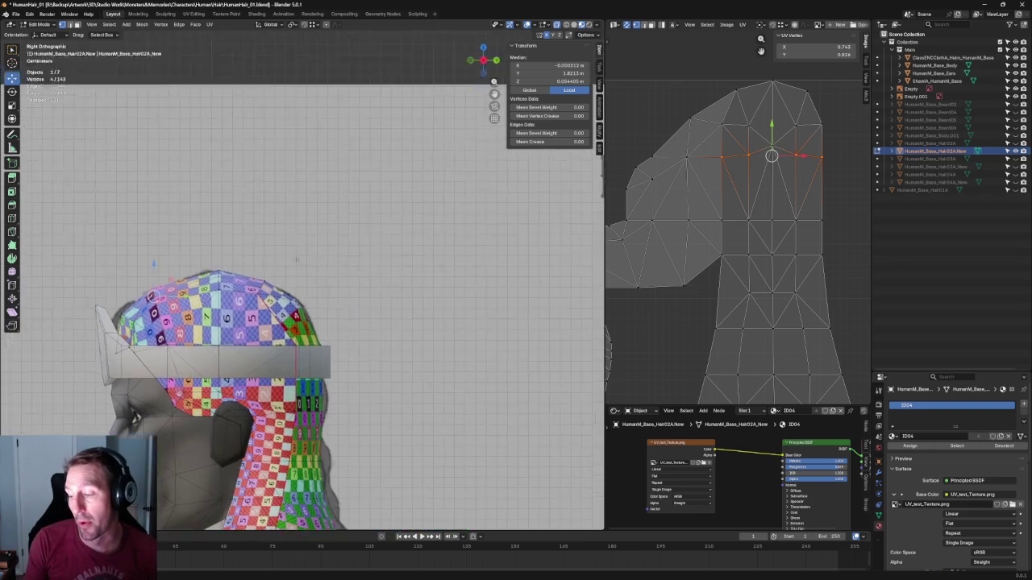
scroll(301, 244, "up", 4)
scroll(293, 240, "up", 3)
left_click_drag(304, 202, 215, 240)
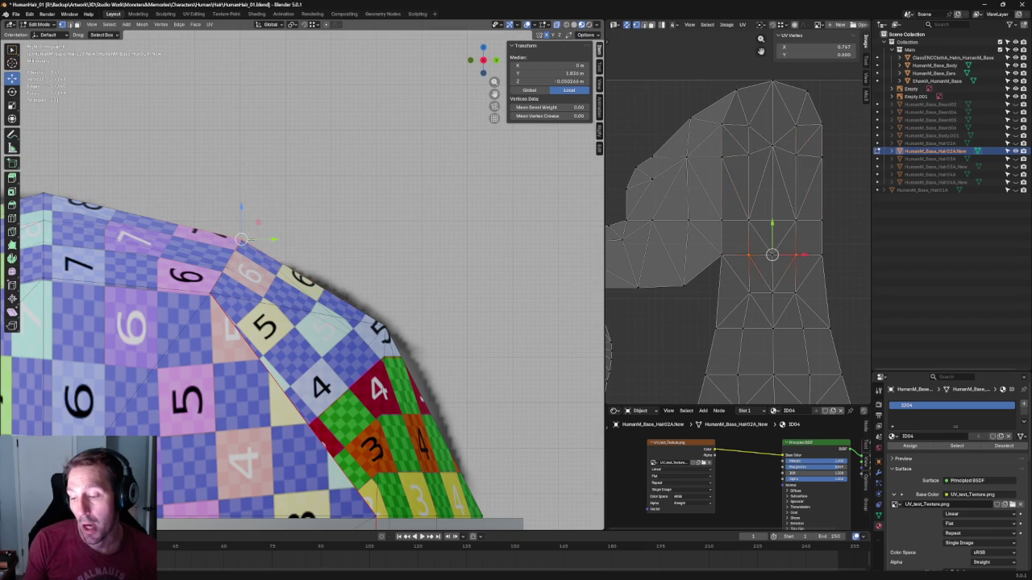
left_click(322, 193)
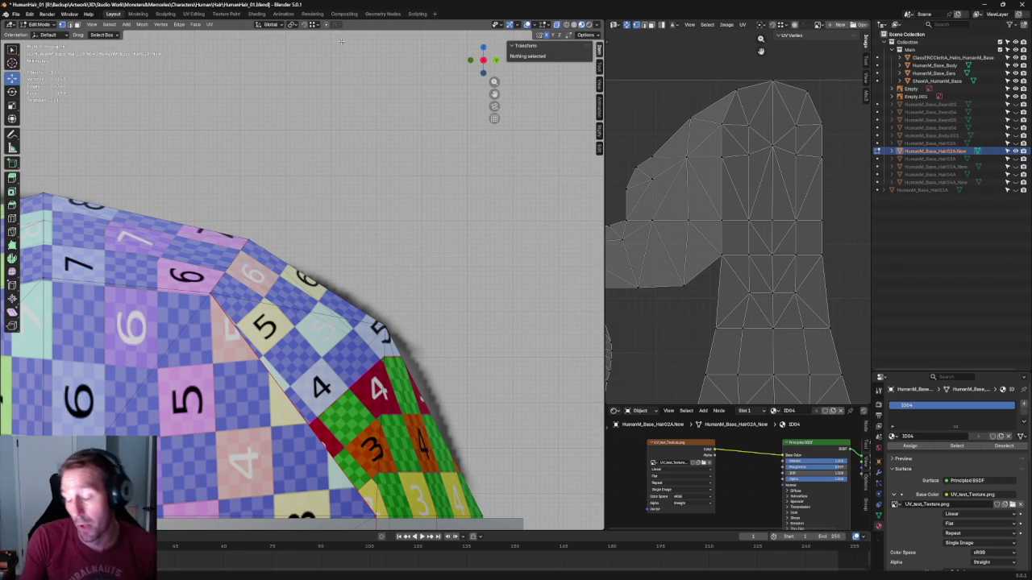
Exit Local View to show the whole character, set front orthographic view, and open the File menu
key("KP_Divide")
middle_click_drag(381, 156, 404, 170)
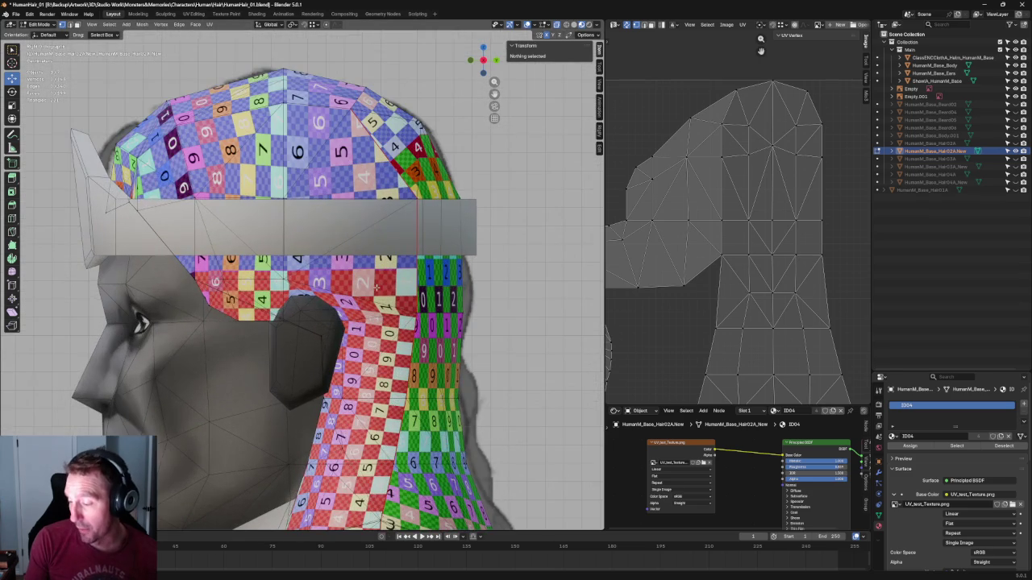
scroll(418, 277, "down", 3)
scroll(417, 276, "down", 3)
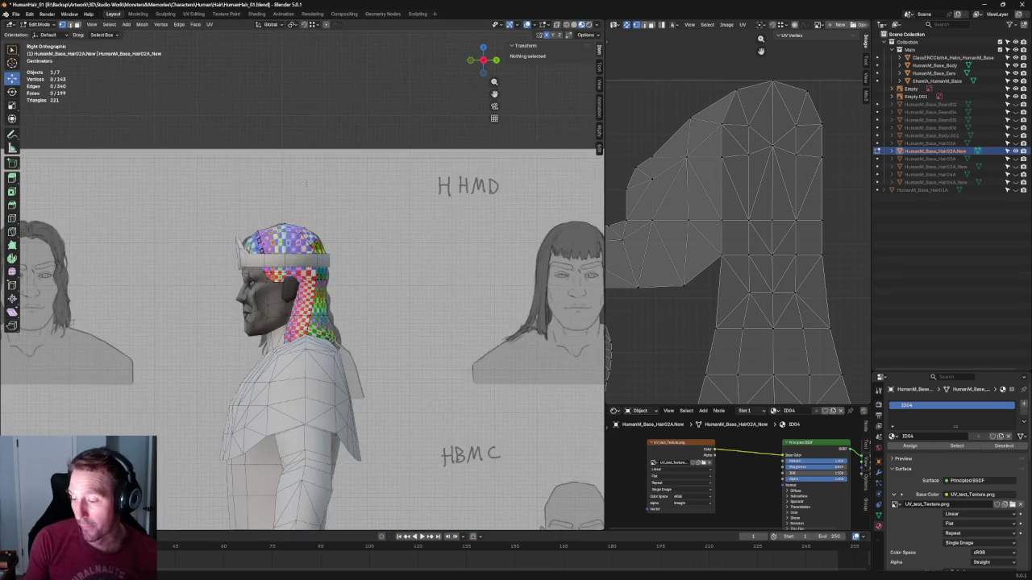
middle_click_drag(418, 276, 336, 160)
key("KP_1")
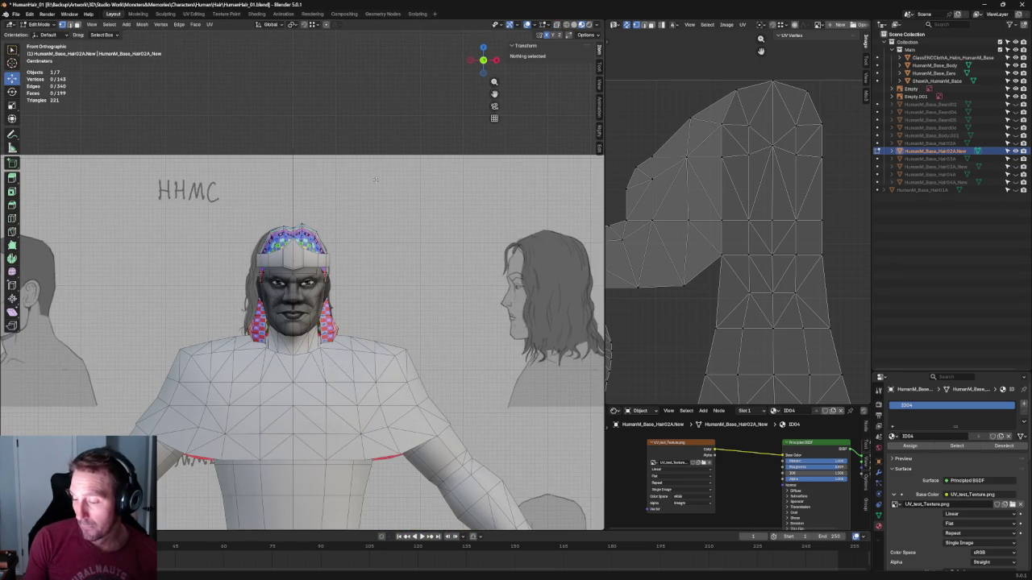
scroll(375, 178, "down", 3)
scroll(377, 170, "up", 2)
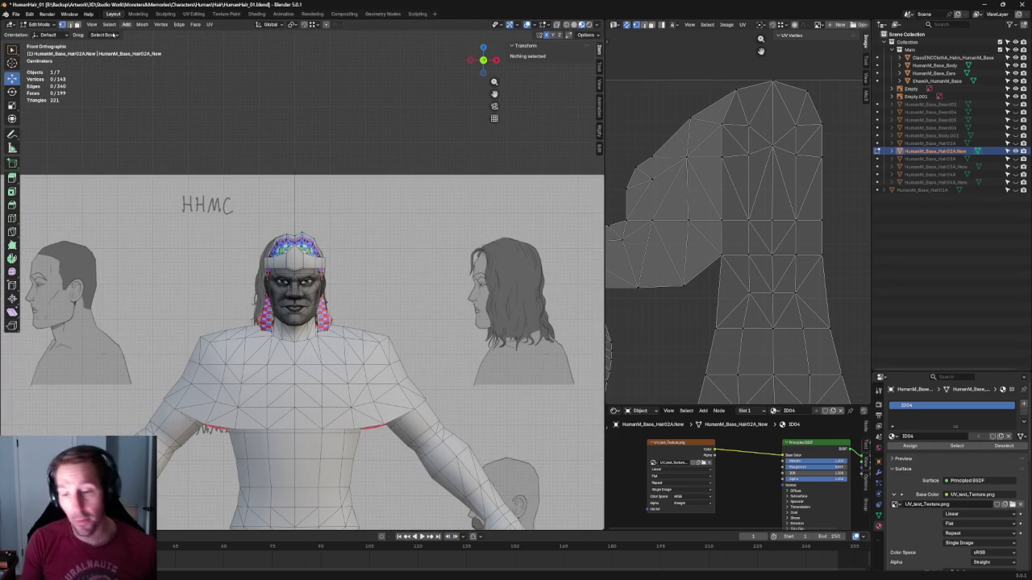
left_click(15, 14)
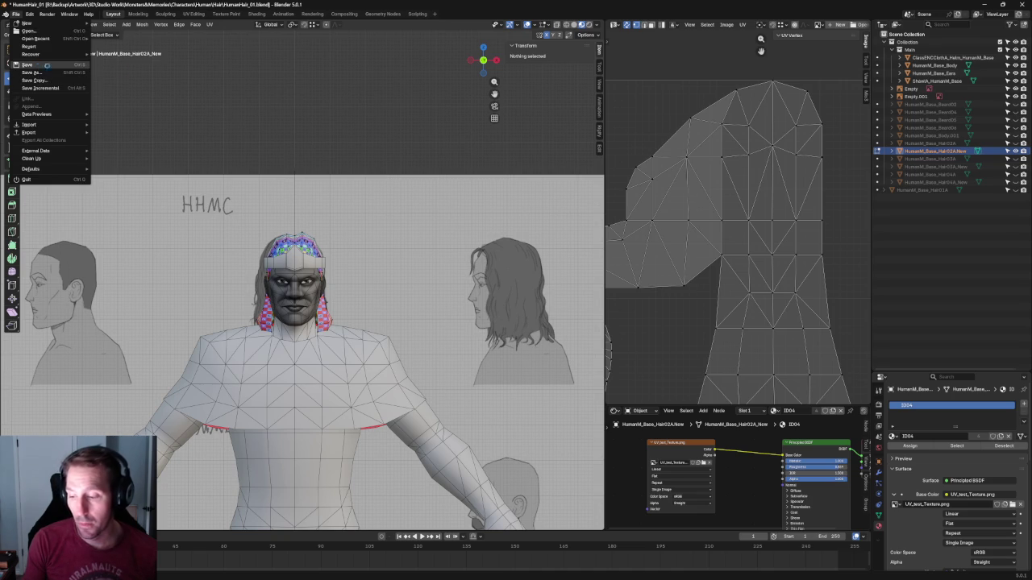
Save HumanHair_01.blend, then orbit to a perspective view of the textured character
left_click(26, 64)
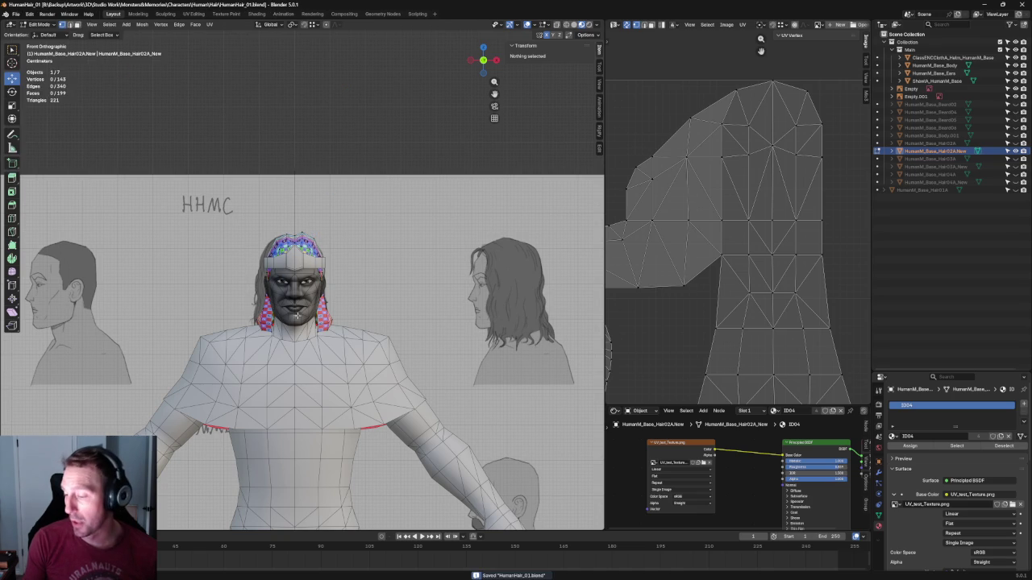
scroll(316, 230, "up", 6)
scroll(316, 230, "up", 3)
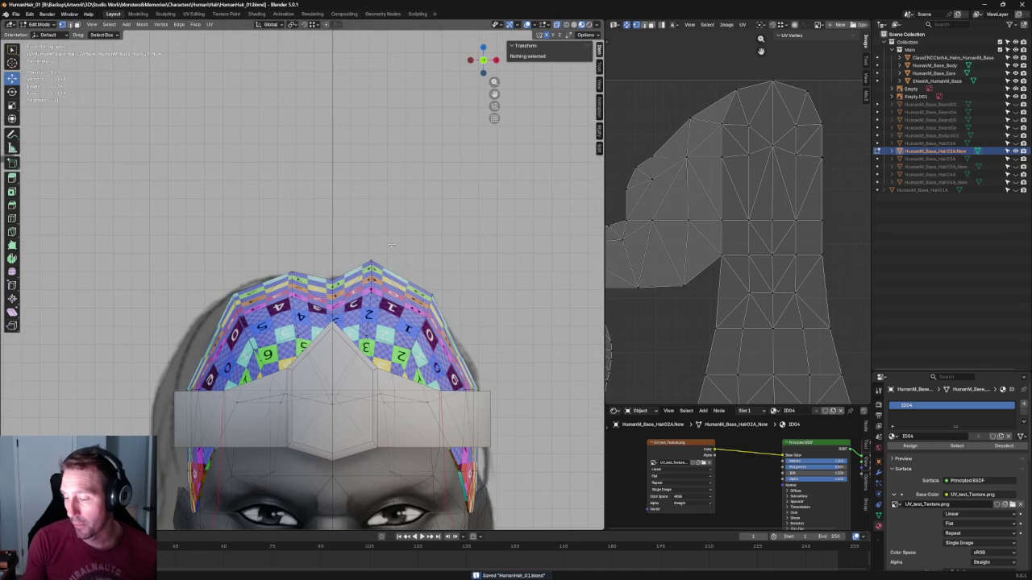
left_click(370, 260)
left_click(372, 154)
scroll(372, 154, "down", 7)
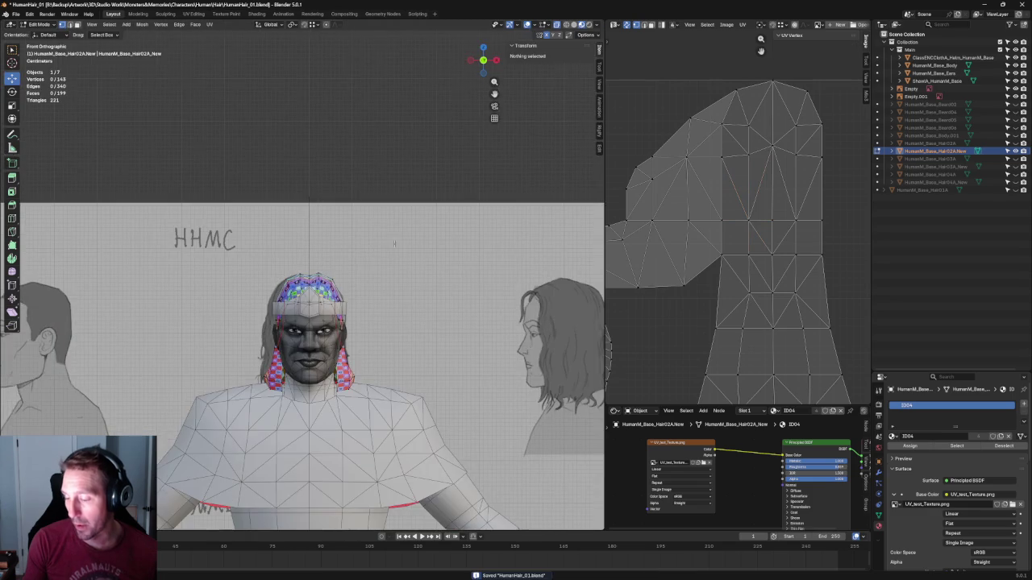
scroll(372, 154, "down", 3)
middle_click_drag(387, 175, 307, 219)
scroll(311, 216, "up", 1)
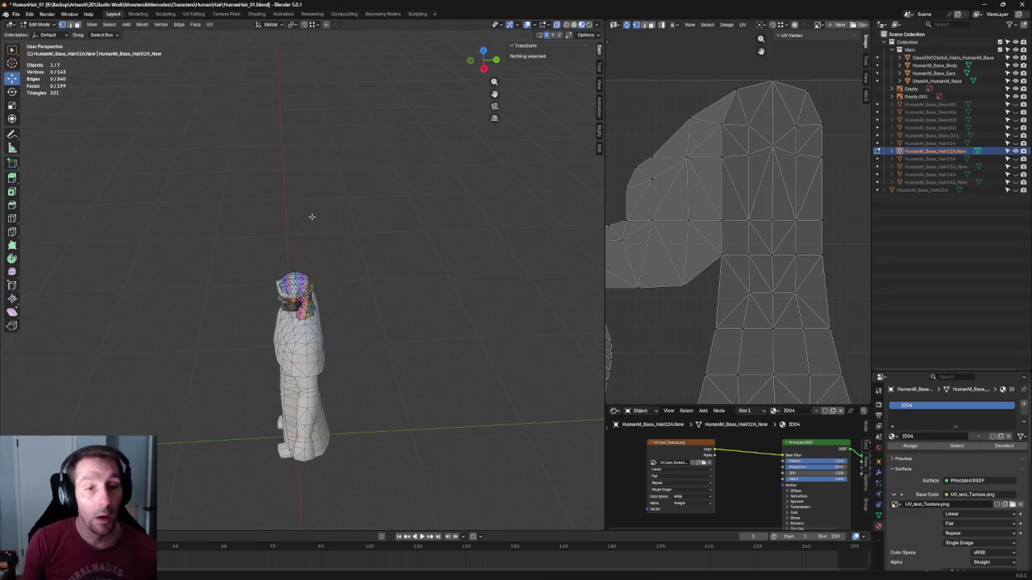
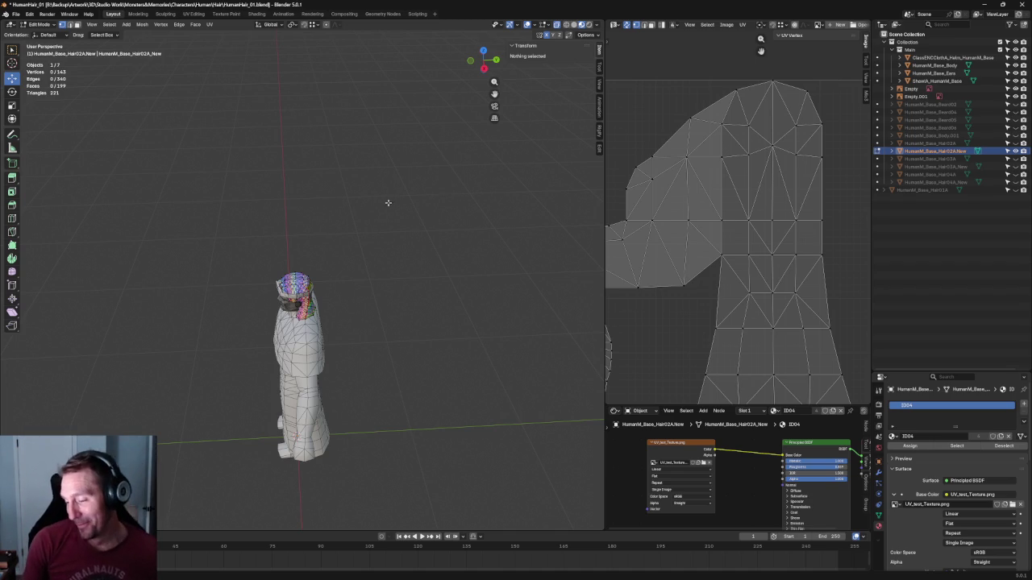
In Right Orthographic view, select the hair cap's top vertex to check its Transform values, then deselect
scroll(390, 205, "up", 5)
key("KP_5")
key("KP_3")
scroll(313, 241, "up", 6)
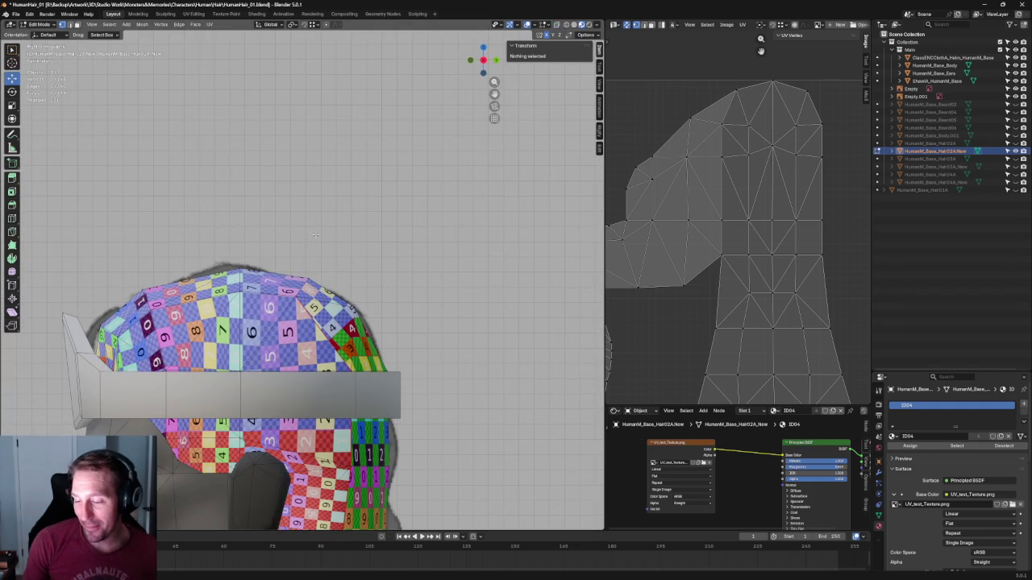
left_click(239, 266)
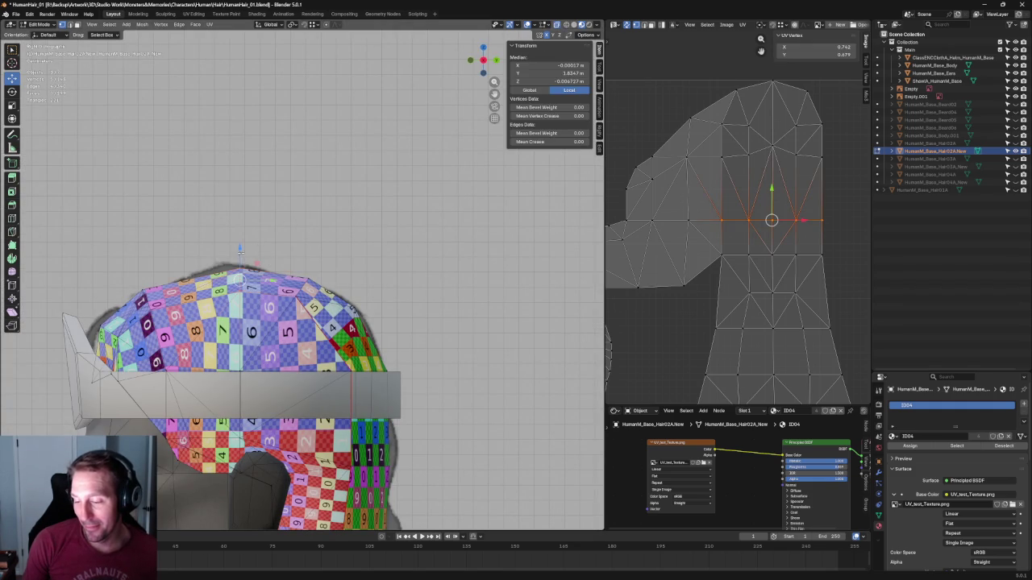
left_click(312, 216)
scroll(316, 246, "down", 3)
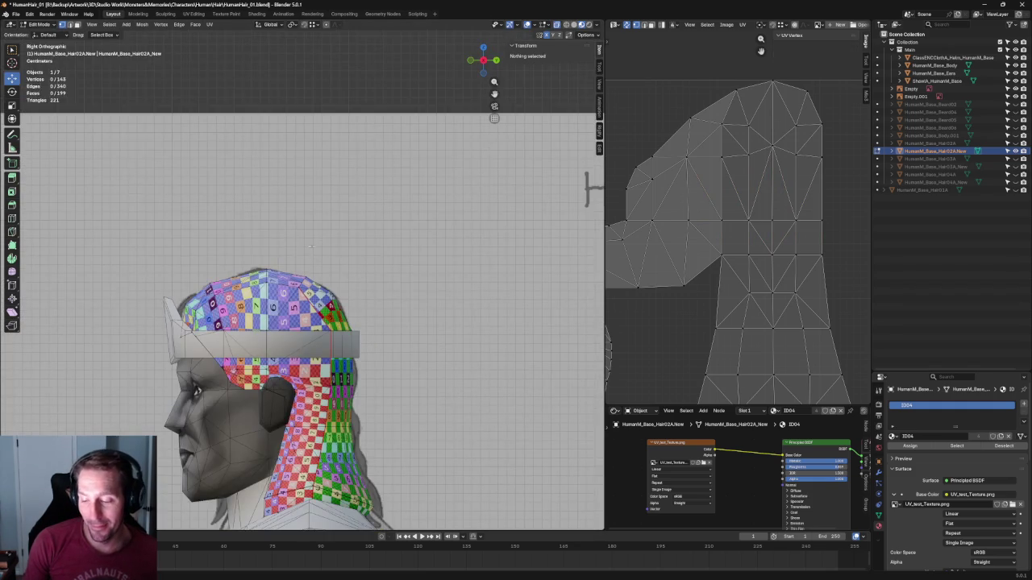
scroll(346, 232, "up", 5)
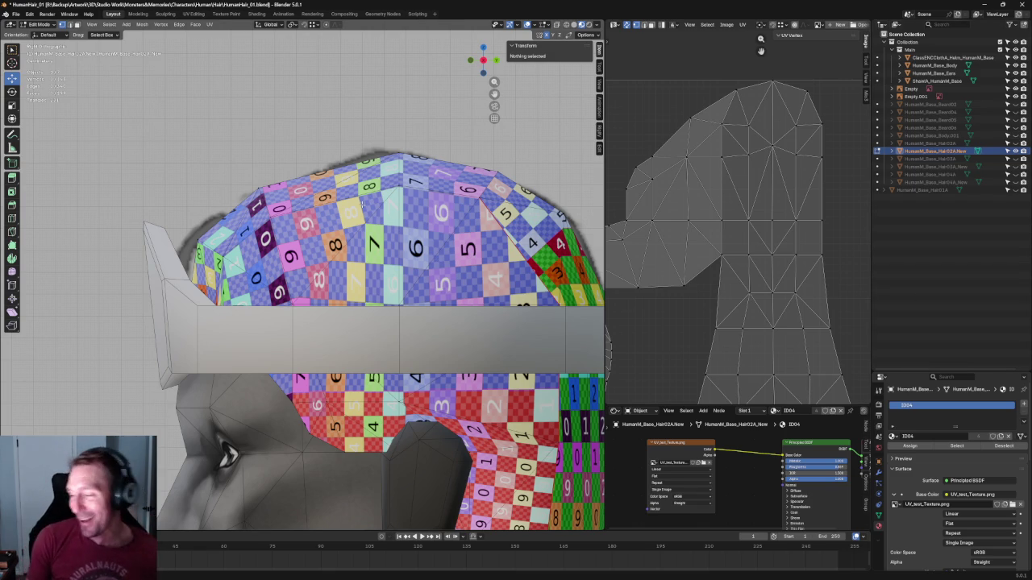
Select a crown vertex to read its values, then return to the right side view
scroll(538, 138, "up", 4)
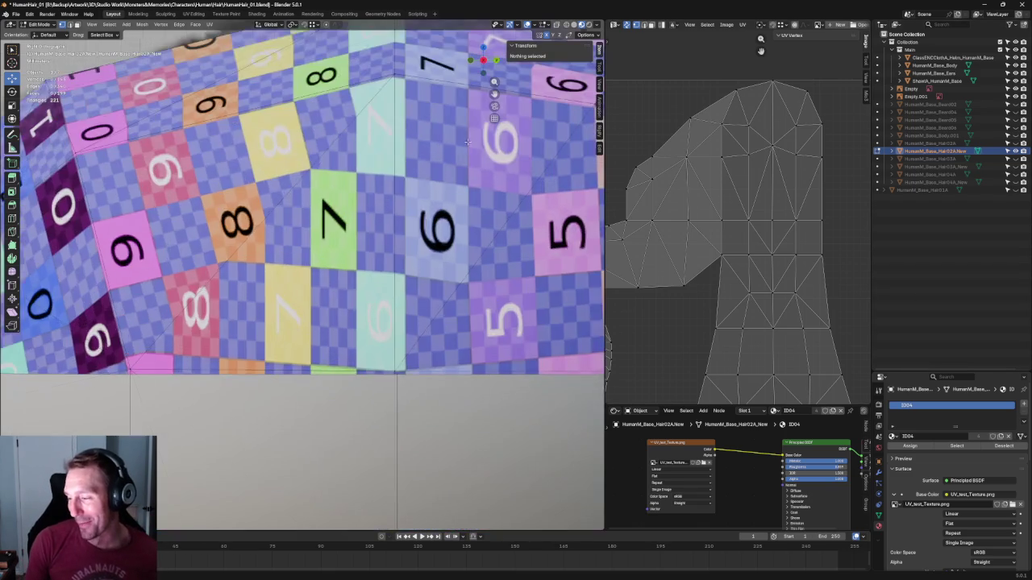
scroll(370, 183, "down", 3)
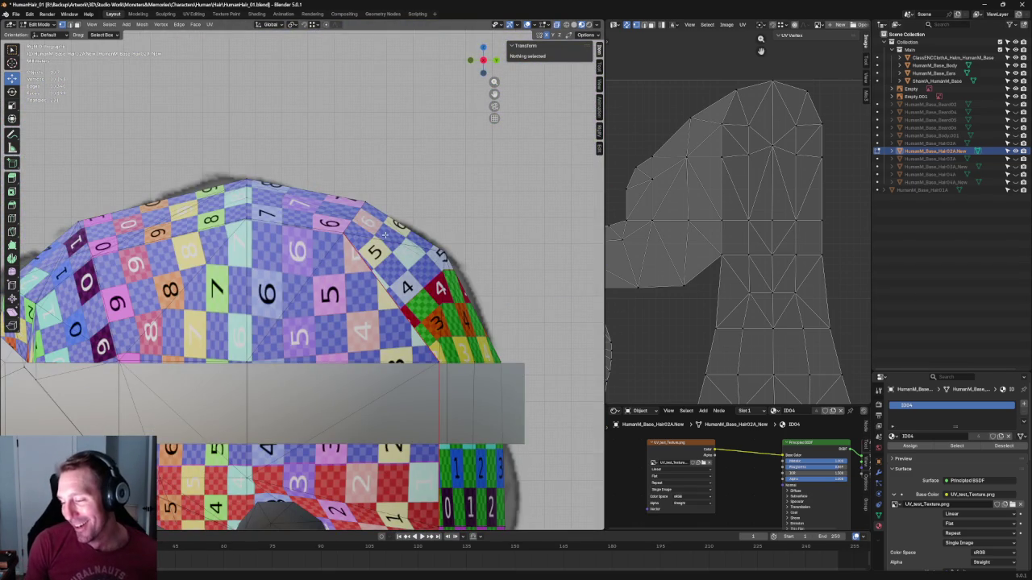
left_click(342, 233)
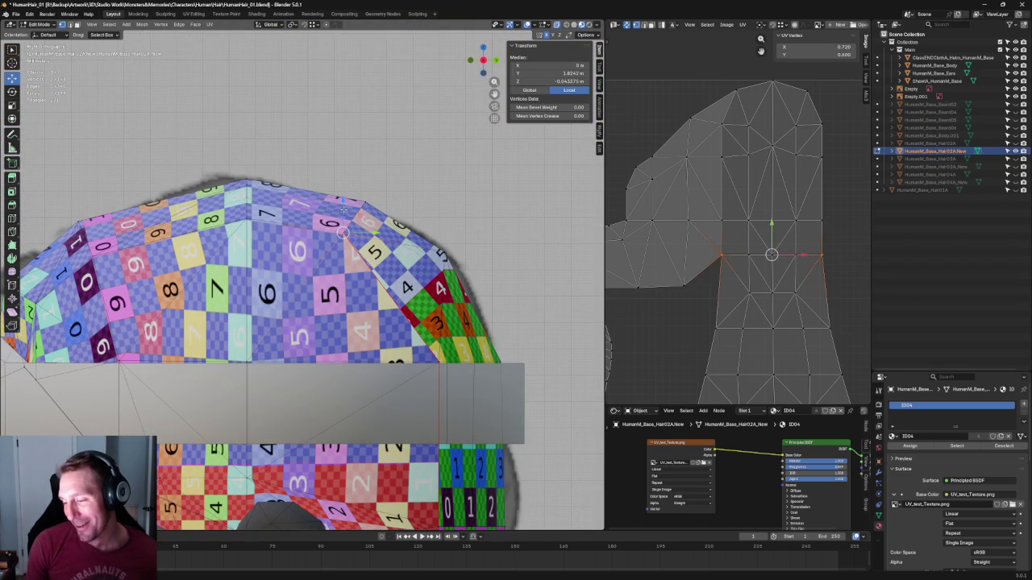
left_click(401, 180)
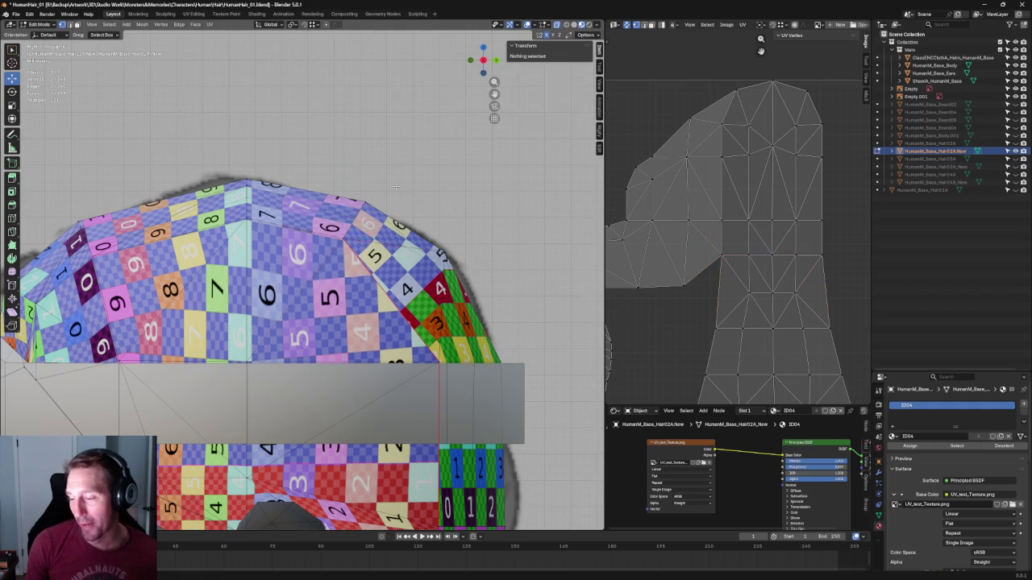
key("KP_3")
scroll(328, 92, "up", 5)
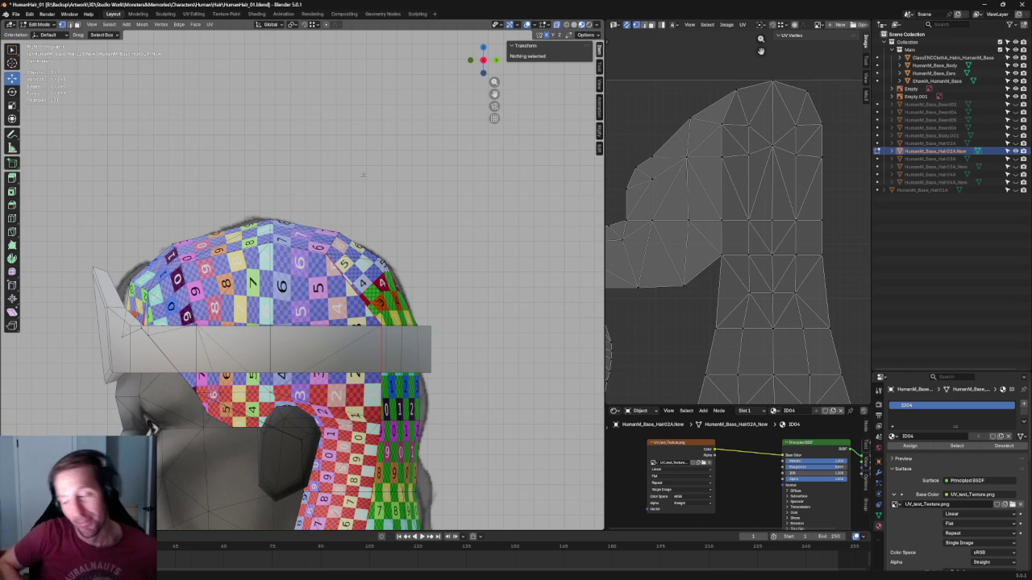
Use the View pie and numpad 1 to view the head from the front
mouse_move(362, 175)
middle_mouse_down()
mouse_move(455, 306)
mouse_move(331, 228)
middle_mouse_up()
key("grave")
left_click(352, 229)
key("KP_1")
scroll(432, 221, "up", 2)
scroll(432, 221, "up", 3)
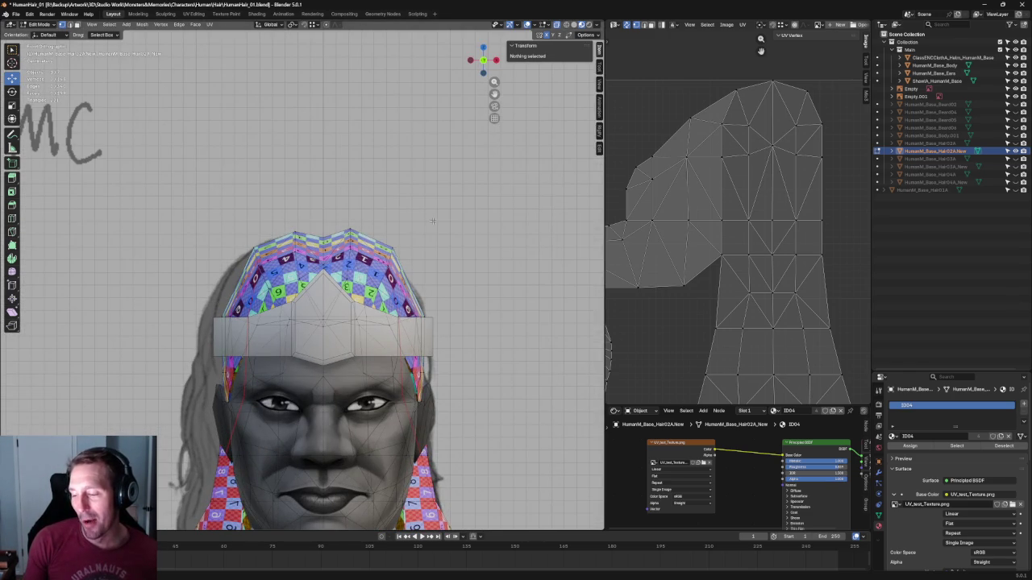
scroll(454, 204, "up", 3)
Check a vertex near the crown's peak from above, then orbit to a perspective back view
middle_click_drag(454, 204, 225, 254)
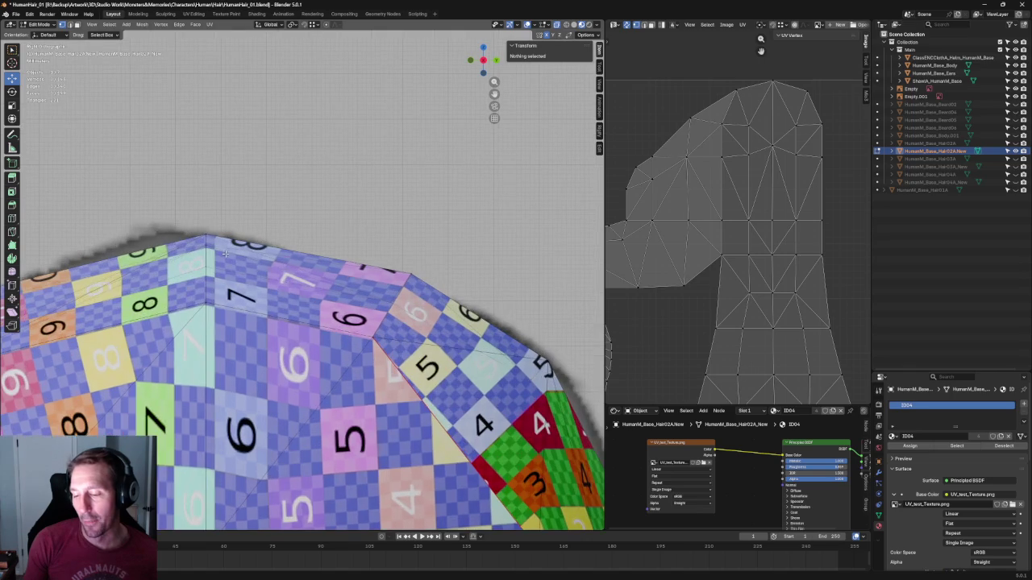
left_click(210, 236)
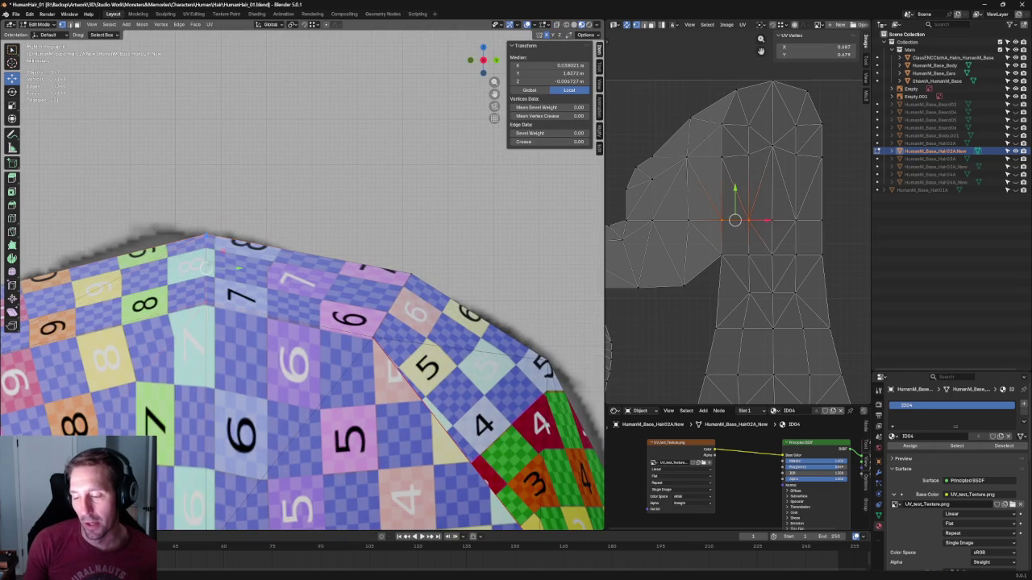
scroll(381, 221, "down", 5)
key("KP_3")
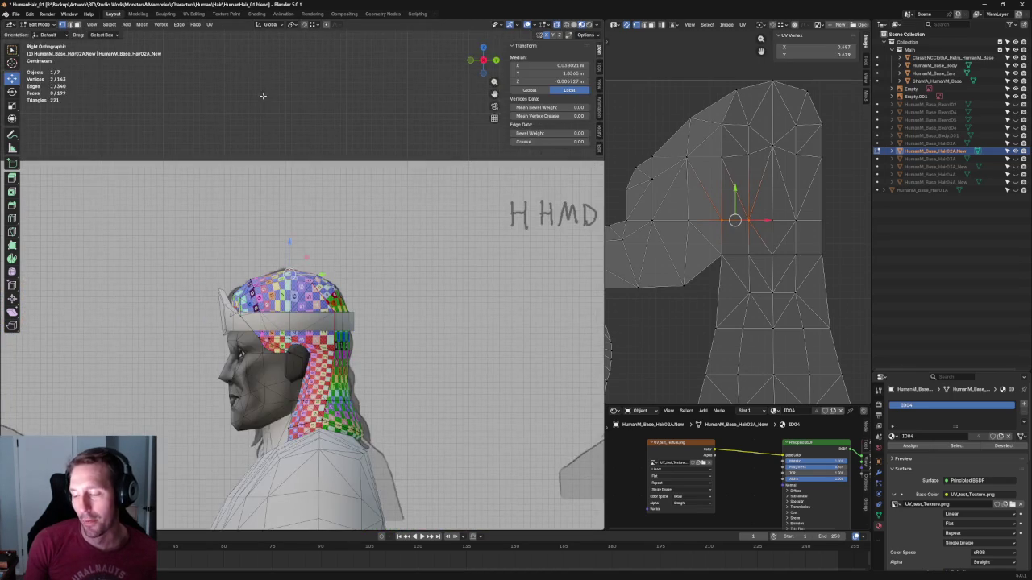
key("alt+a")
scroll(403, 291, "down", 3)
mouse_move(402, 291)
middle_mouse_down()
mouse_move(373, 293)
mouse_move(433, 293)
mouse_move(426, 265)
mouse_move(209, 274)
middle_mouse_up()
scroll(387, 298, "up", 2)
scroll(387, 297, "up", 4)
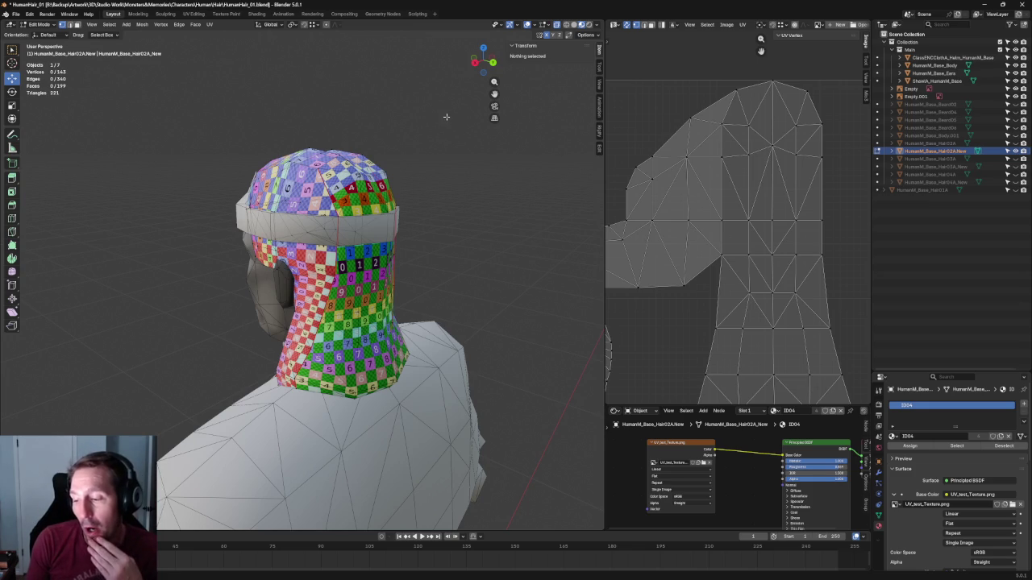
In Right Orthographic view, raise the hair cap's top center vertex slightly along Z
middle_click_drag(422, 127, 415, 153)
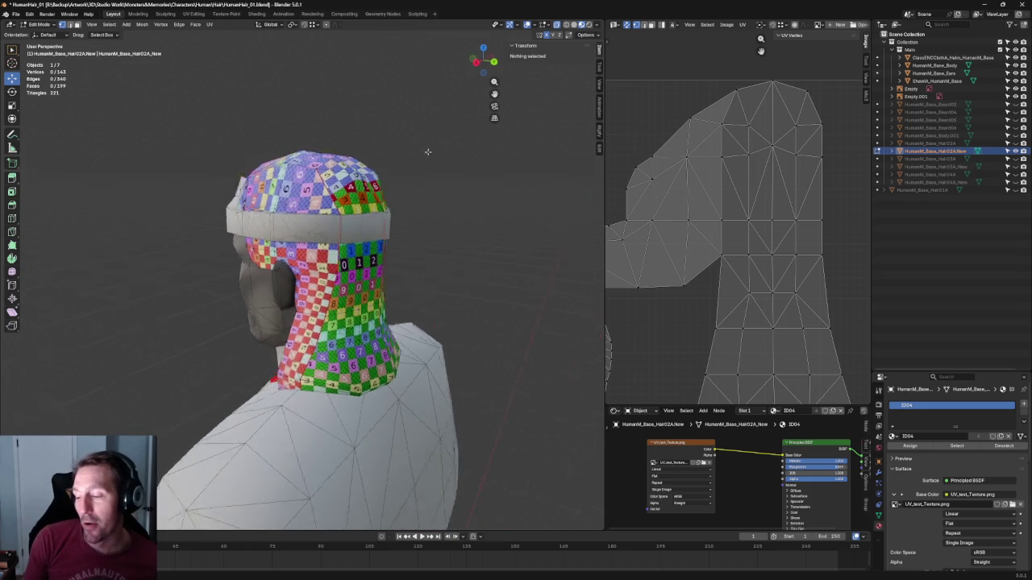
key("KP_3")
scroll(411, 178, "up", 1)
scroll(407, 203, "up", 3)
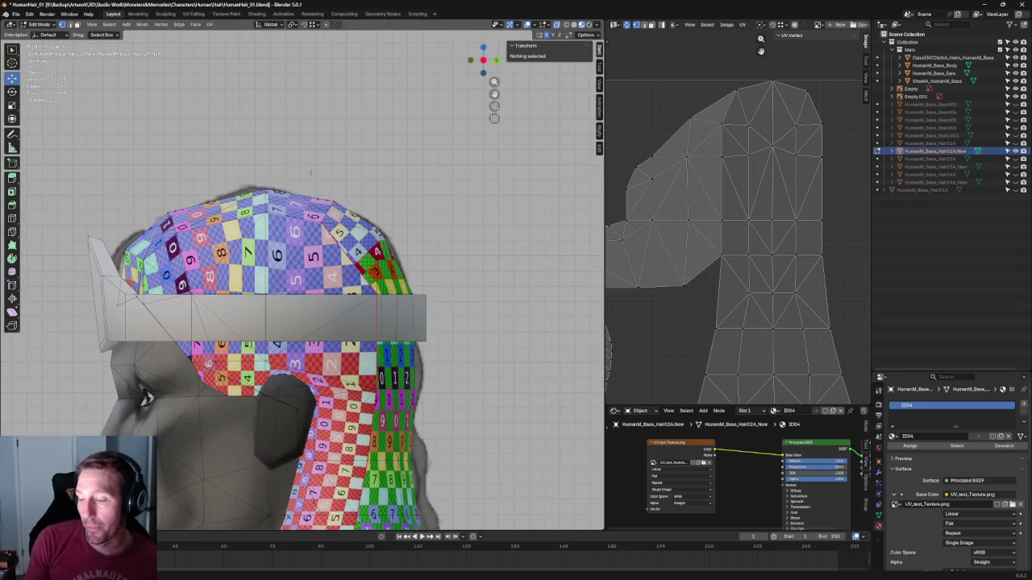
scroll(330, 174, "up", 2)
scroll(323, 178, "up", 1)
left_click(235, 194)
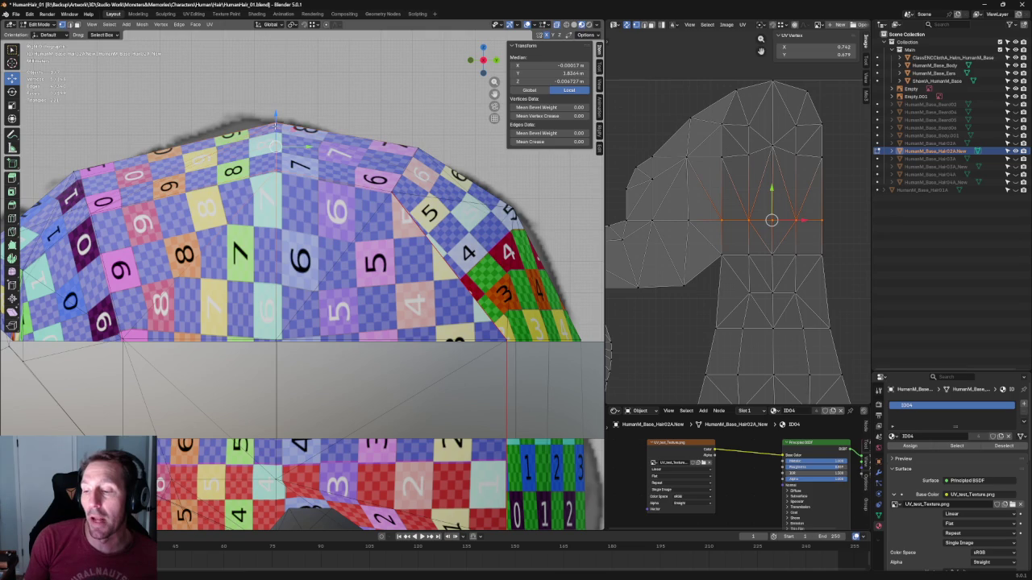
left_click_drag(275, 118, 311, 92)
left_click(322, 92)
scroll(327, 89, "down", 2)
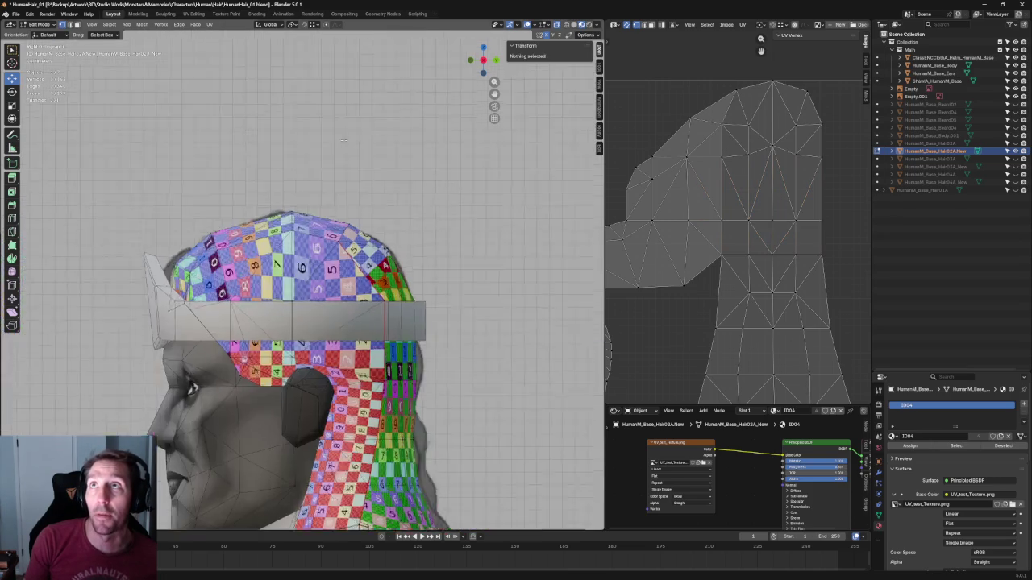
scroll(334, 77, "down", 3)
scroll(346, 66, "down", 2)
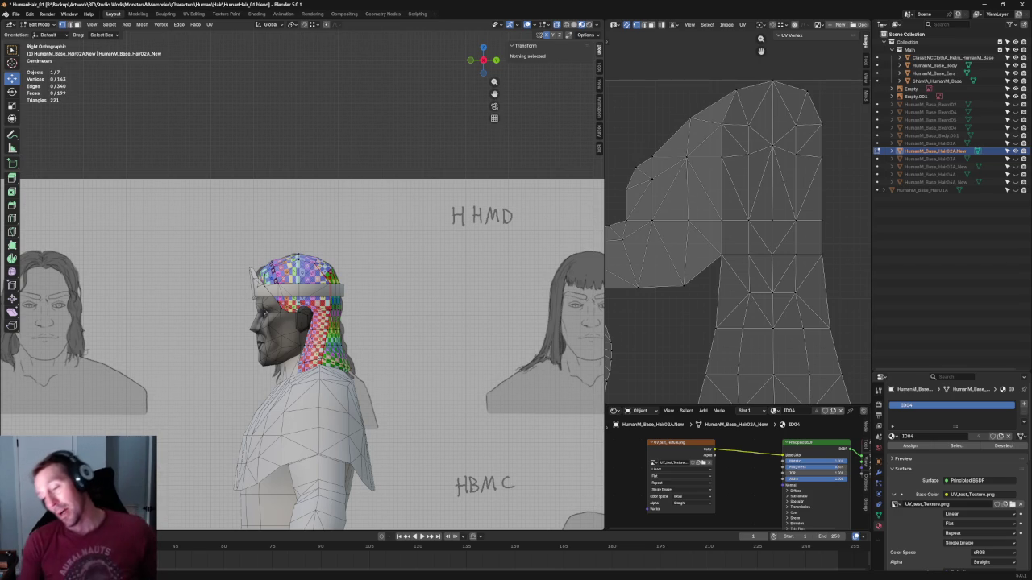
Zoom between the HHMC reference sketches and the character's head
scroll(395, 113, "down", 1)
scroll(396, 118, "down", 3)
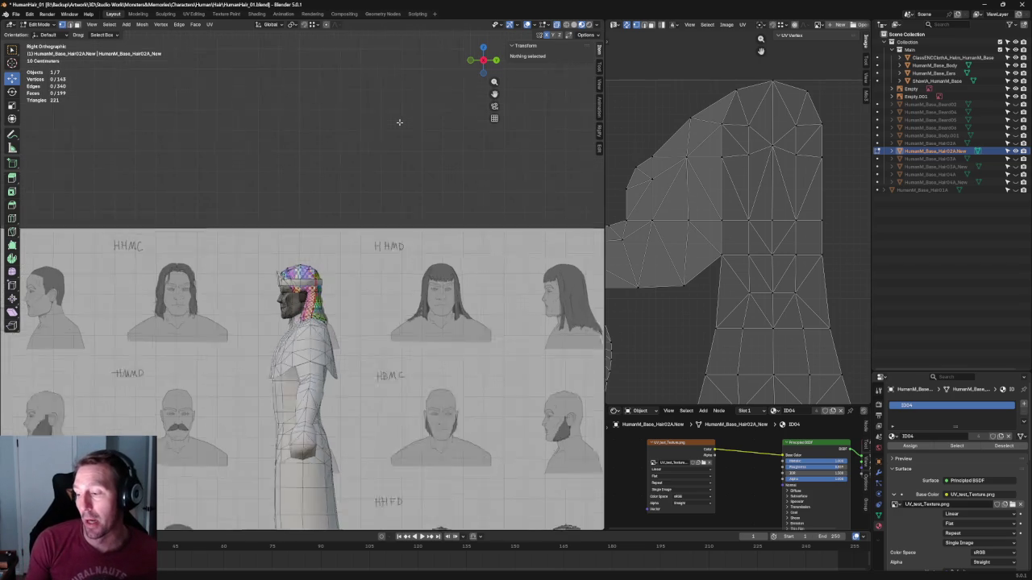
scroll(411, 137, "up", 2)
scroll(370, 194, "up", 3)
scroll(339, 226, "up", 2)
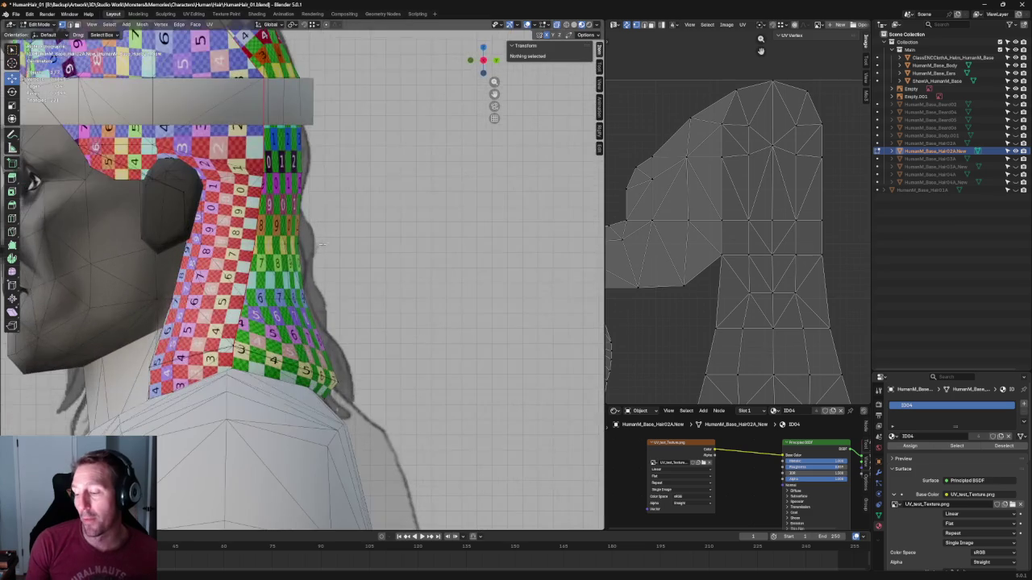
scroll(329, 237, "down", 2)
Compare the hair cap against the sketches in Front Orthographic view
middle_click_drag(329, 237, 339, 222)
key("KP_1")
scroll(340, 219, "up", 2)
scroll(363, 153, "down", 2)
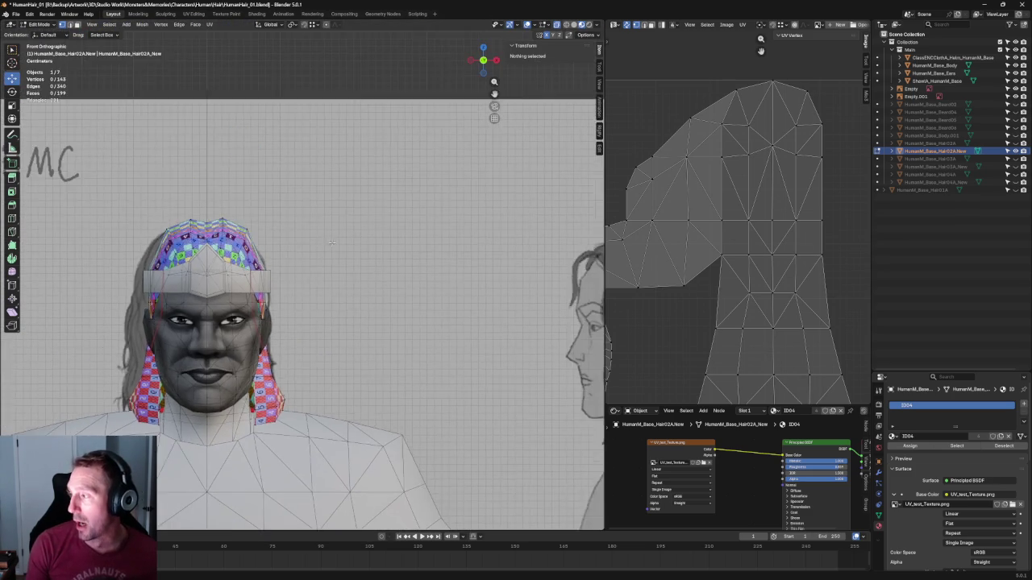
scroll(322, 194, "down", 2)
scroll(282, 226, "up", 2)
scroll(277, 235, "up", 1)
scroll(277, 235, "down", 2)
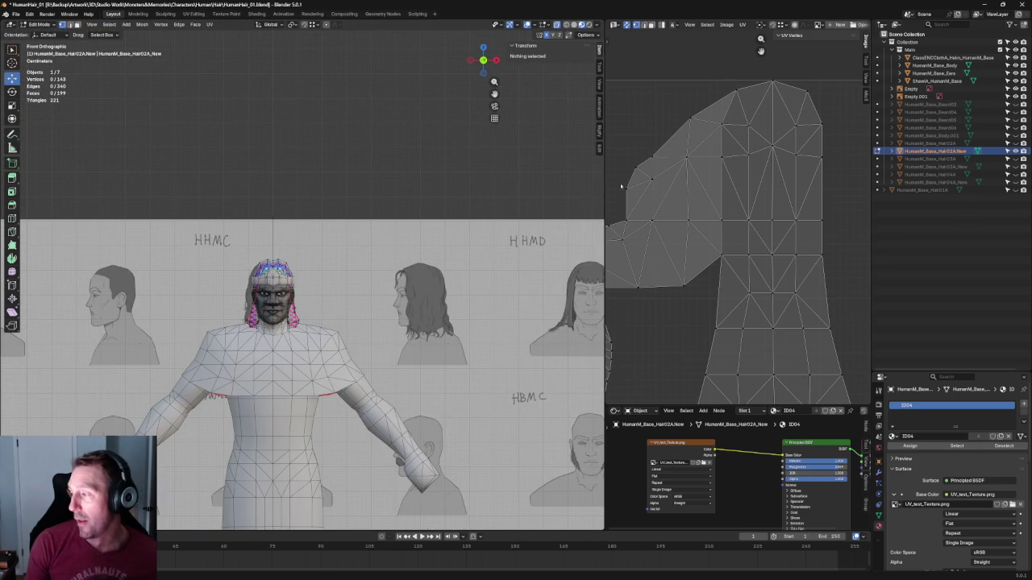
scroll(329, 122, "down", 1)
scroll(330, 129, "up", 1)
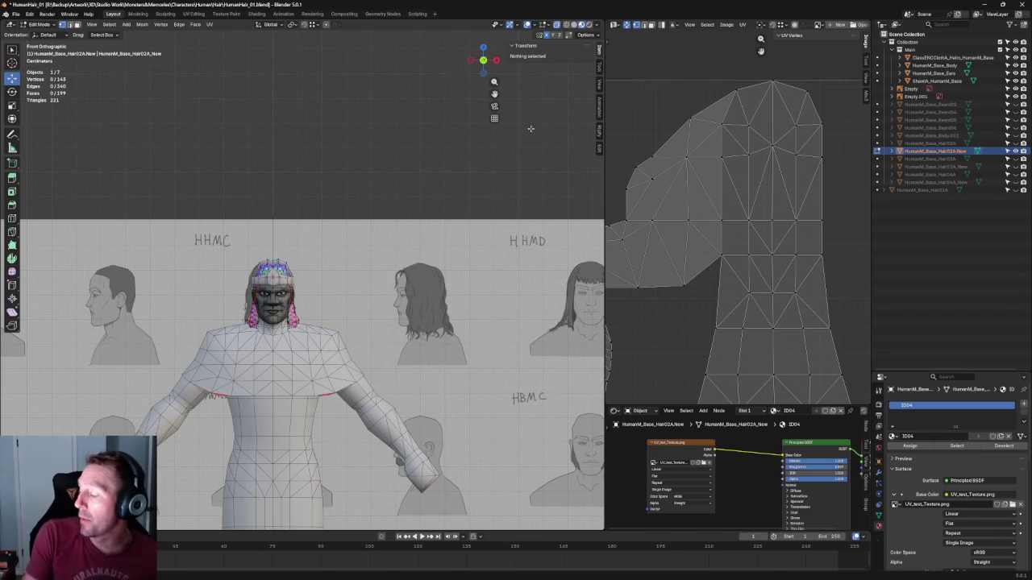
scroll(350, 188, "up", 2)
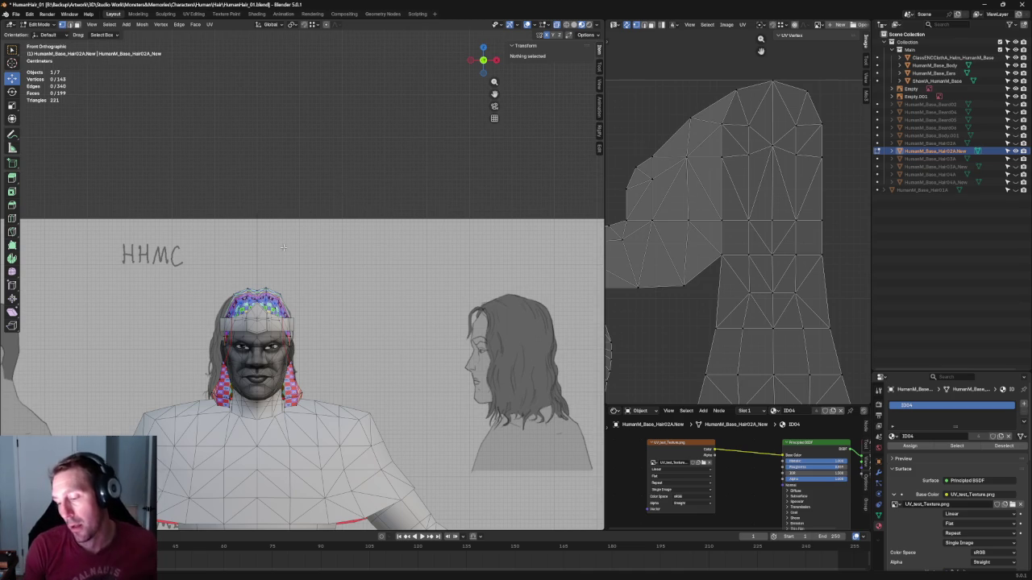
Circle-select vertices around the hairline peak, then deselect everything
scroll(289, 267, "up", 5)
middle_click_drag(290, 267, 306, 177, "shift")
scroll(318, 187, "up", 2)
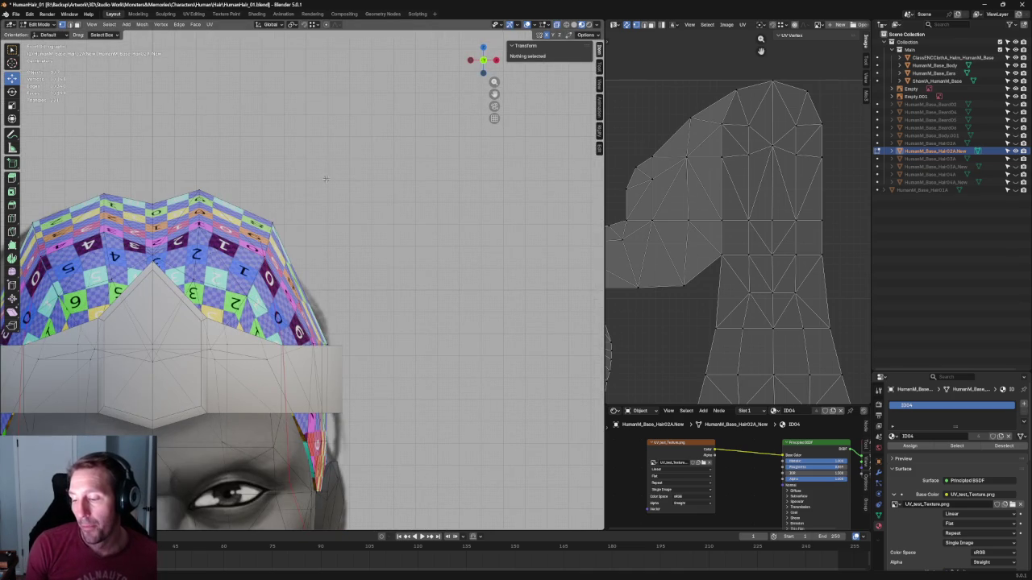
left_click(273, 223)
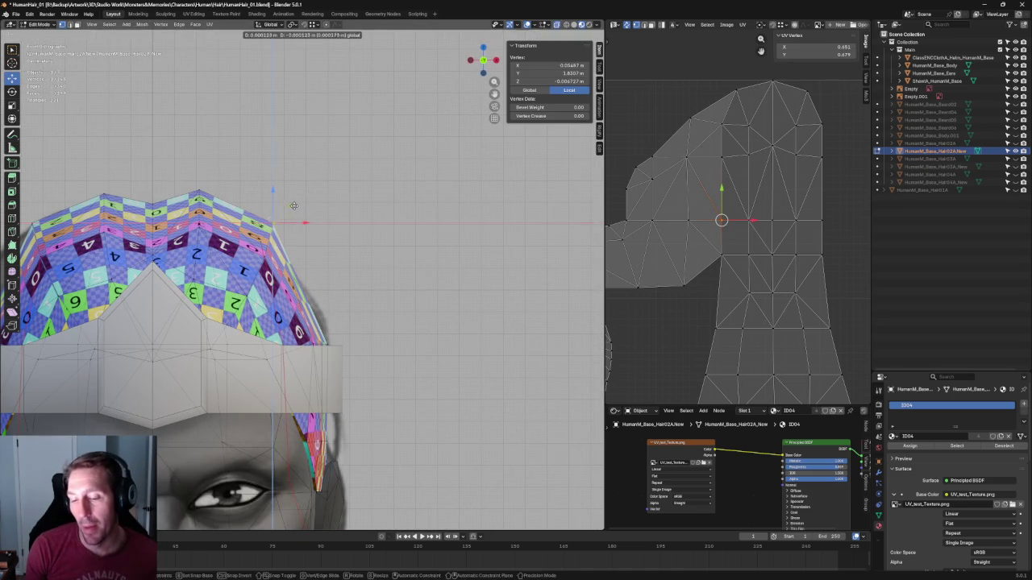
left_click(29, 227, "ctrl")
key("c")
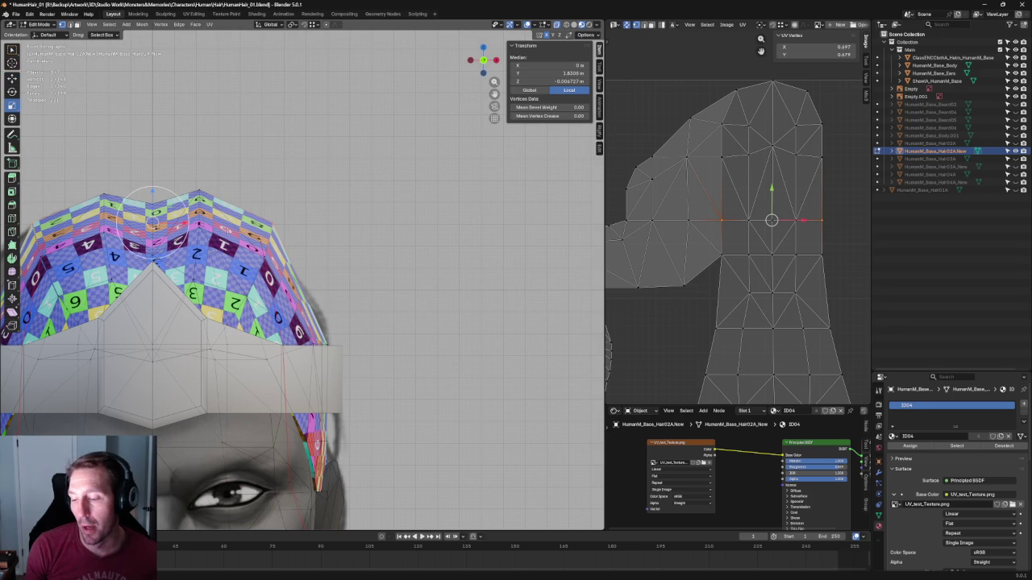
right_click(153, 222)
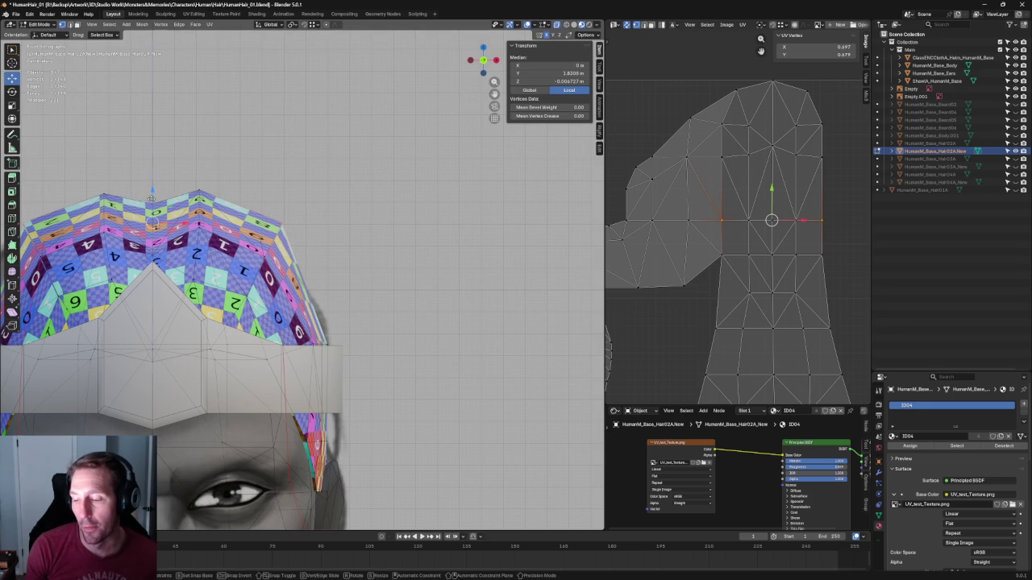
key("alt+a")
Switch to the Right side view via the View pie and zoom in on the head
scroll(314, 157, "down", 2)
scroll(315, 157, "down", 2)
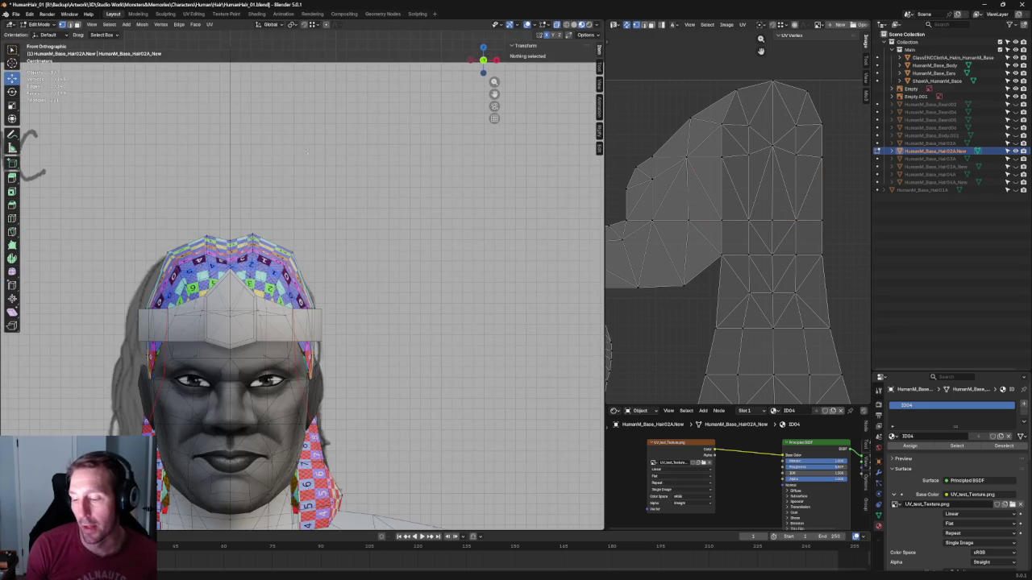
scroll(346, 105, "down", 5)
scroll(345, 173, "down", 2)
scroll(369, 183, "up", 1)
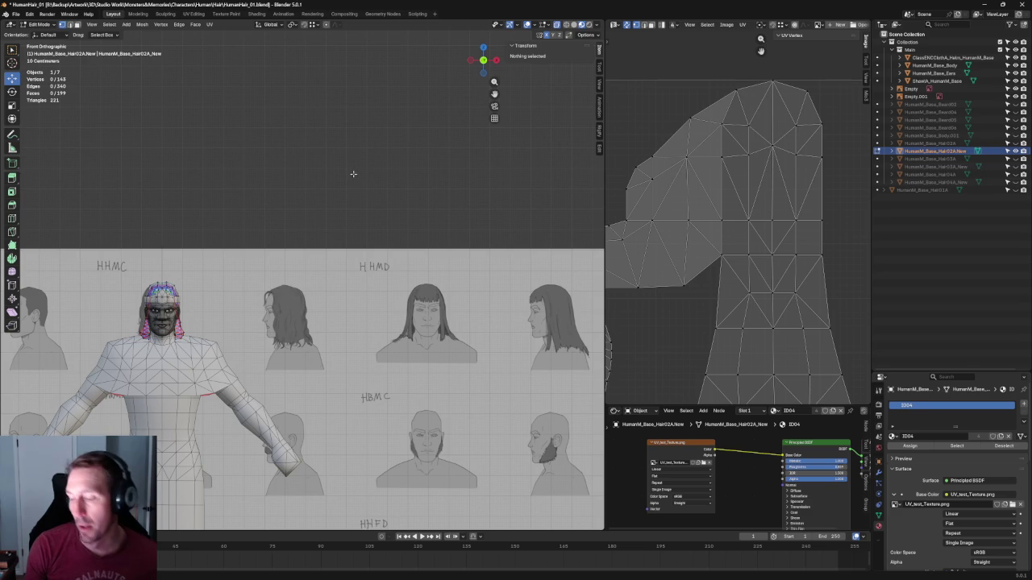
middle_click_drag(352, 173, 226, 184)
key("grave")
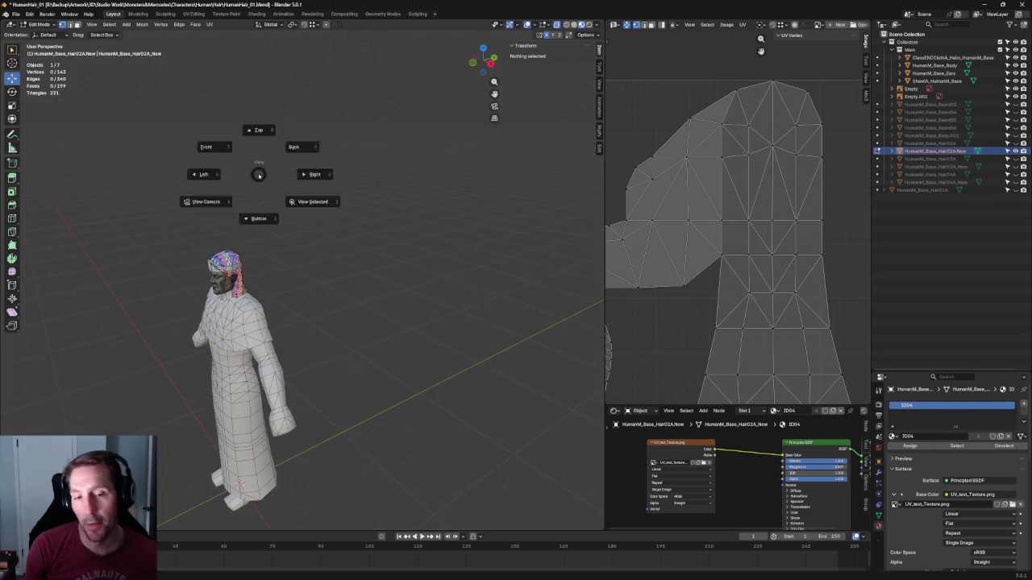
left_click(294, 174)
scroll(288, 173, "up", 7)
scroll(339, 173, "up", 1)
scroll(387, 175, "up", 2)
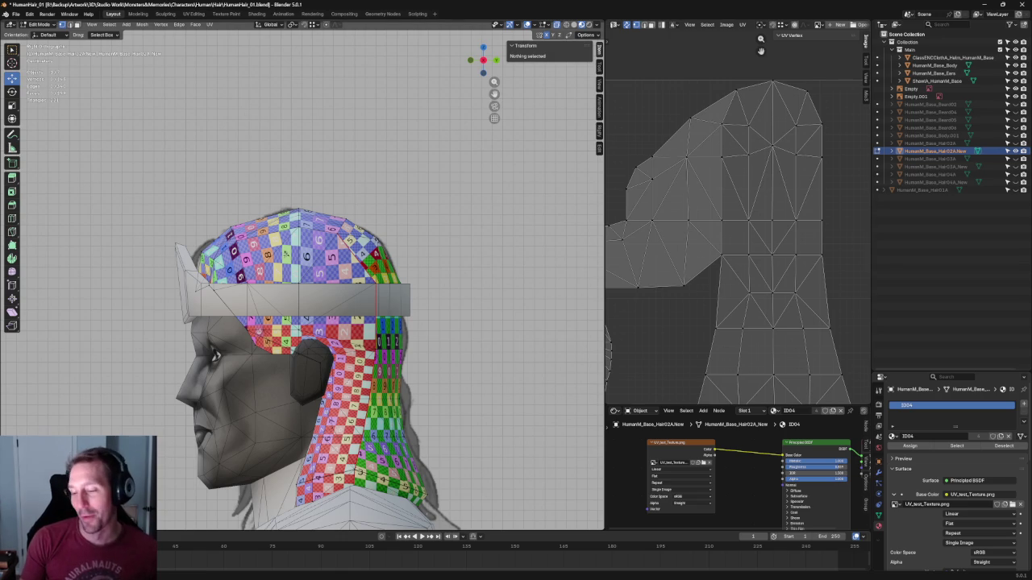
Straighten the hairline row of UVs into a level line in the UV editor
scroll(701, 181, "up", 1)
scroll(764, 192, "up", 2)
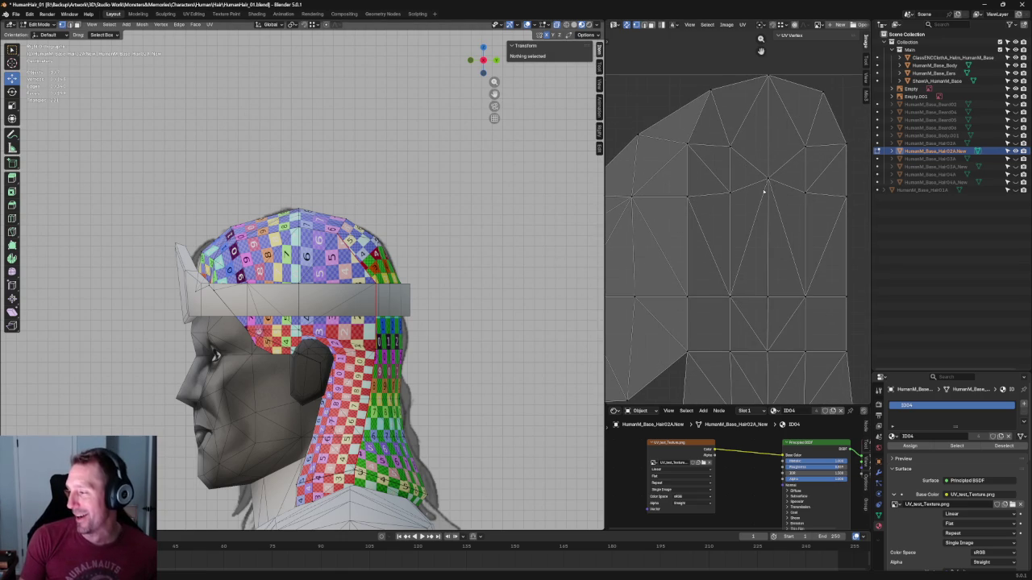
scroll(764, 189, "down", 1)
left_click(809, 205)
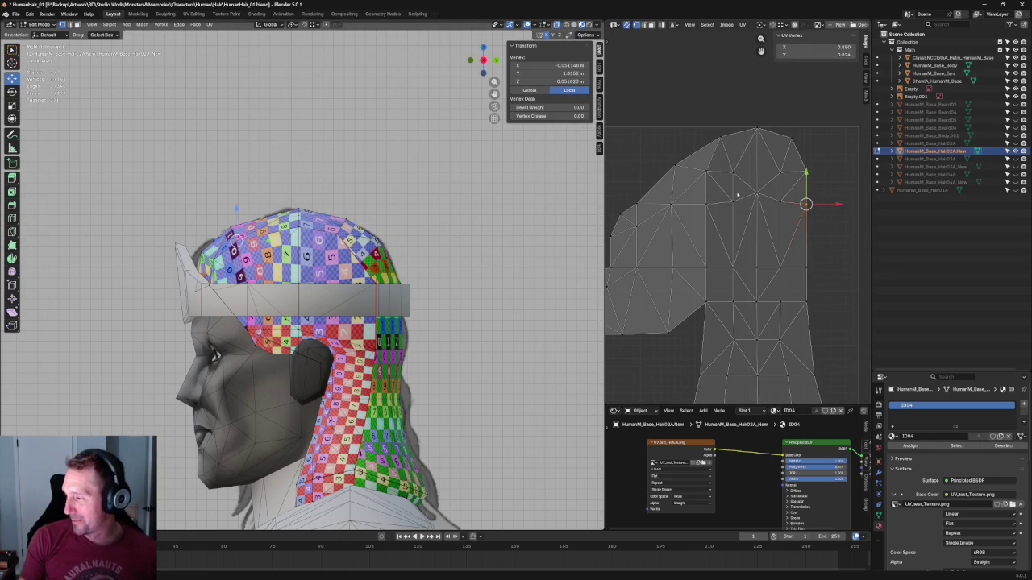
left_click(651, 206, "alt")
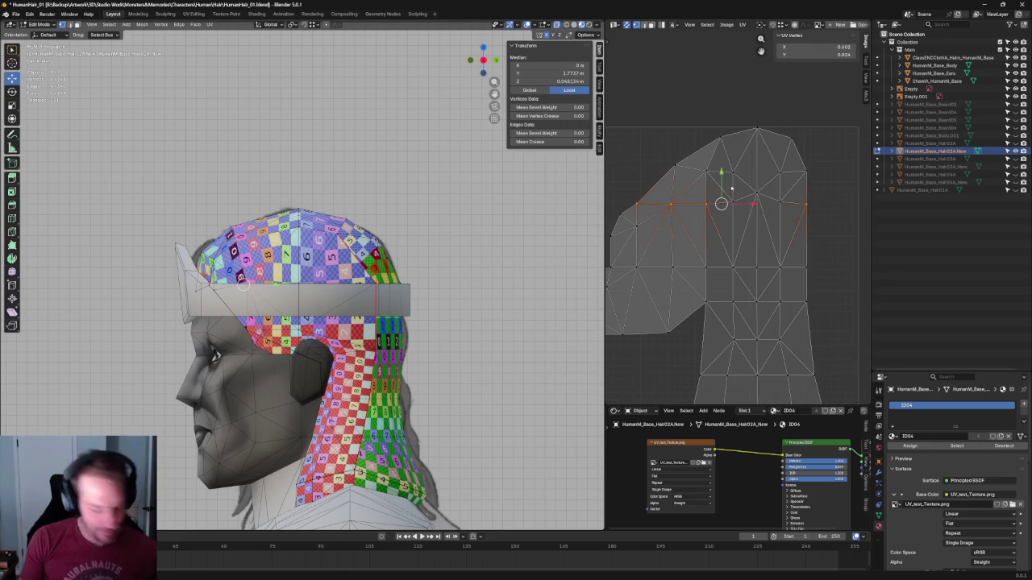
key("shift+w")
key("alt+a")
scroll(774, 229, "down", 2)
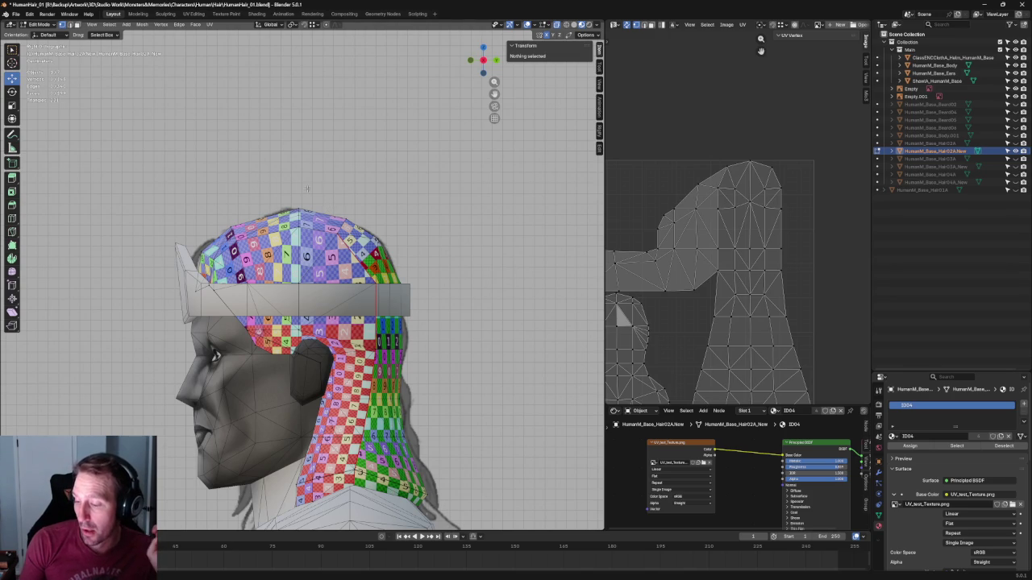
Flatten the cap's horizontal edge loop by scaling it to 0 on Y
scroll(323, 226, "up", 4)
scroll(332, 235, "down", 2)
left_click(313, 391, "alt")
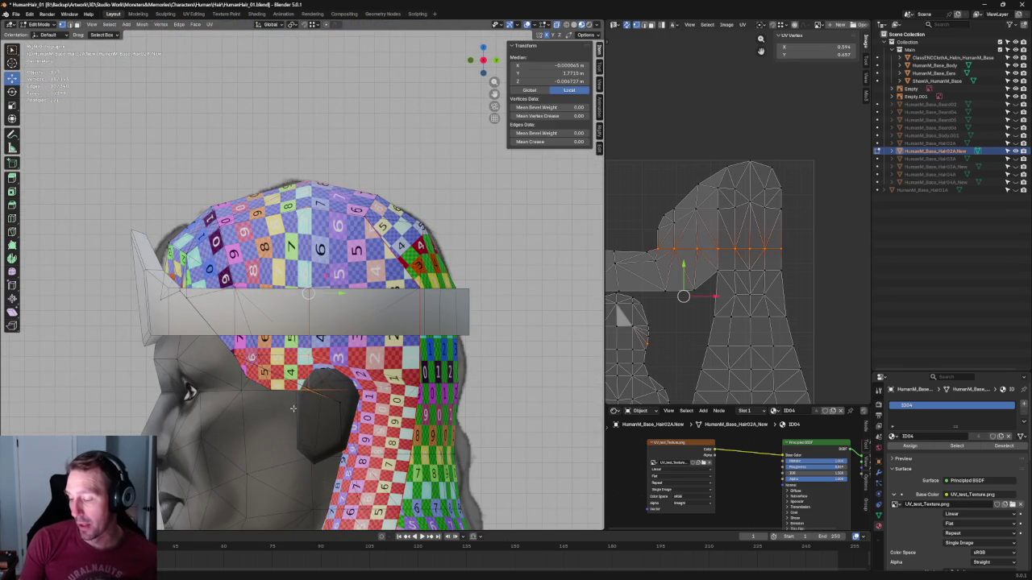
key("w")
key("s")
key("y")
key("0")
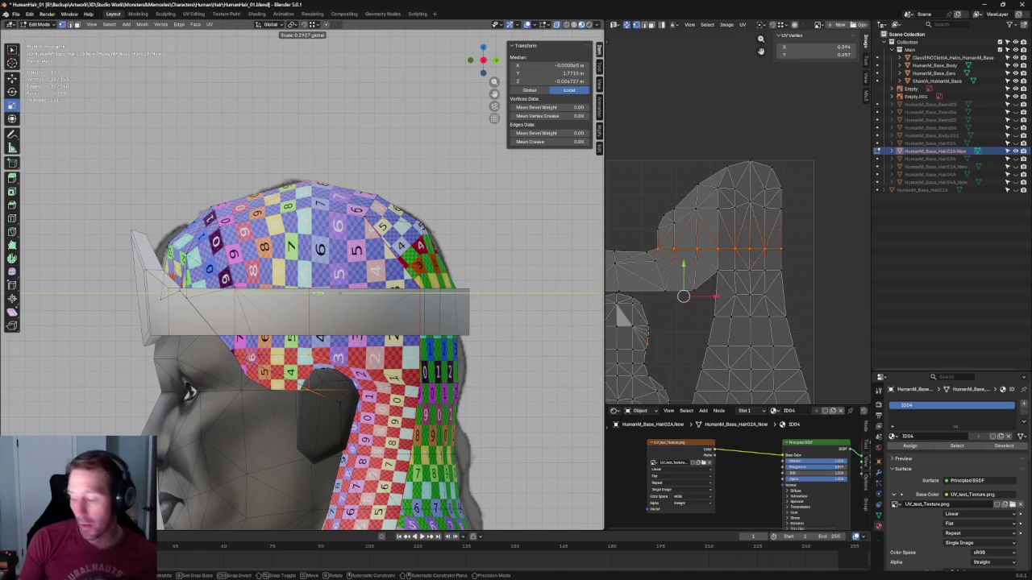
left_click(315, 293)
key("alt+a")
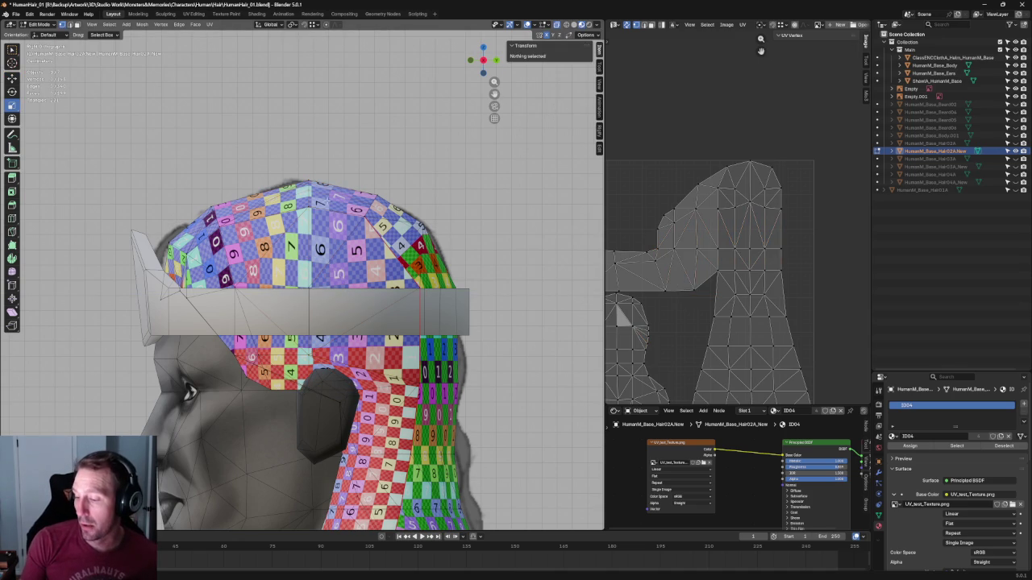
key("ctrl+z")
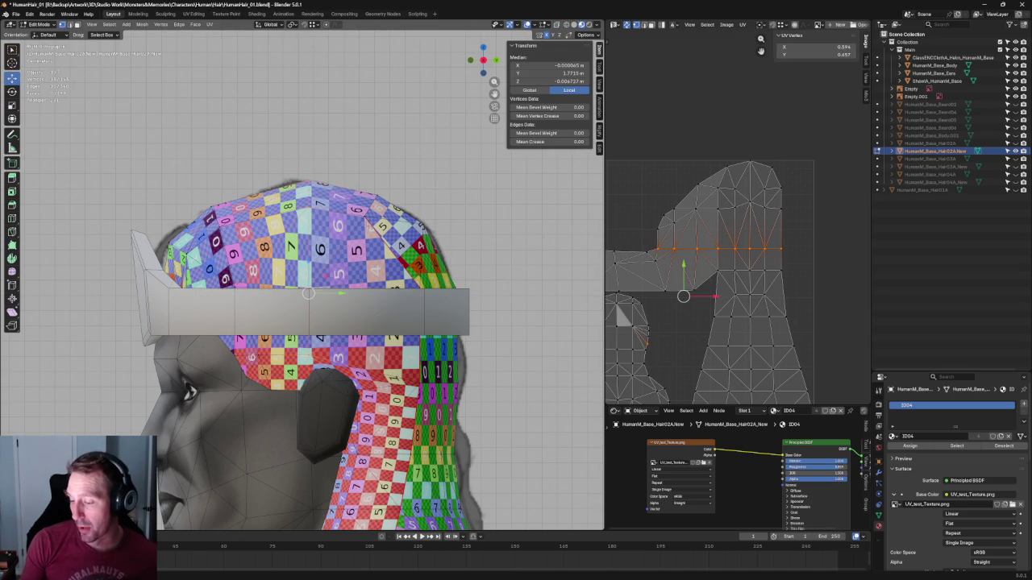
Nudge the flattened edge loop slightly, then select another edge loop on the cap
scroll(309, 293, "up", 3)
scroll(314, 274, "down", 1)
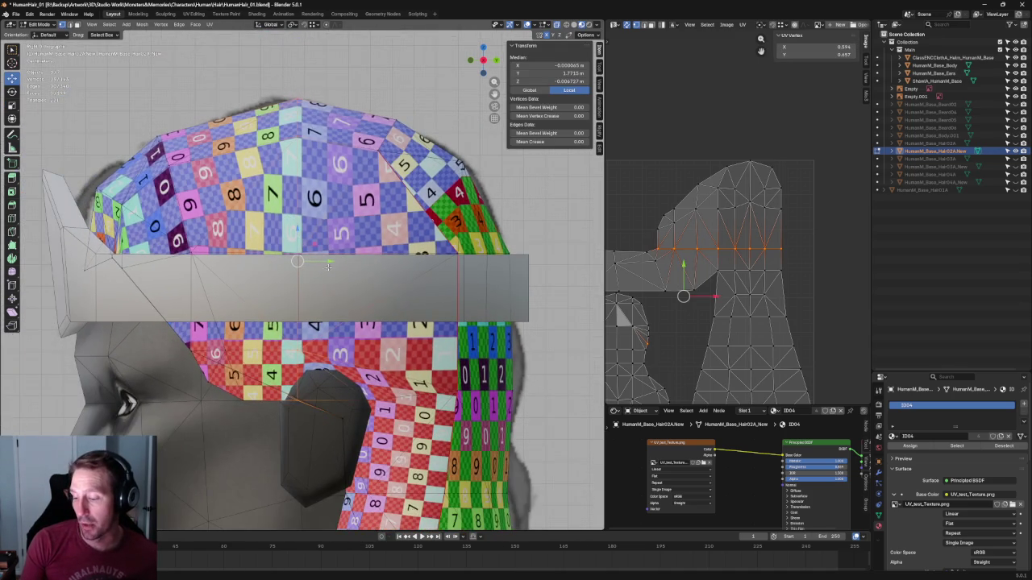
key("g")
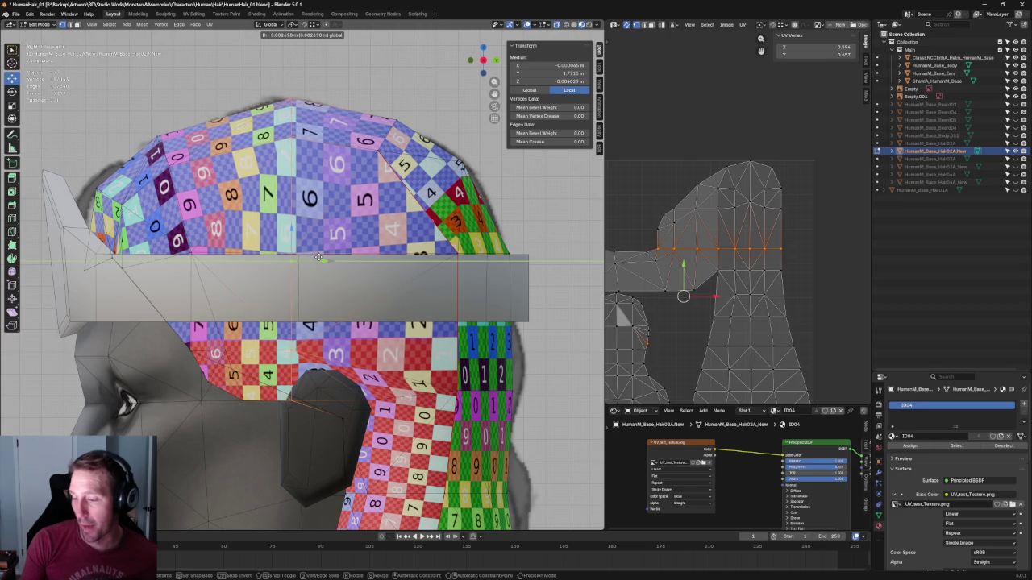
key("Escape")
left_click(195, 104)
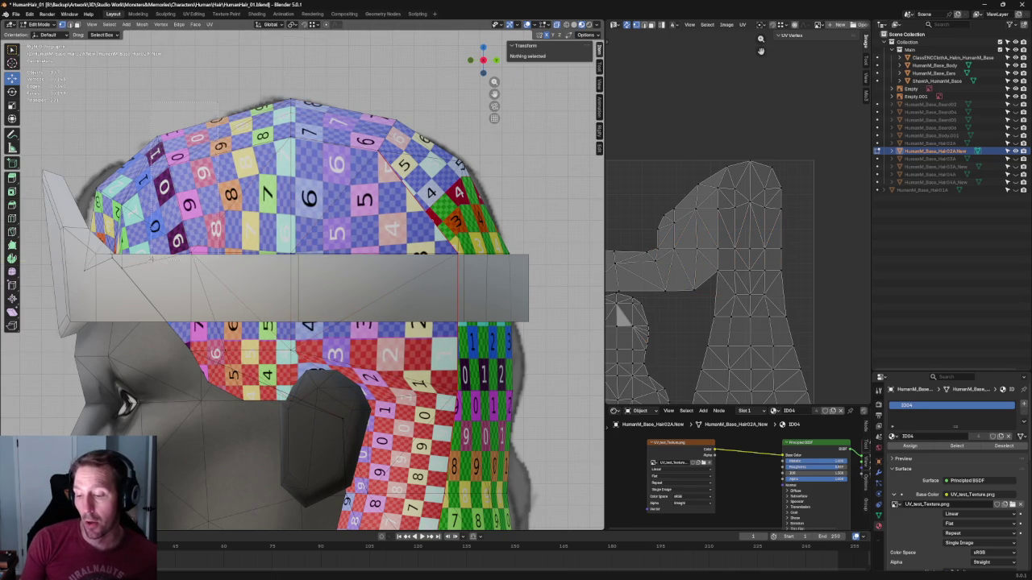
left_click(204, 155, "alt")
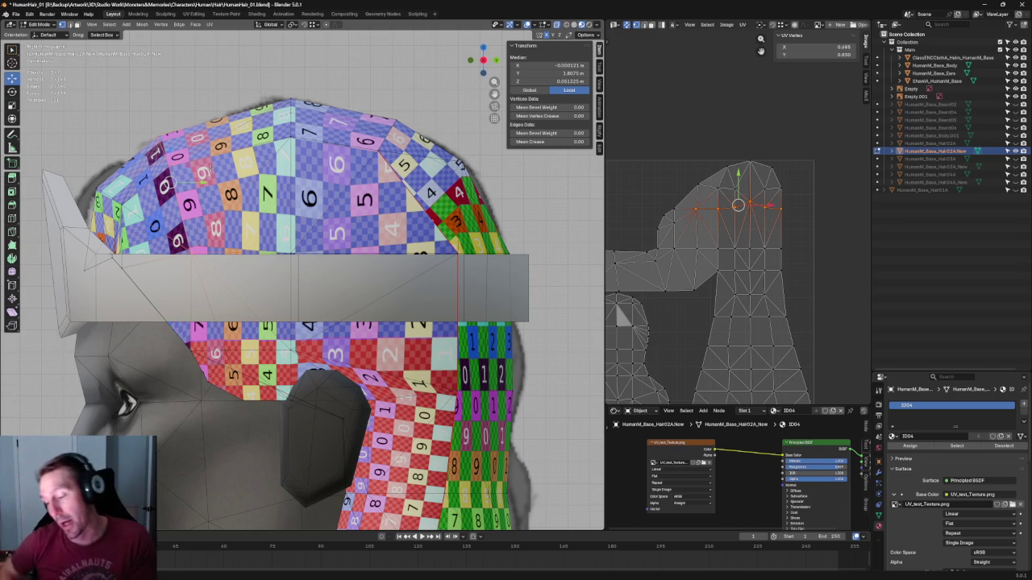
Lower the cap's top-ridge vertex along Z in two small moves
scroll(208, 167, "down", 3)
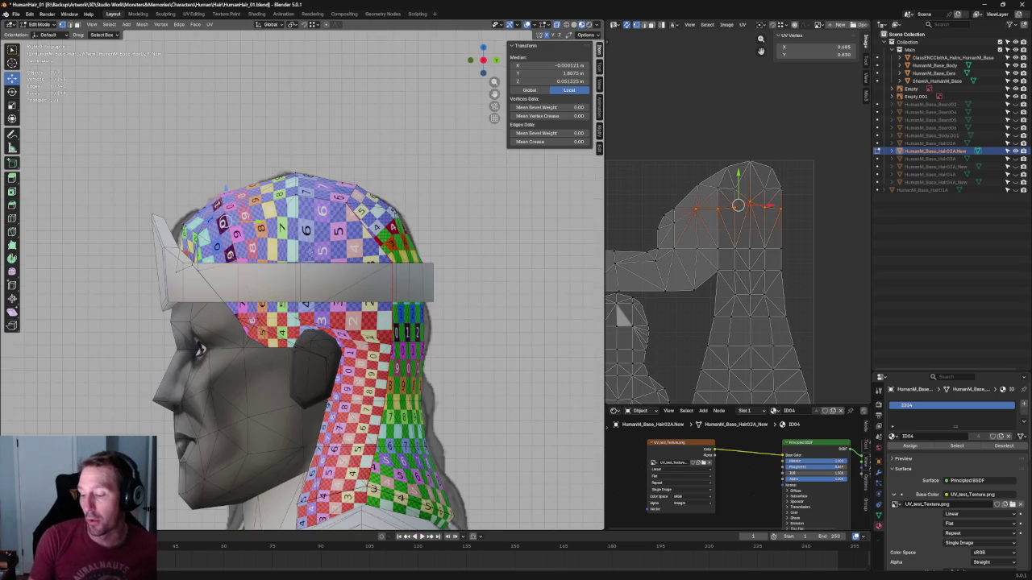
scroll(288, 180, "up", 2)
scroll(288, 179, "up", 1)
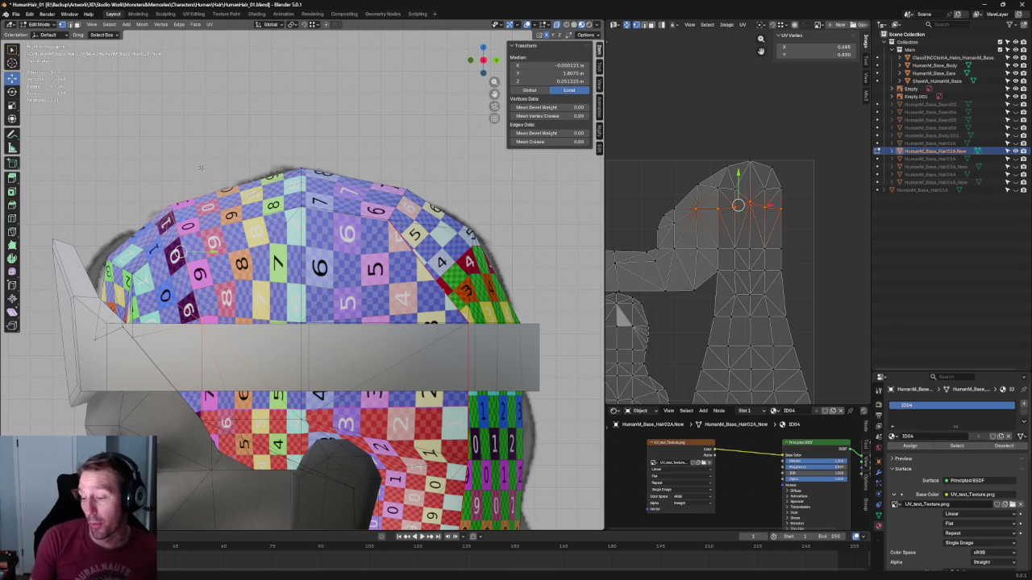
scroll(386, 159, "down", 2)
scroll(386, 159, "up", 2)
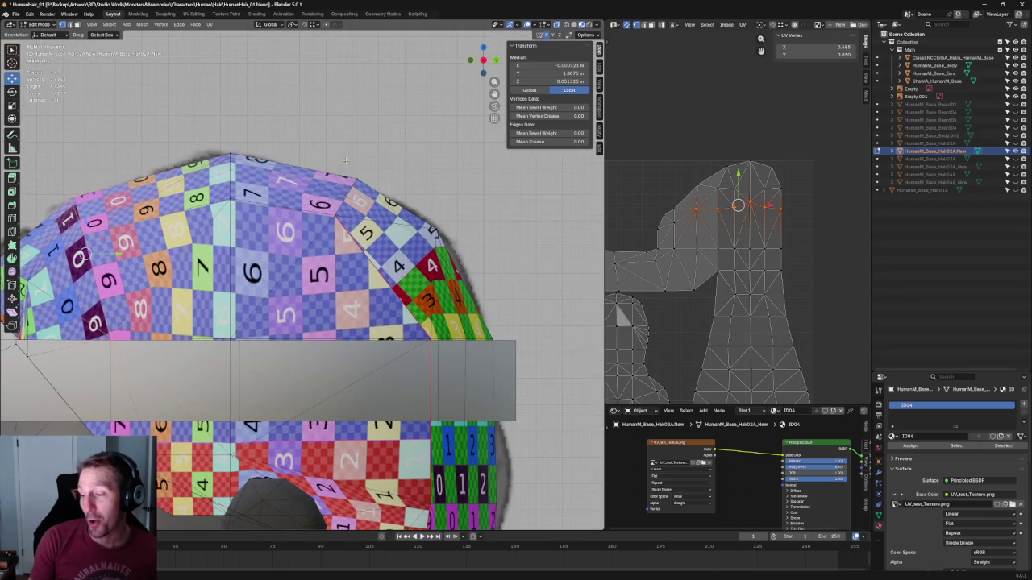
left_click_drag(384, 151, 309, 242)
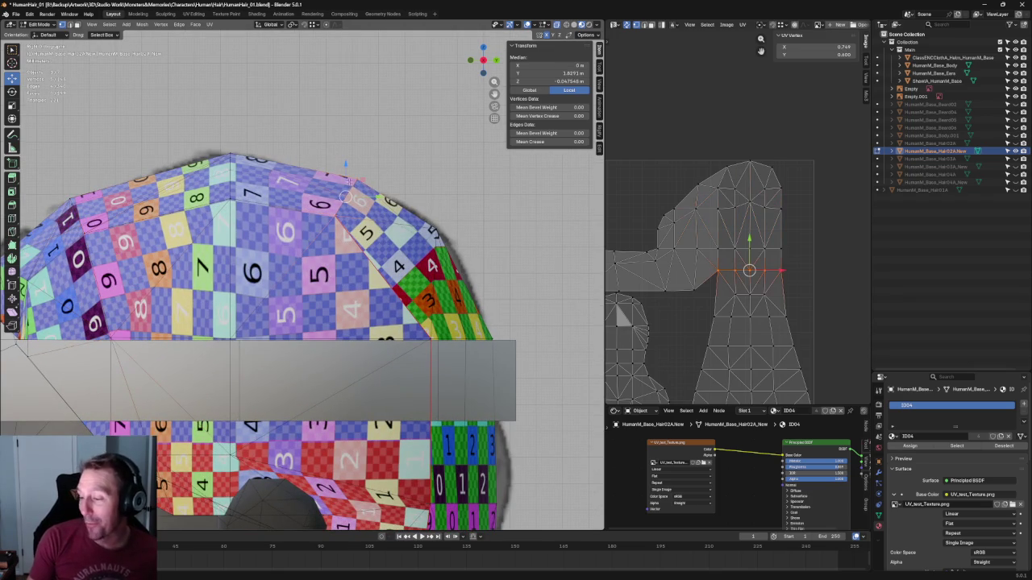
key("g")
key("z")
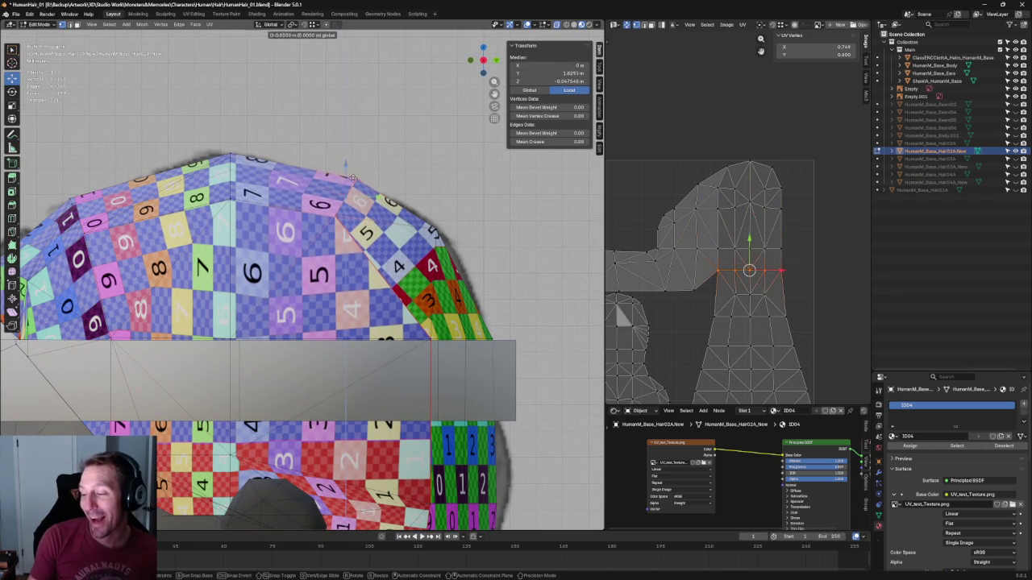
left_click(345, 196)
key("g")
key("z")
left_click(347, 196)
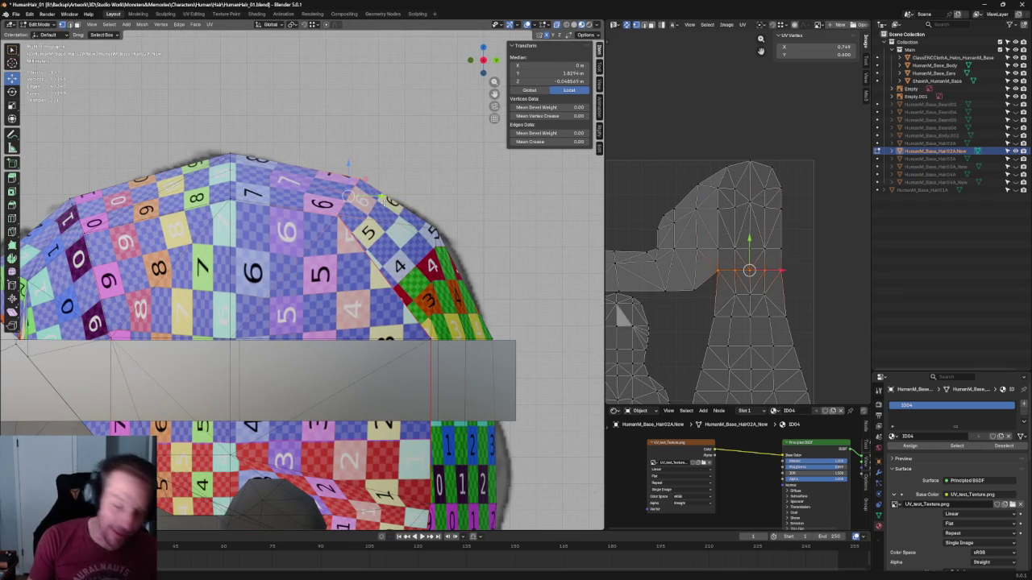
Select a horizontal row of vertices in the hair UV layout
scroll(348, 196, "down", 2)
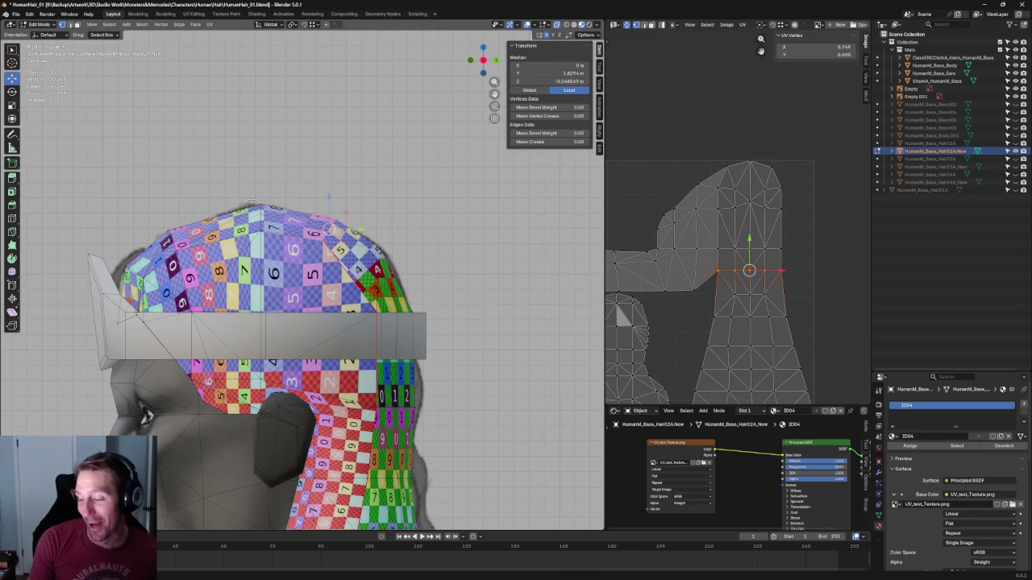
scroll(689, 280, "up", 1)
scroll(689, 280, "up", 1)
left_click_drag(806, 240, 704, 276)
Cancel the Y-constrained move, then shift the upper row of hair UV faces
key("g")
key("y")
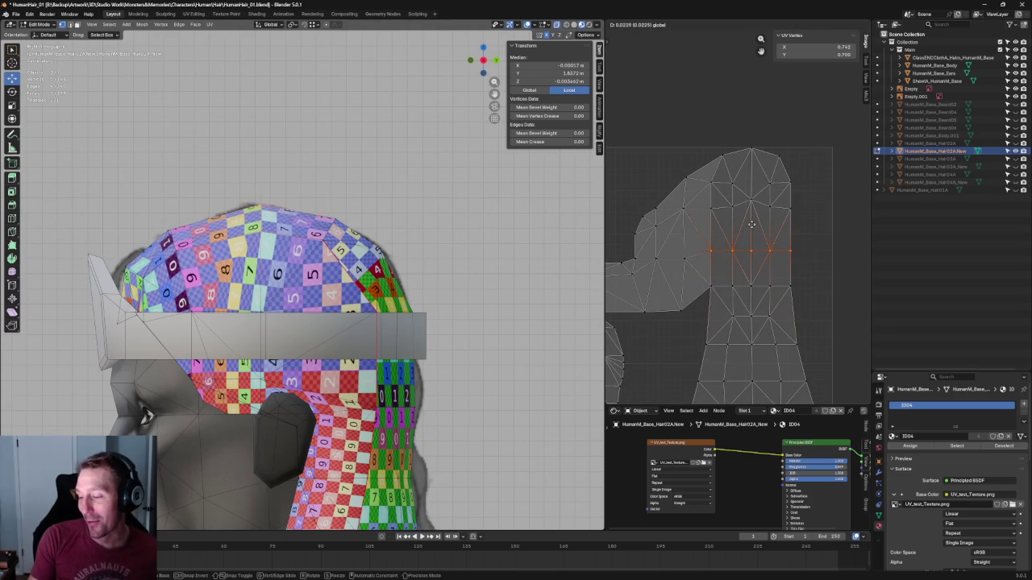
key("Escape")
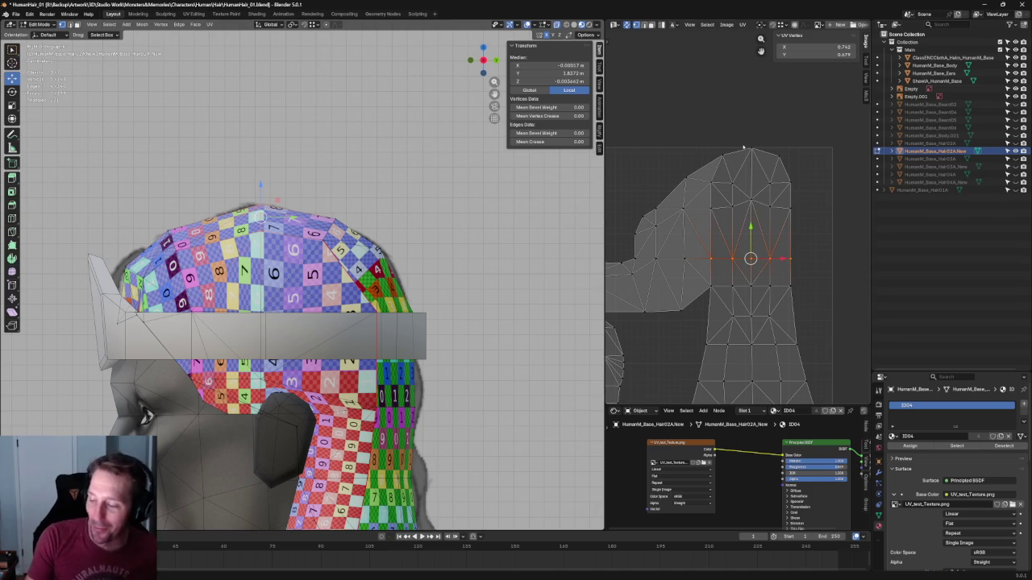
left_click_drag(802, 197, 609, 241)
key("g")
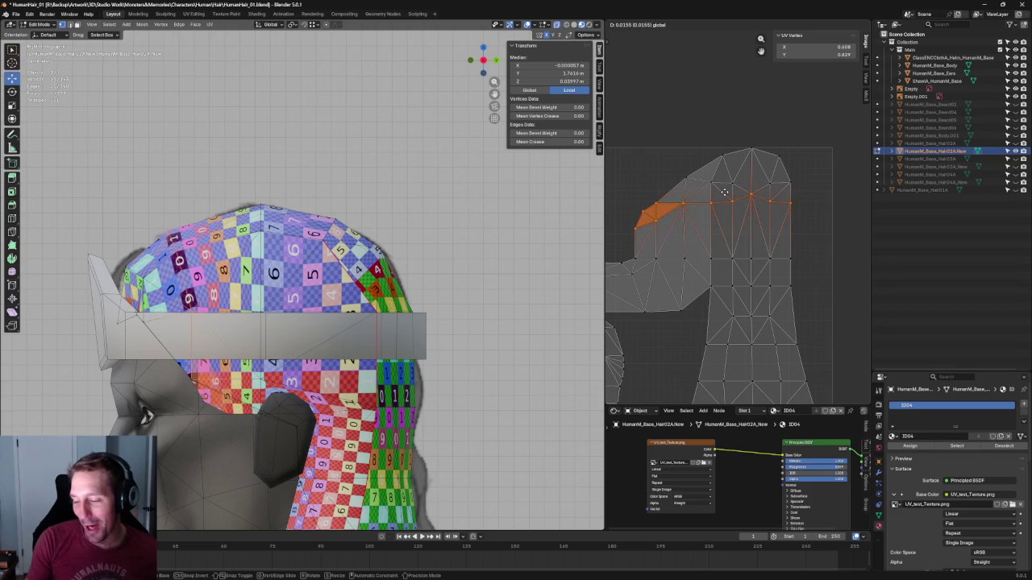
left_click(725, 192)
Undo a middle-column nudge and instead move a row of UV edges across the island
scroll(779, 217, "down", 2, "shift")
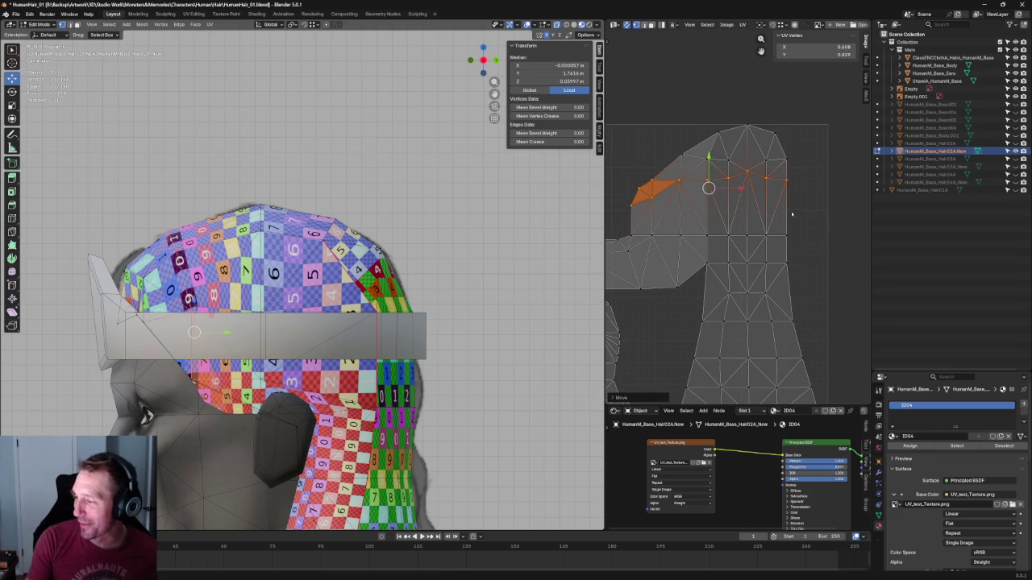
left_click_drag(801, 250, 691, 300)
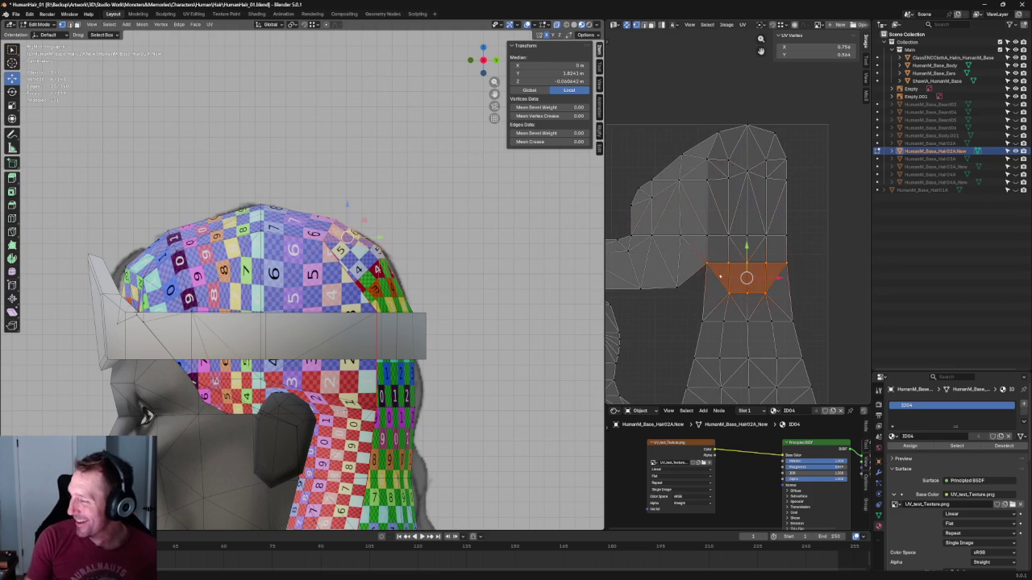
left_click_drag(739, 254, 741, 256)
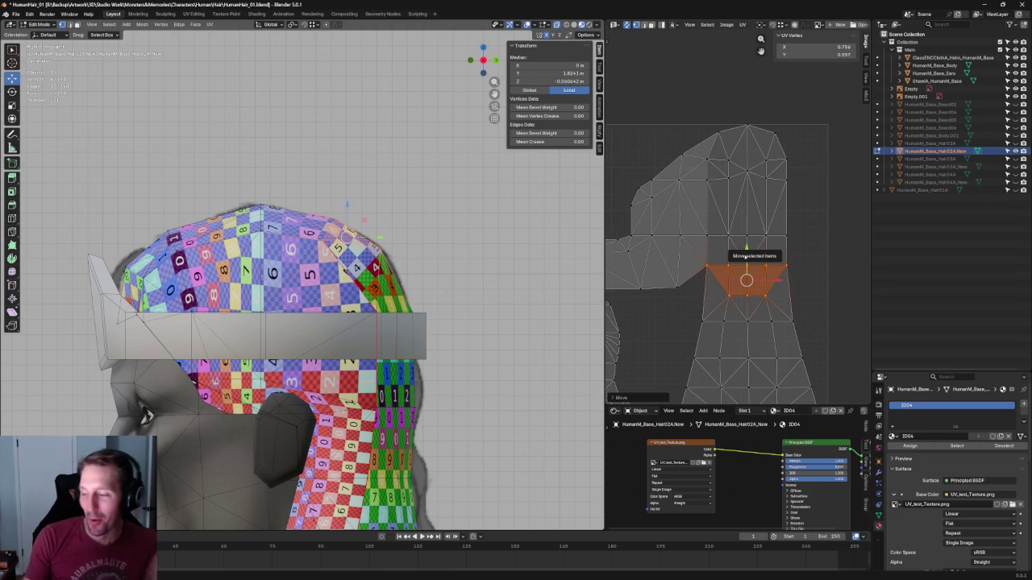
key("ctrl+z")
left_click_drag(690, 314, 819, 345)
key("g")
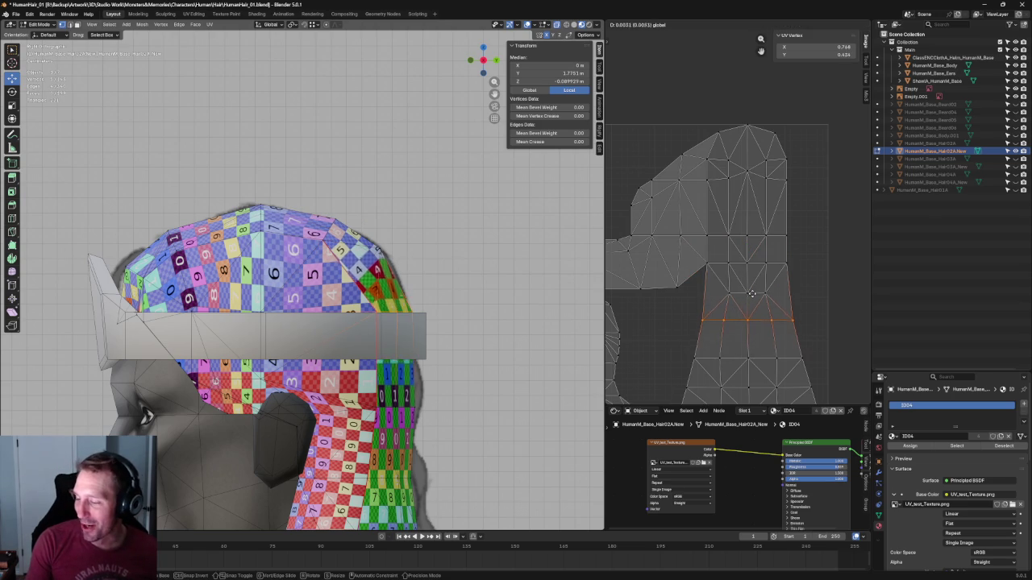
left_click(748, 300)
left_click(803, 124)
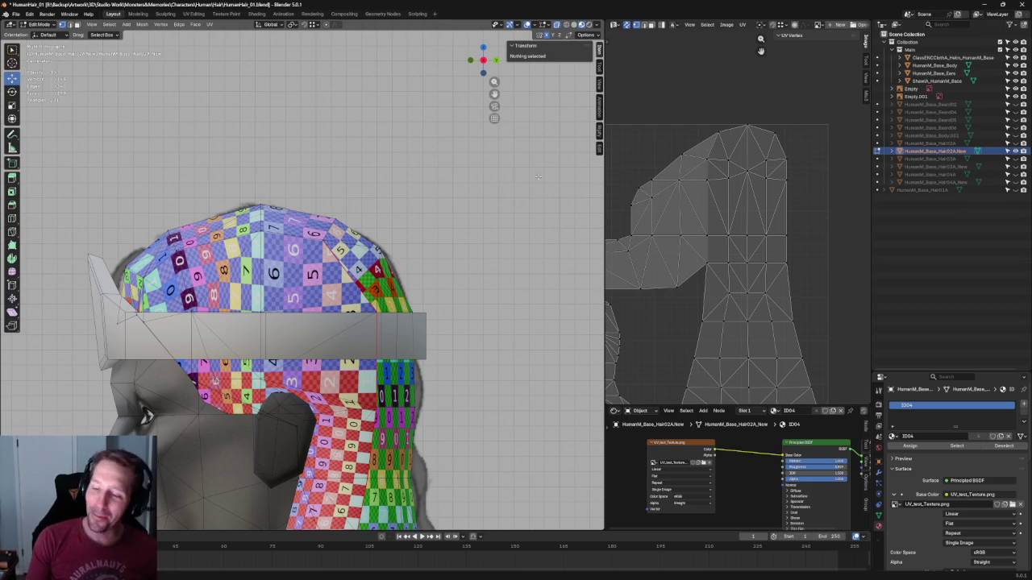
Re-unwrap a selected row of UV vertices on the island
scroll(762, 223, "up", 2)
left_click_drag(813, 227, 641, 289)
key("u")
left_click(742, 248)
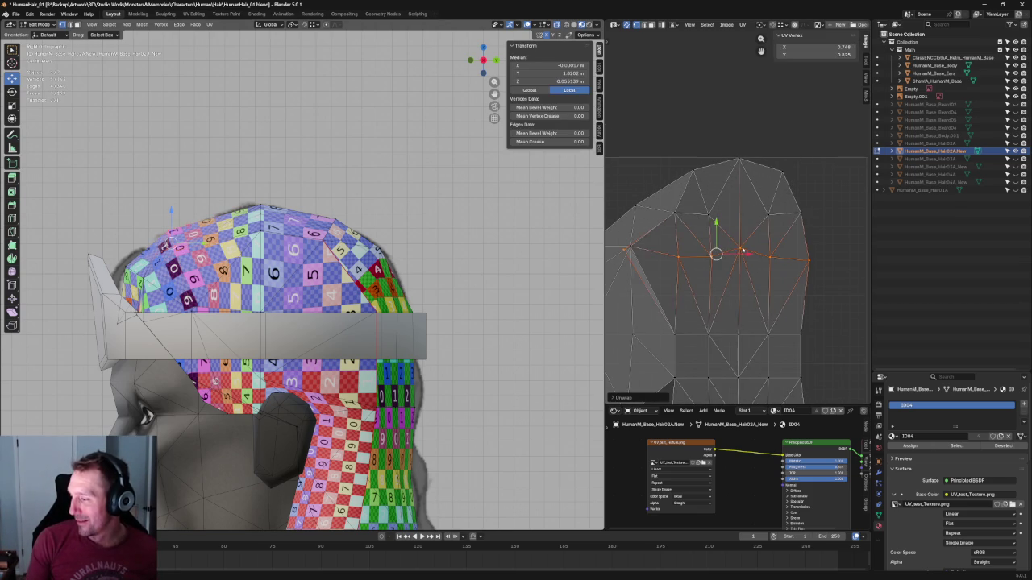
Box-select every vertex of the right UV island
scroll(750, 241, "down", 3)
scroll(774, 243, "down", 2)
scroll(797, 247, "up", 2)
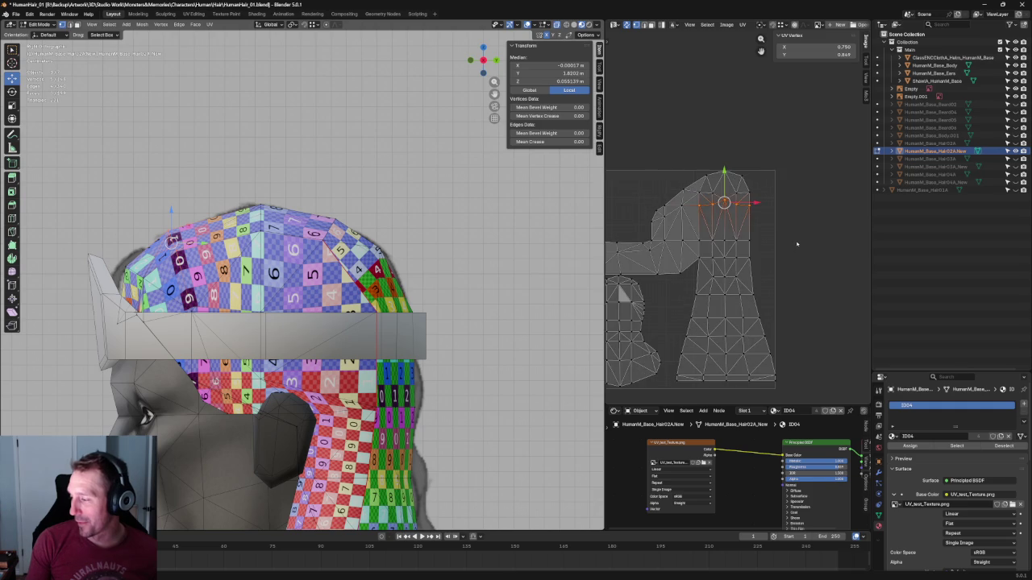
left_click_drag(824, 159, 696, 395)
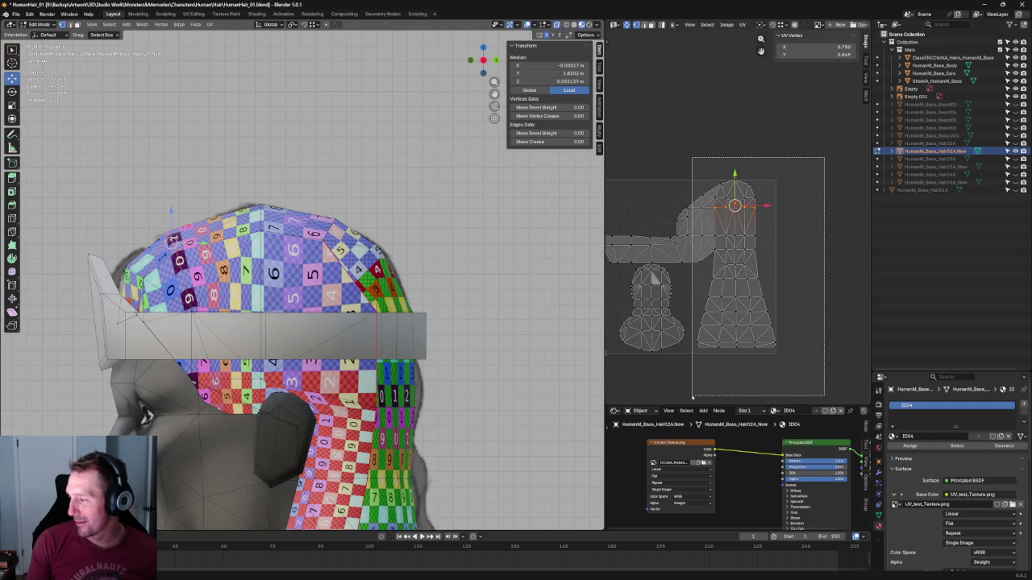
left_click_drag(697, 395, 696, 395)
scroll(750, 226, "up", 2)
Orbit to a straight-on view of the head's back and frame the UV layout
key("g")
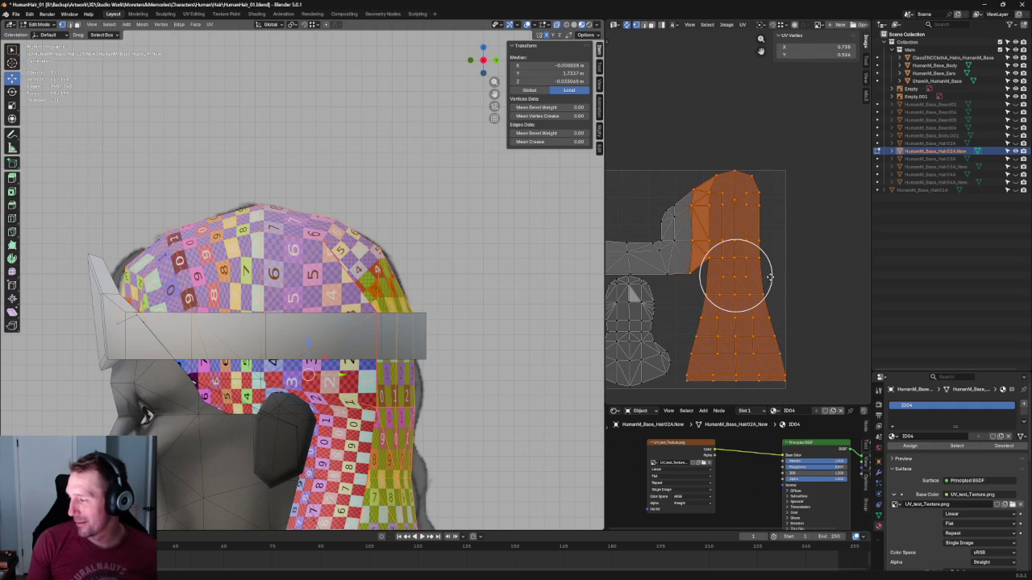
middle_click_drag(347, 322, 452, 293)
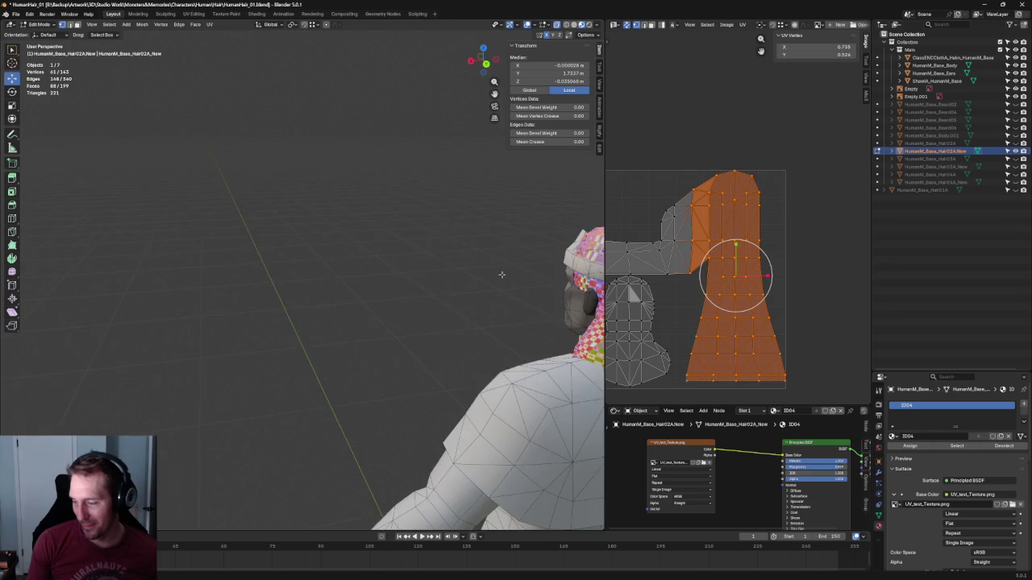
scroll(421, 261, "down", 3)
scroll(421, 260, "up", 4)
middle_click_drag(421, 261, 364, 279)
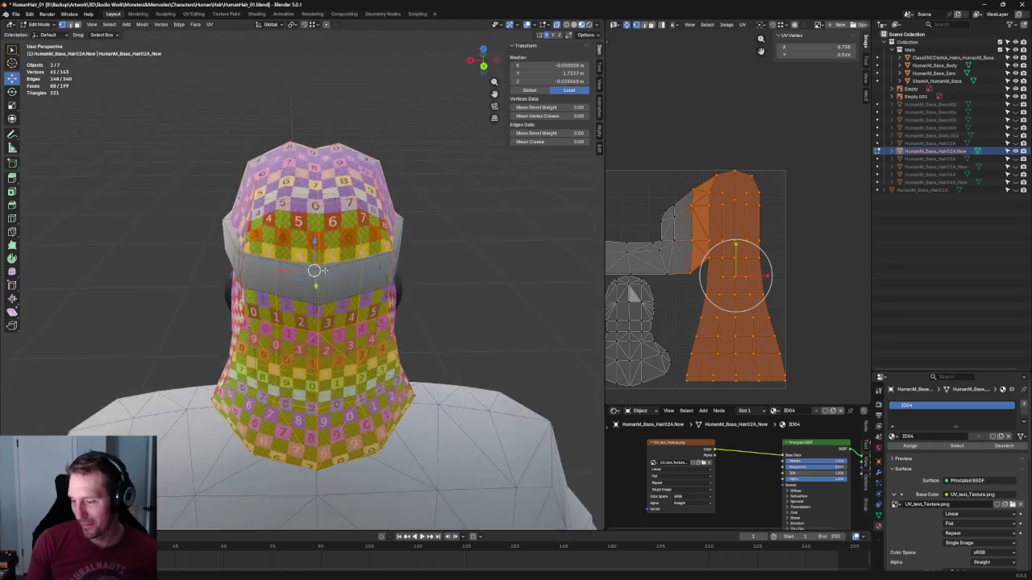
left_click(477, 258)
scroll(477, 258, "down", 2)
scroll(478, 258, "down", 2)
scroll(475, 251, "up", 1)
scroll(474, 251, "up", 1)
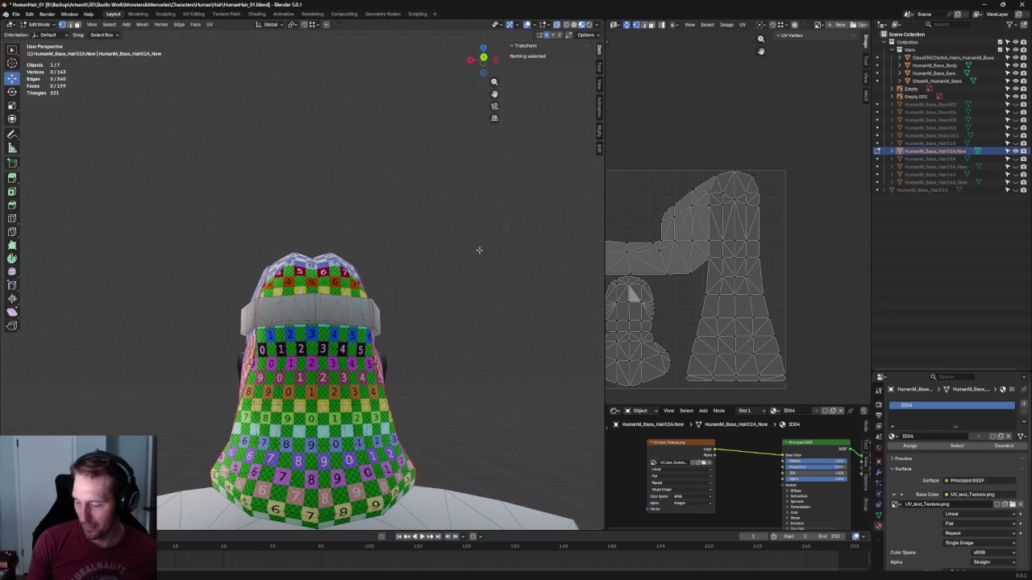
key("Home")
Reposition the bottom row of UV edges on the back panel
left_click_drag(813, 317, 673, 360)
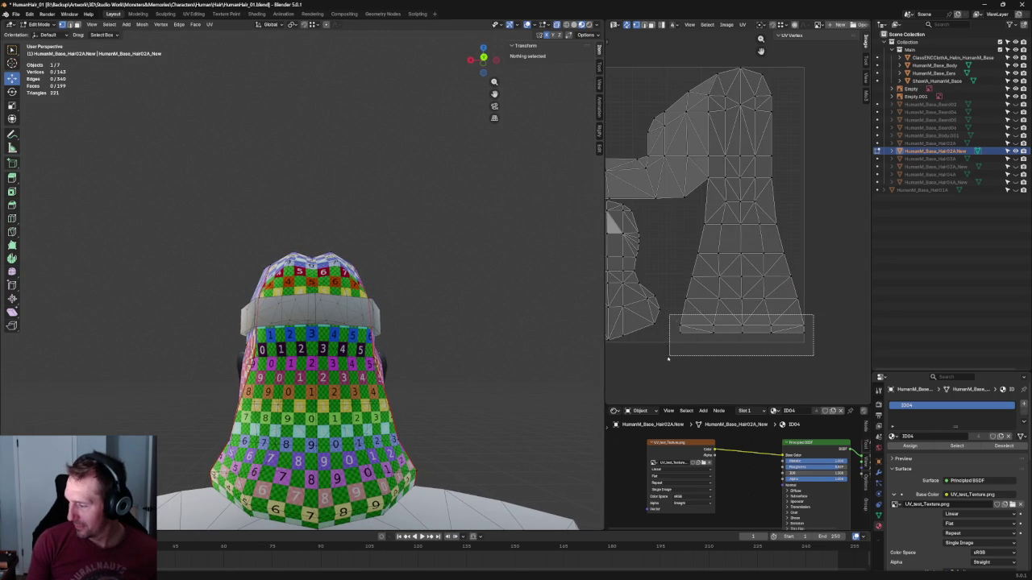
key("g")
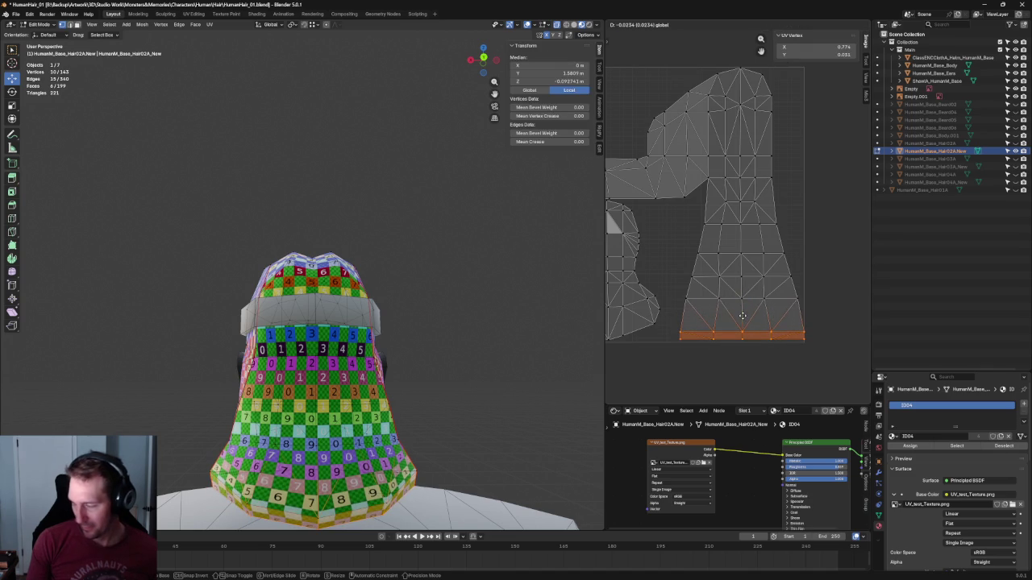
left_click(740, 317)
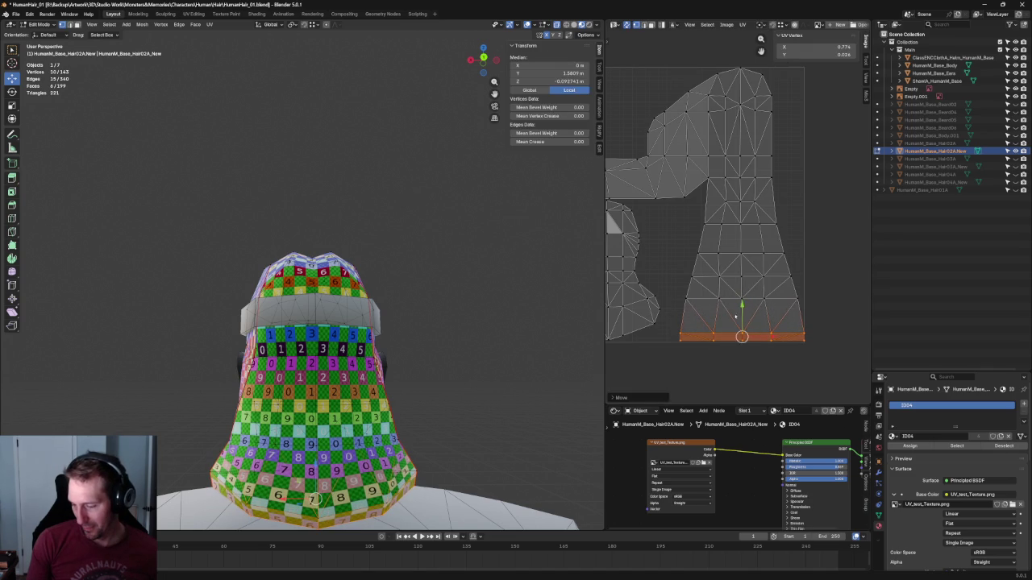
left_click(800, 195)
Raise a middle UV edge row from Y 0.325 to 0.340
left_click(777, 252, "alt")
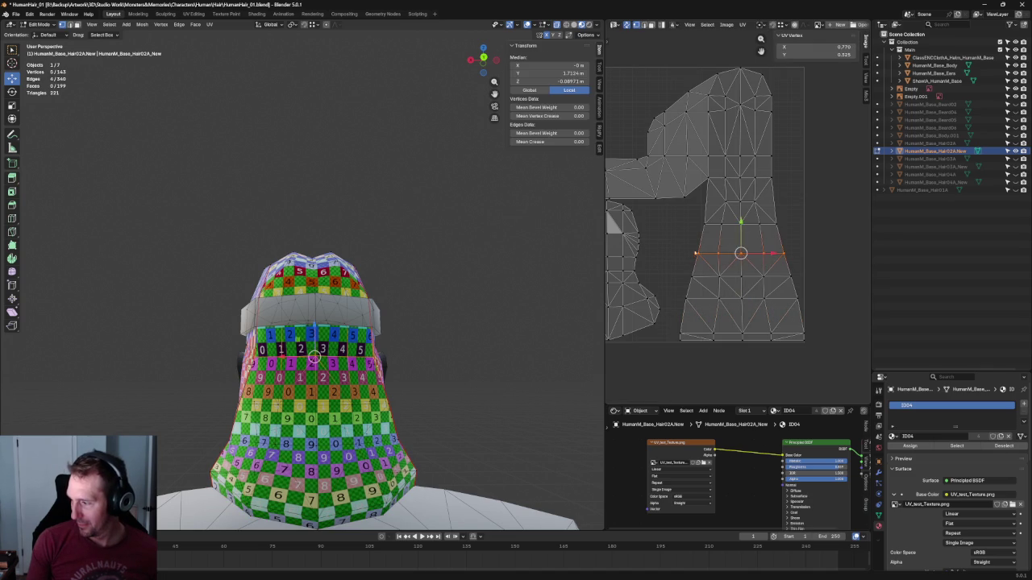
left_click_drag(741, 229, 744, 224)
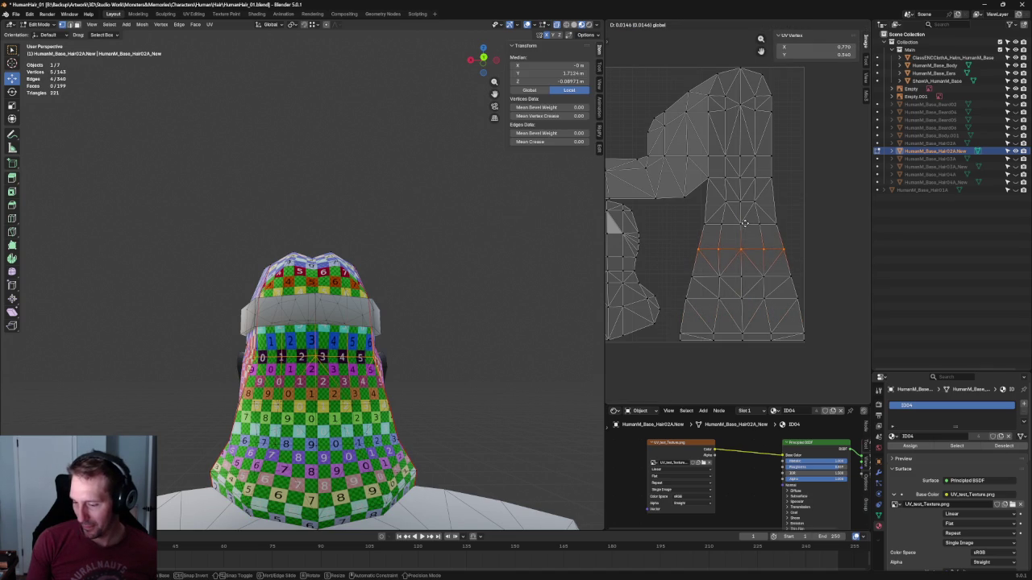
left_click(745, 223)
left_click(834, 207)
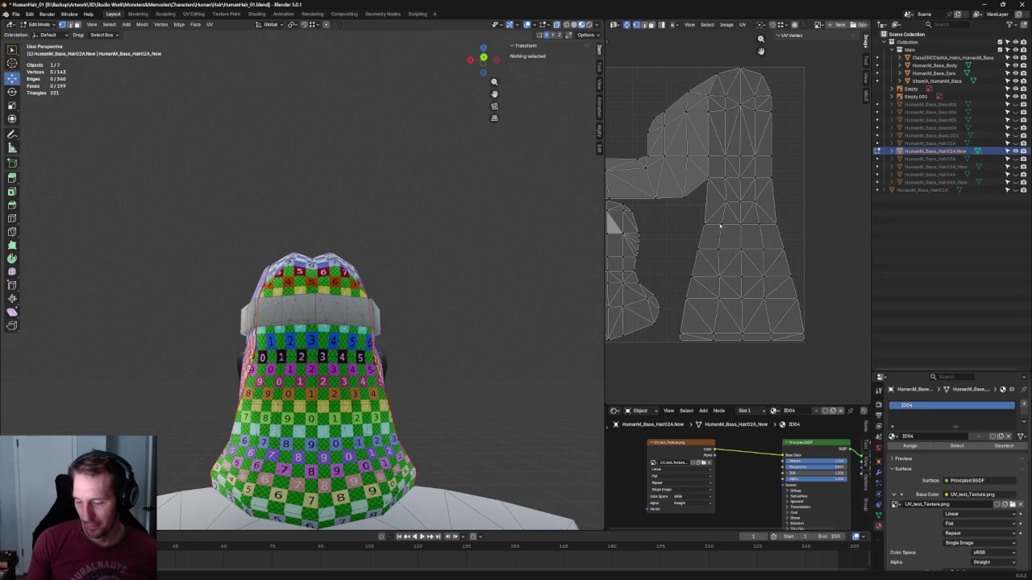
mouse_move(531, 215)
middle_mouse_down()
mouse_move(497, 248)
mouse_move(516, 237)
mouse_move(523, 247)
mouse_move(508, 263)
middle_mouse_up()
key("KP_1")
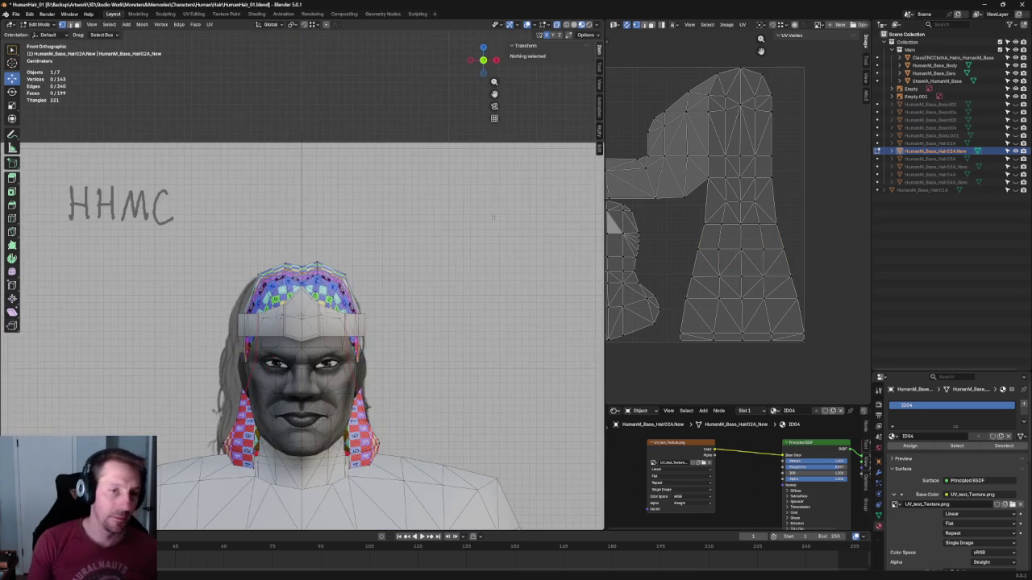
Scale the two UV vertices near the hairline peak
scroll(494, 217, "up", 2)
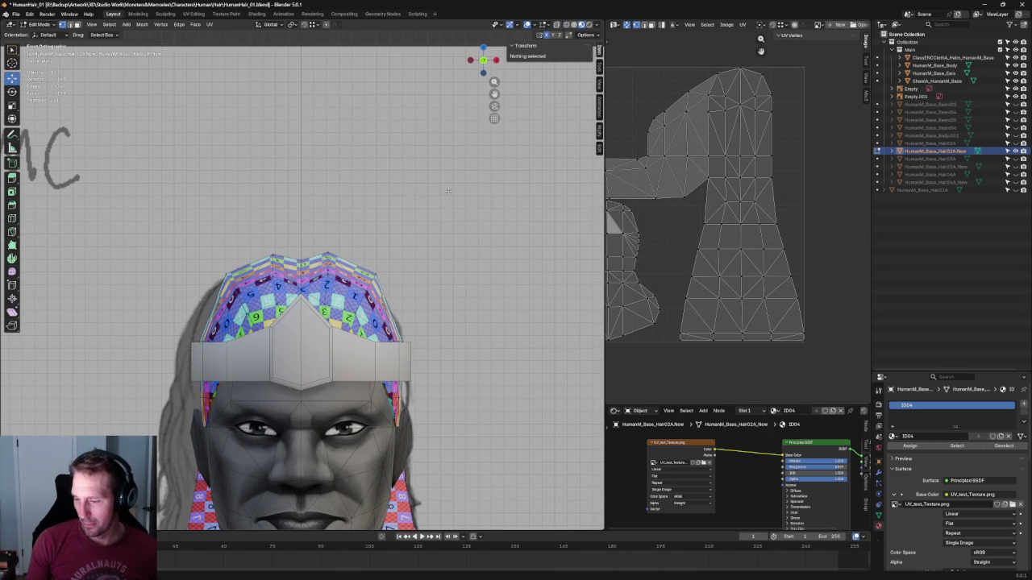
scroll(726, 186, "up", 5)
mouse_move(728, 248)
left_mouse_down()
mouse_move(671, 292)
mouse_move(627, 292)
left_mouse_up()
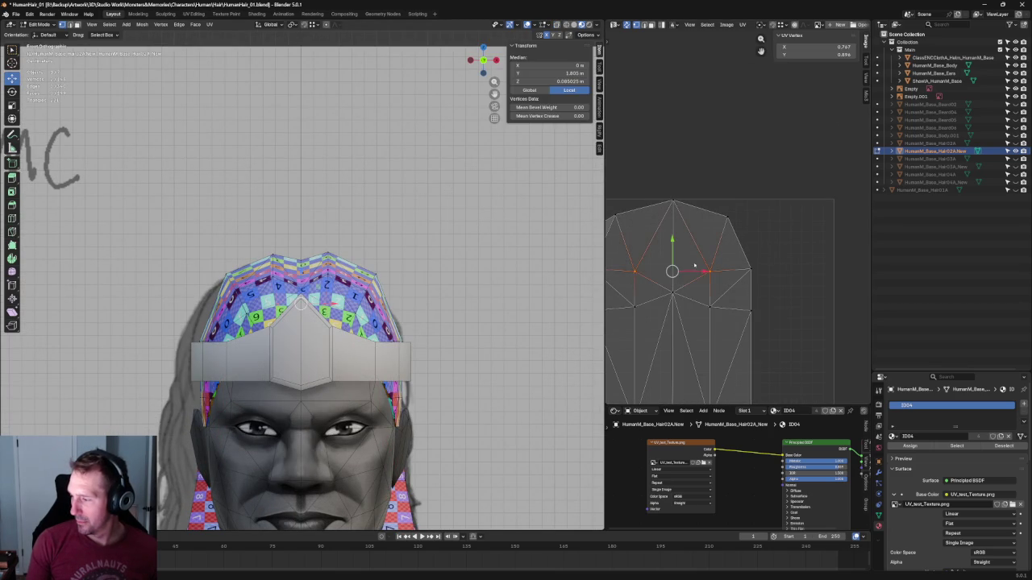
key("s")
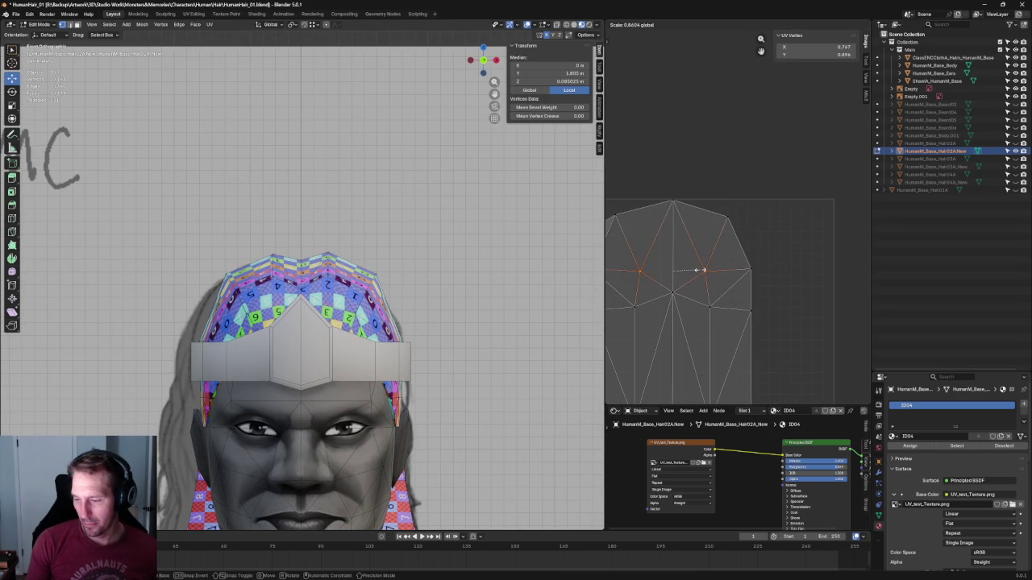
left_click(698, 270)
scroll(442, 166, "down", 4)
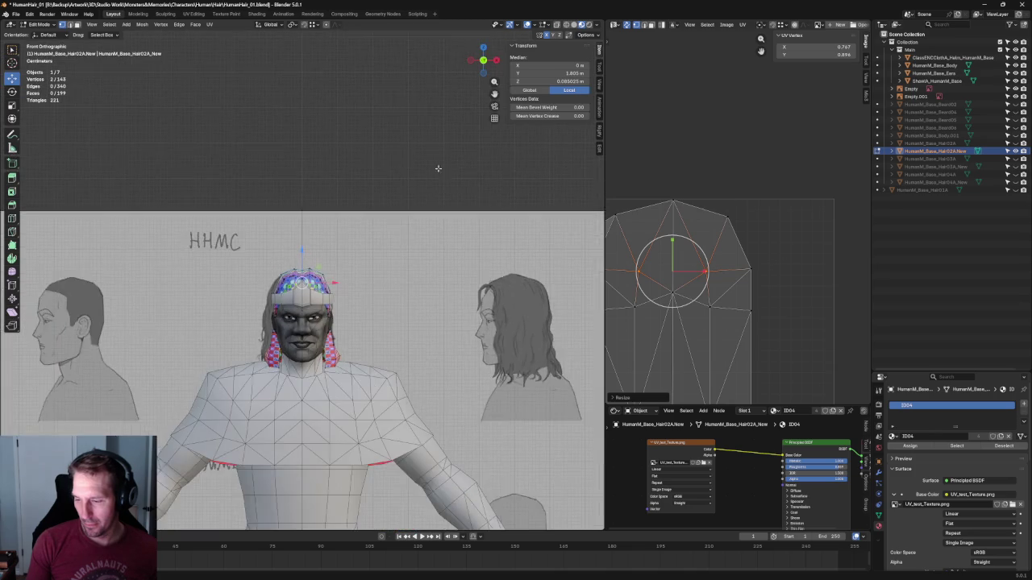
From the right side view, move the temple-area UV vertices down
middle_click_drag(442, 166, 312, 174)
key("KP_3")
scroll(331, 209, "up", 1)
scroll(330, 223, "up", 3)
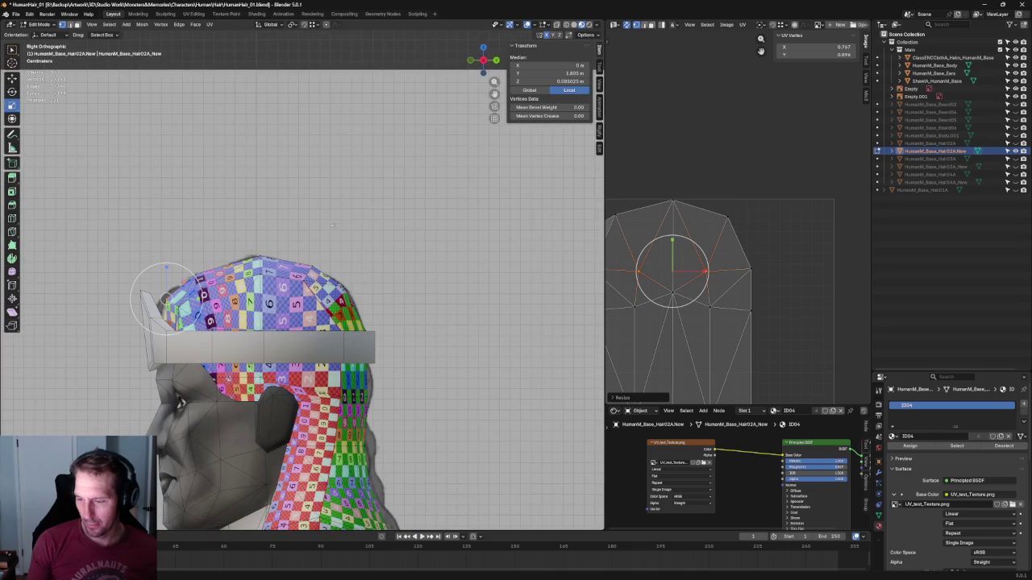
scroll(735, 238, "down", 2)
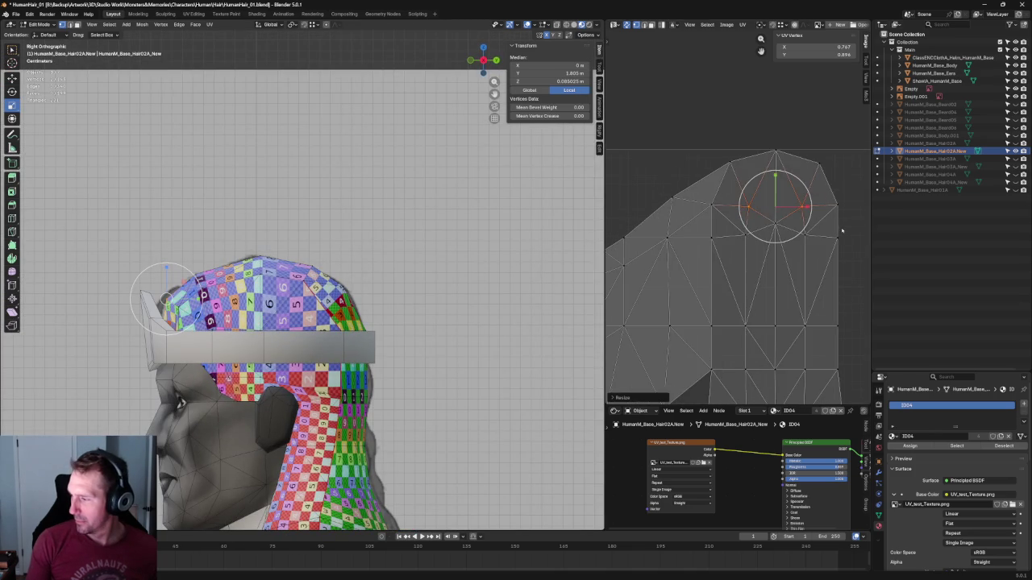
scroll(664, 276, "down", 2)
left_click(653, 258)
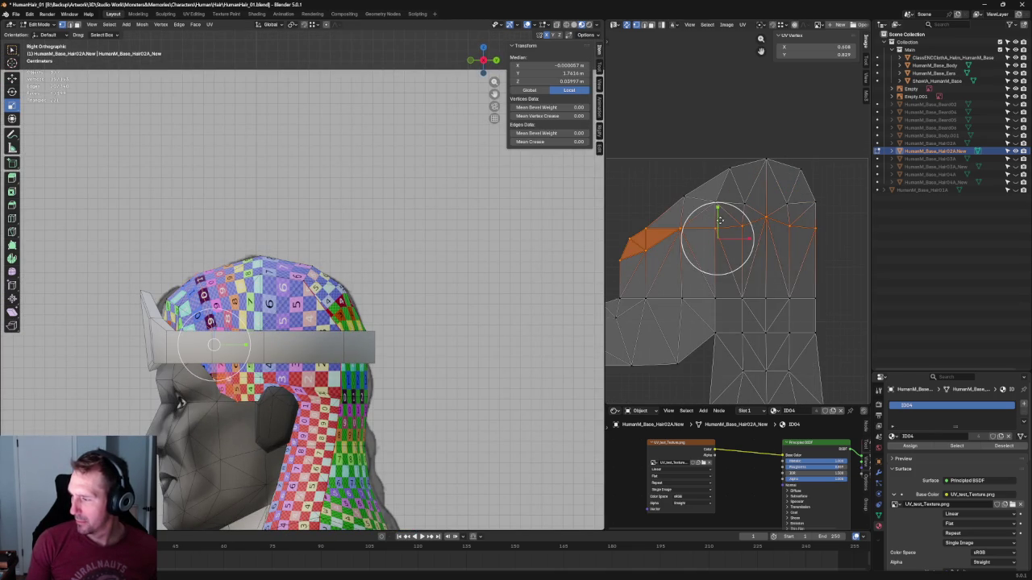
key("g")
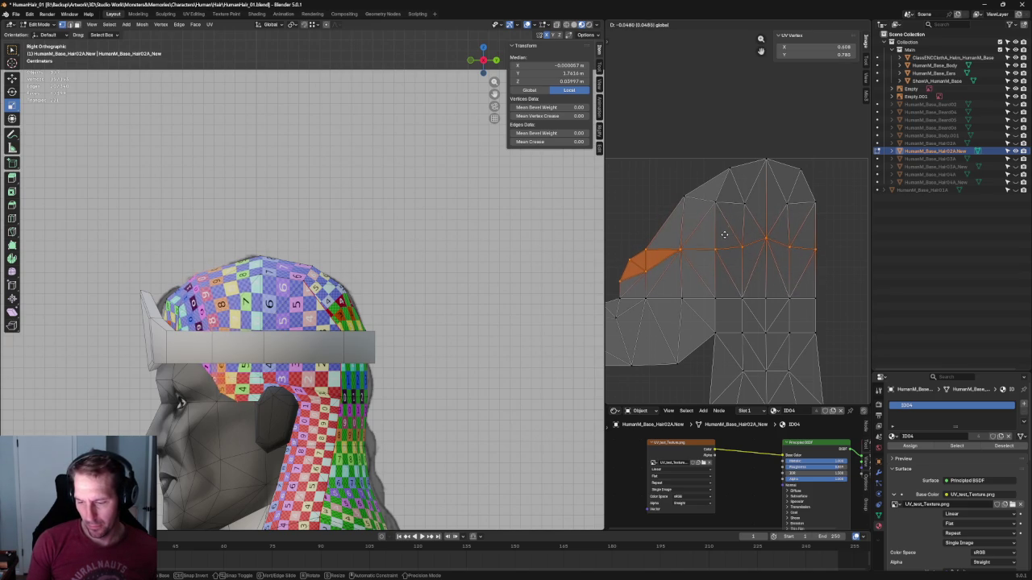
left_click(728, 231)
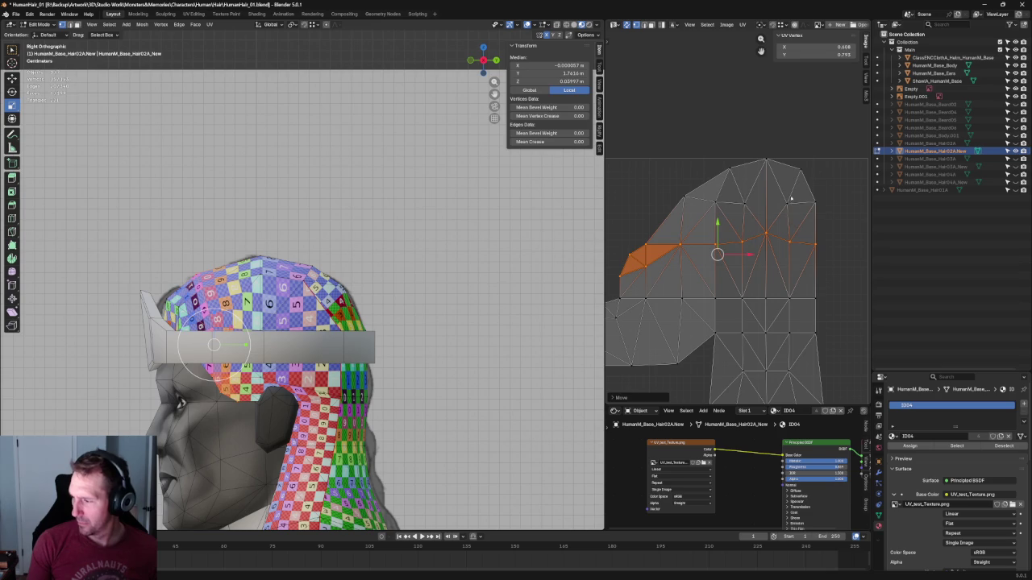
key("alt+a")
Shift the topmost crown UV faces, moving their X from 0.740 to 0.714
left_click_drag(686, 127, 861, 224)
left_click_drag(668, 126, 863, 224)
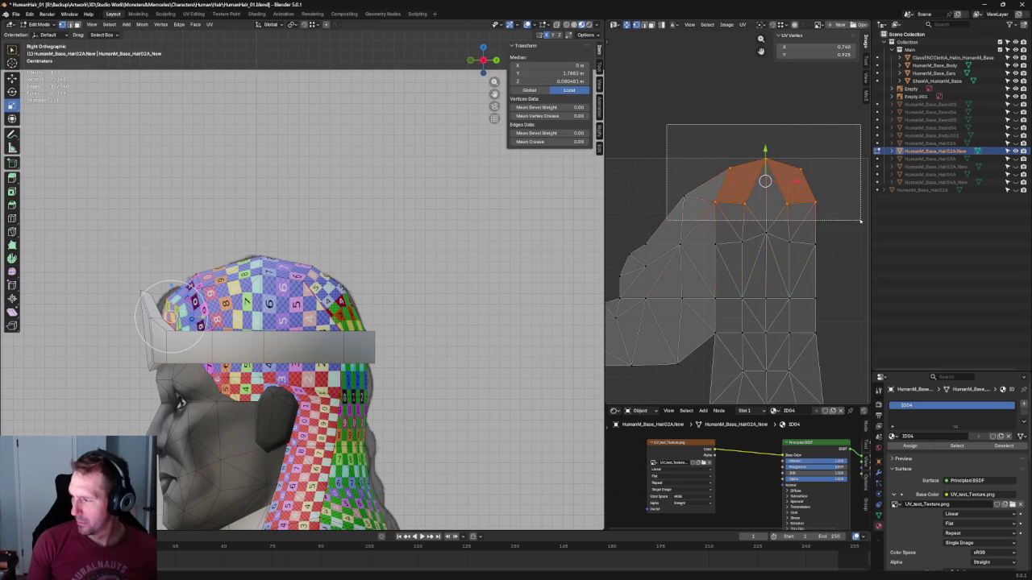
mouse_move(210, 189)
middle_mouse_down()
mouse_move(337, 183)
mouse_move(338, 165)
middle_mouse_up()
scroll(338, 166, "up", 1)
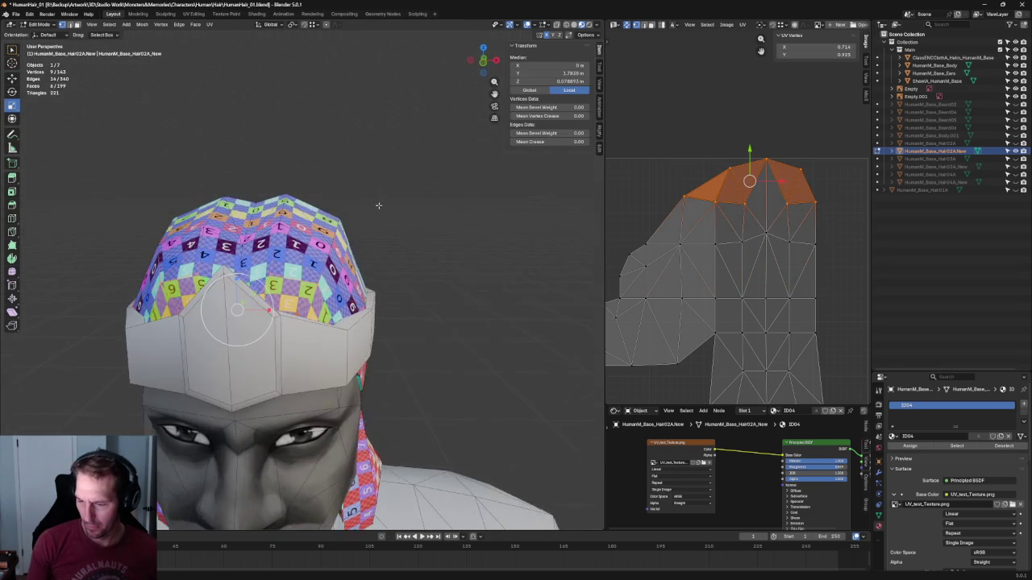
key("g")
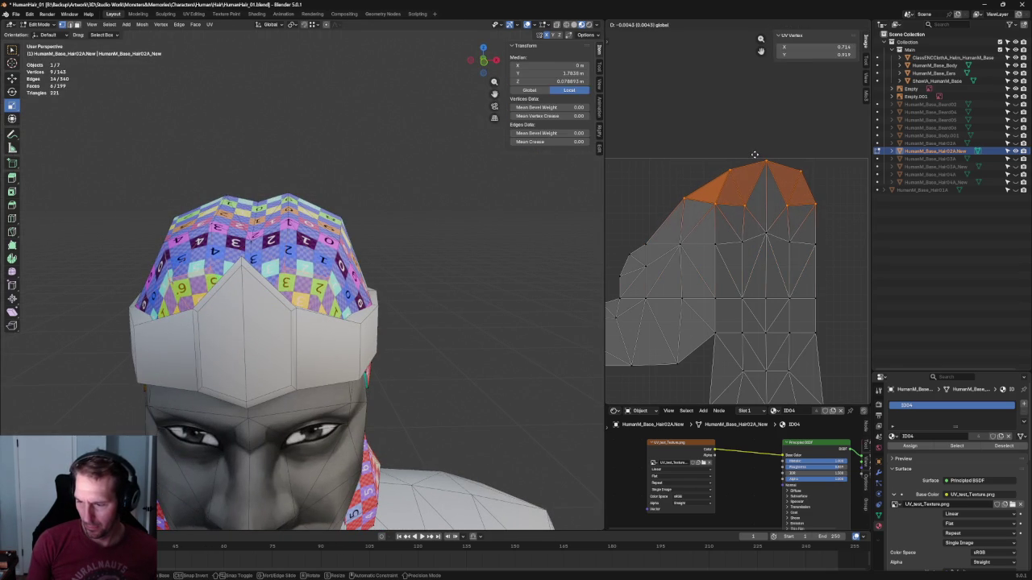
left_click(754, 154)
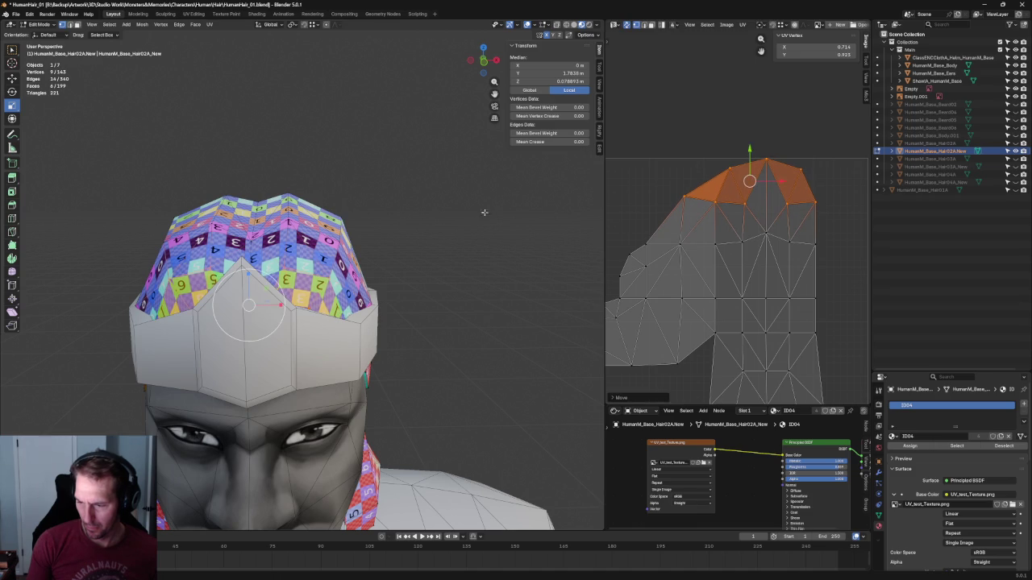
left_click(466, 219)
scroll(466, 220, "down", 3)
mouse_move(466, 219)
middle_mouse_down()
mouse_move(398, 228)
mouse_move(385, 299)
mouse_move(412, 251)
mouse_move(442, 241)
middle_mouse_up()
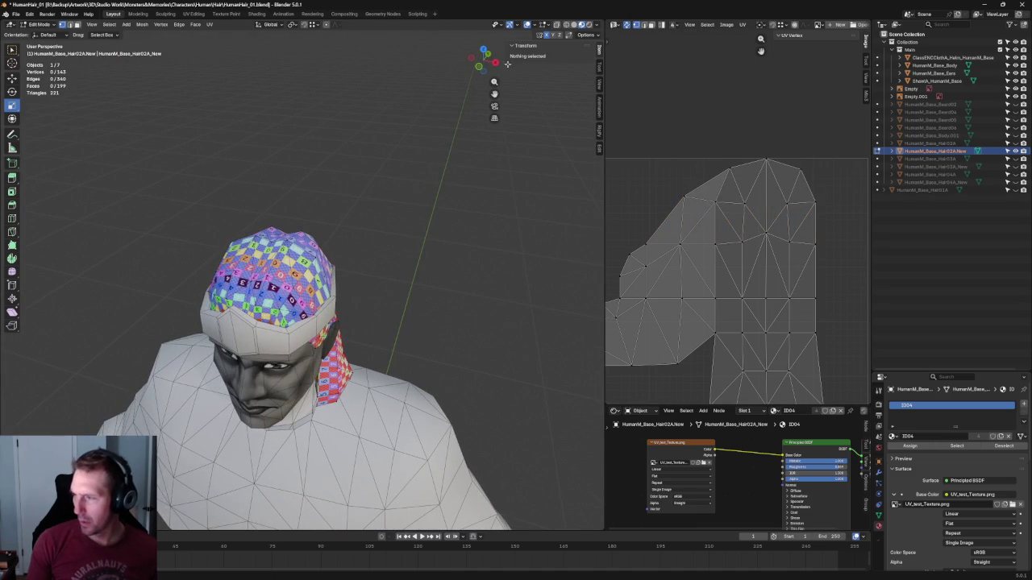
Save HumanHair_01.blend, then paste the copied hair object in Object Mode
left_click(21, 16)
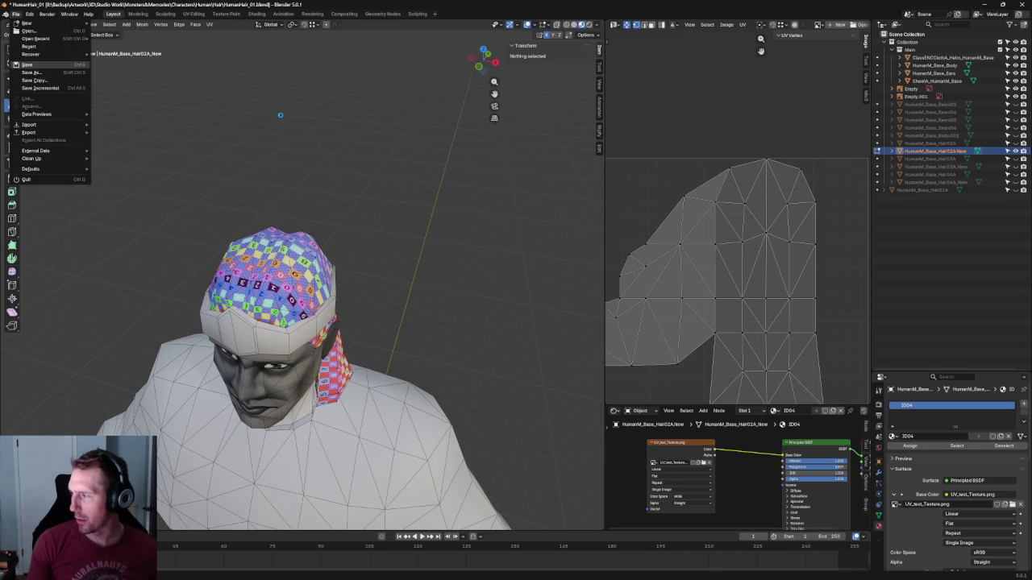
left_click(28, 64)
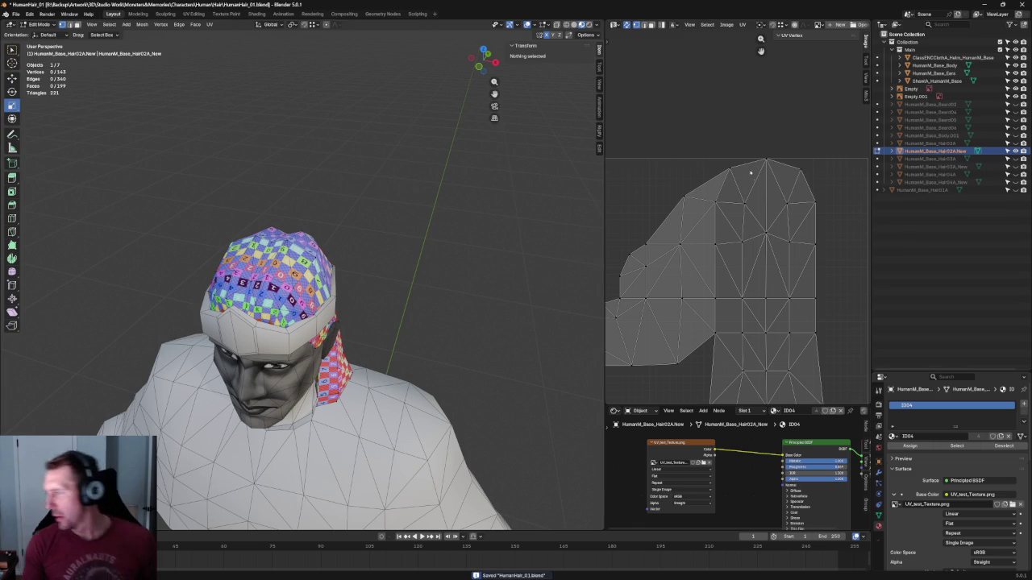
key("Tab")
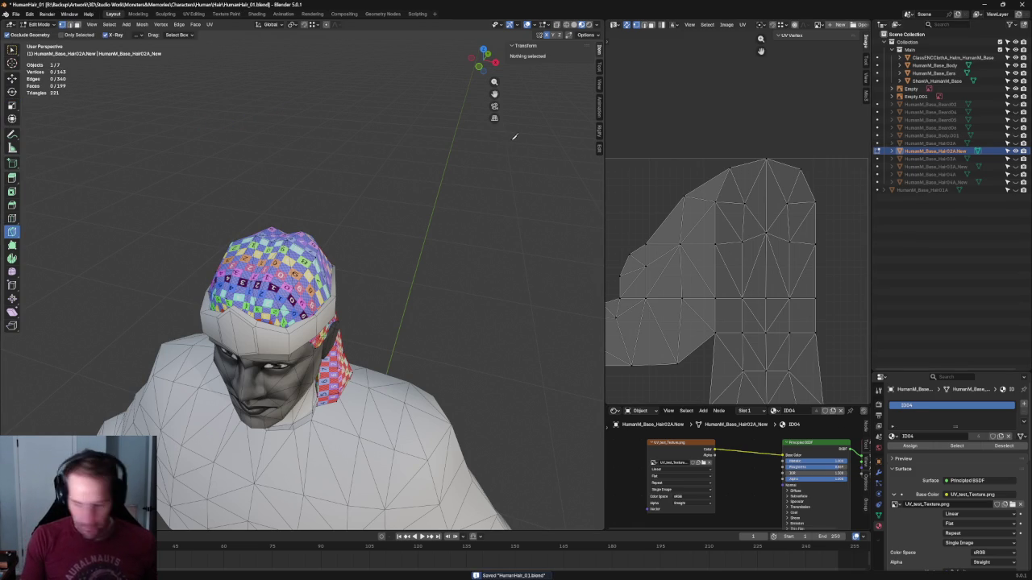
key("ctrl+v")
mouse_move(426, 279)
middle_mouse_down()
mouse_move(433, 212)
mouse_move(411, 233)
mouse_move(339, 239)
mouse_move(406, 246)
middle_mouse_up()
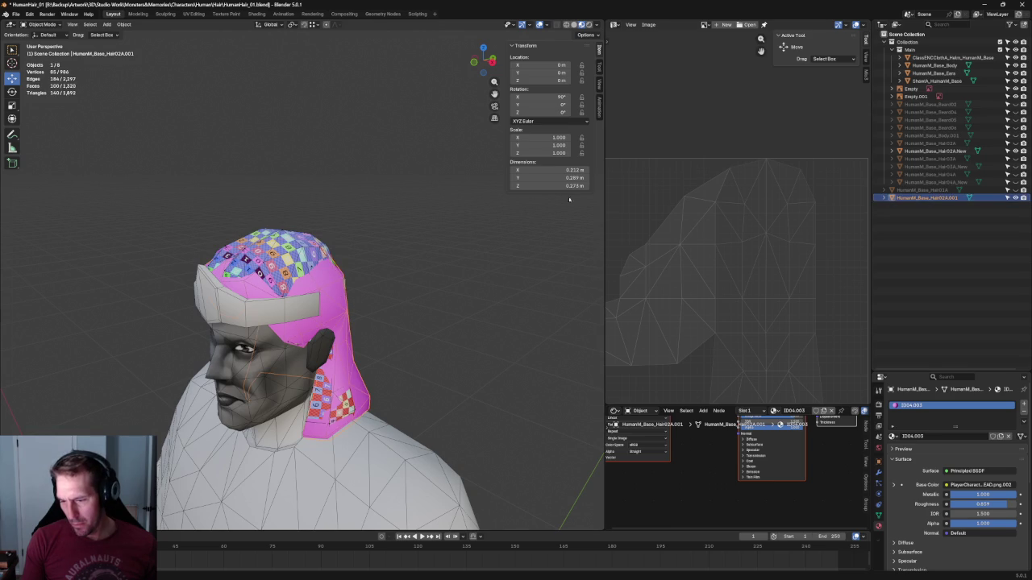
Unhide HumanM_Base_Hair02A and rename the pasted copy to HumanM_Base_Hair04GH
left_click(1015, 142)
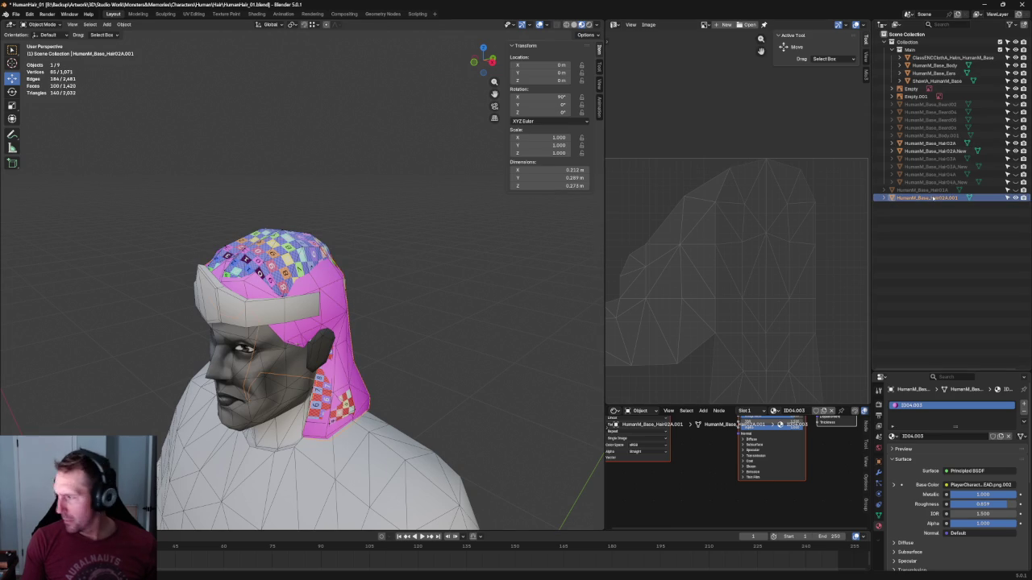
double_click(928, 198)
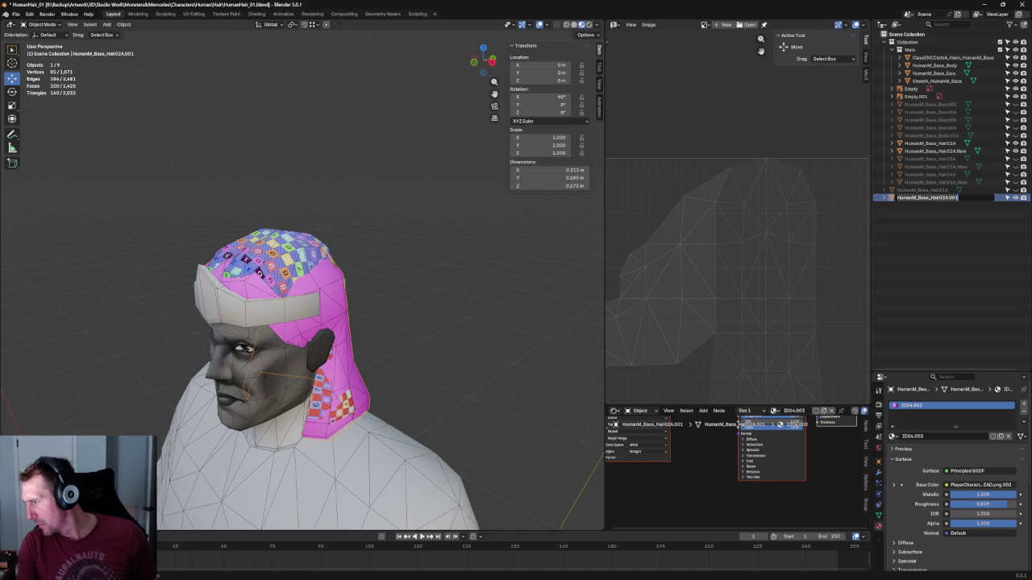
key("BackSpace")
key("BackSpace")
key("BackSpace")
type("4GH")
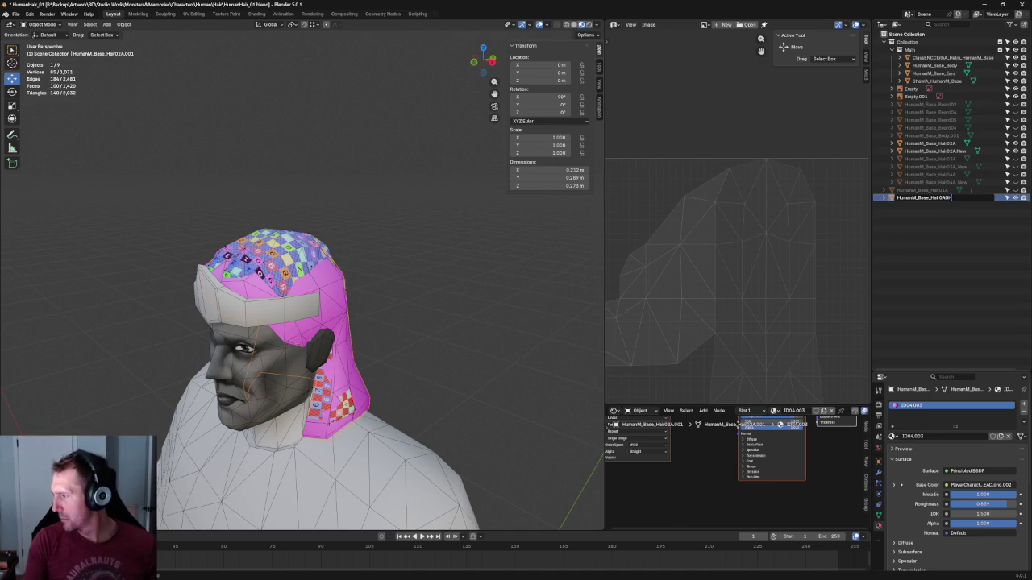
key("Return")
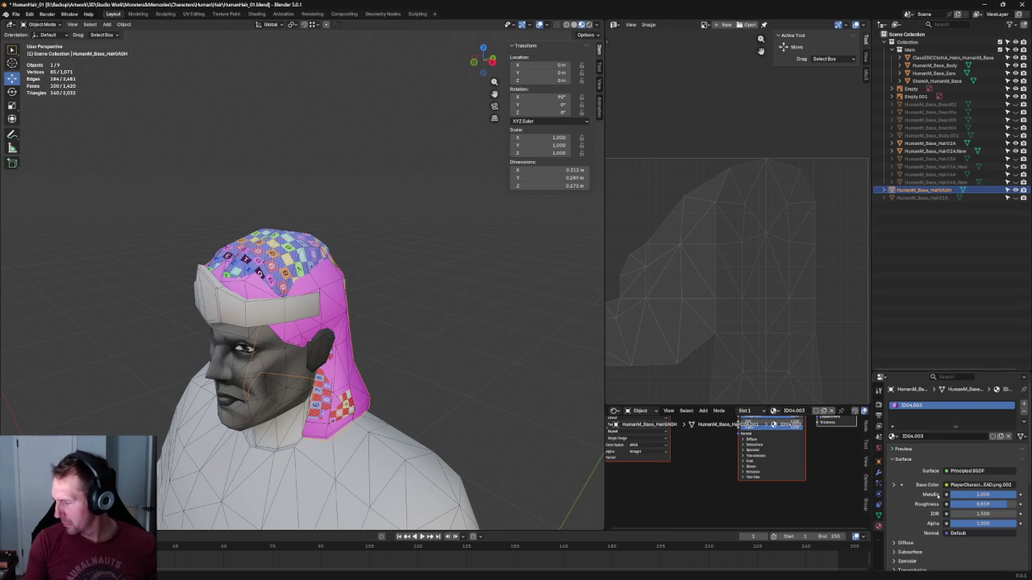
Assign the ID04 checker material to the renamed hair copy
left_click(892, 436)
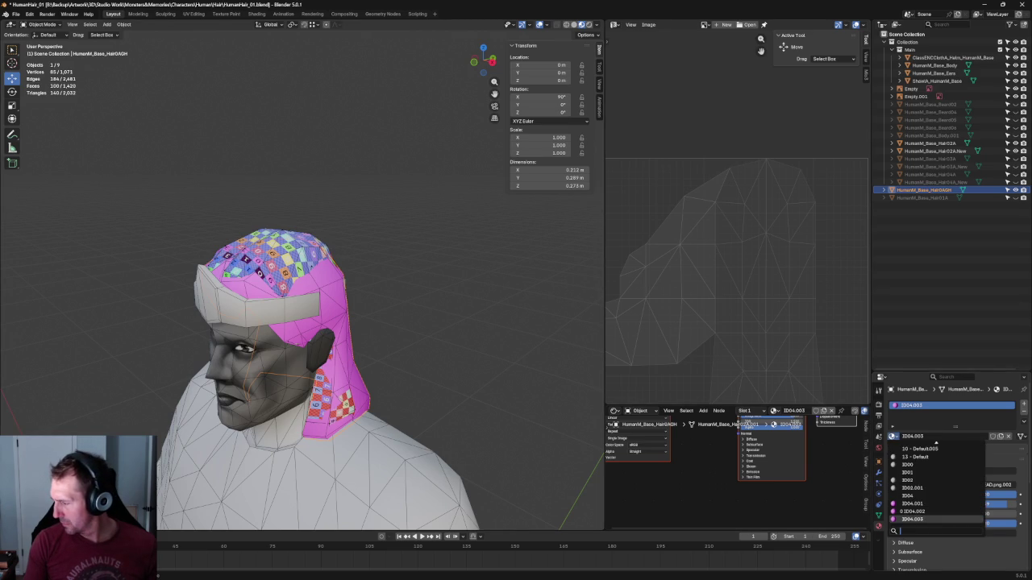
left_click(911, 495)
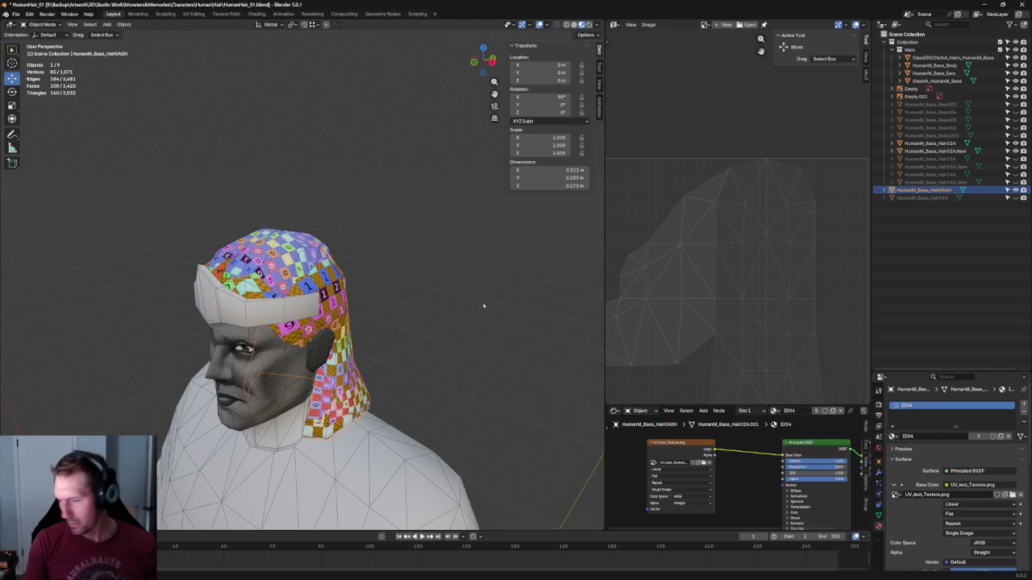
left_click(484, 307)
scroll(493, 310, "down", 2)
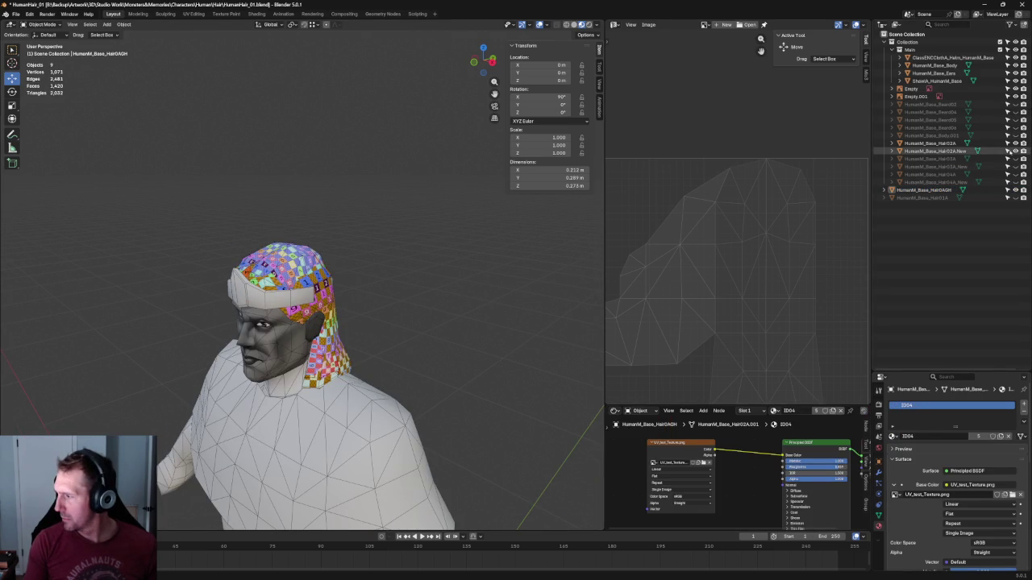
Hide the two older Hair02A objects and switch to front orthographic solid view
left_click_drag(1007, 151, 1007, 142)
scroll(473, 282, "down", 3)
key("grave")
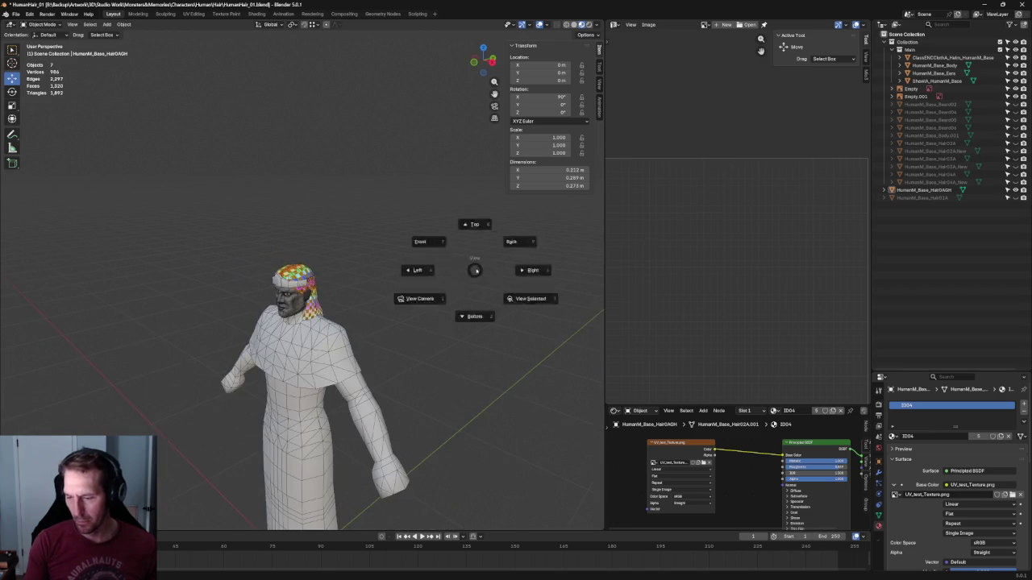
left_click(527, 260)
scroll(386, 247, "up", 4)
middle_click_drag(386, 250, 487, 238, "shift")
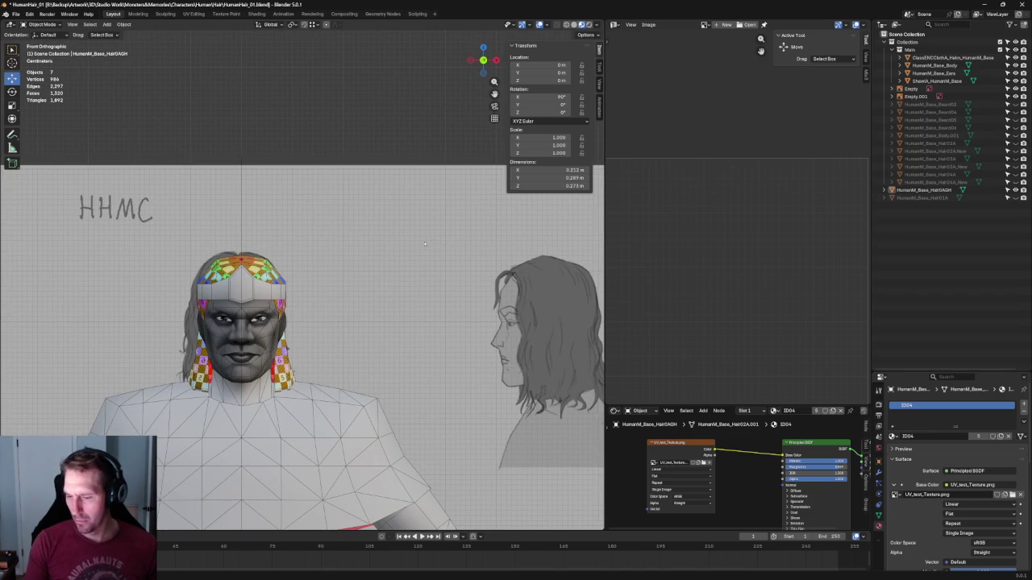
left_click(574, 24)
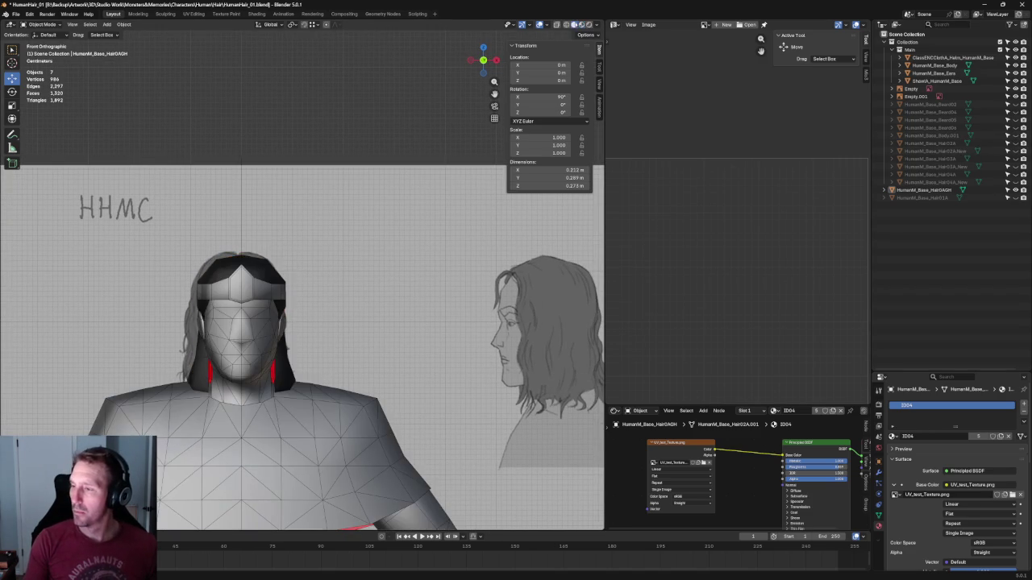
scroll(301, 258, "down", 2)
middle_click_drag(276, 272, 301, 241, "shift")
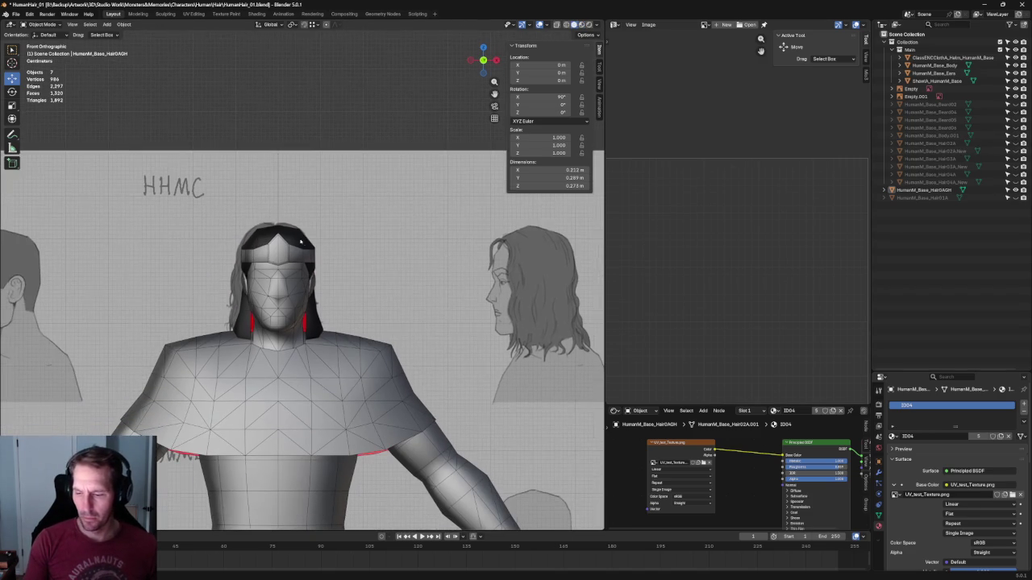
Move the reference-sheet empty along X from 4.7744 m to 4.7824 m
left_click(346, 250)
scroll(347, 250, "down", 3)
scroll(346, 249, "down", 2)
middle_click_drag(498, 301, 462, 311, "shift")
scroll(461, 312, "down", 2)
scroll(468, 323, "up", 1)
scroll(483, 343, "down", 2)
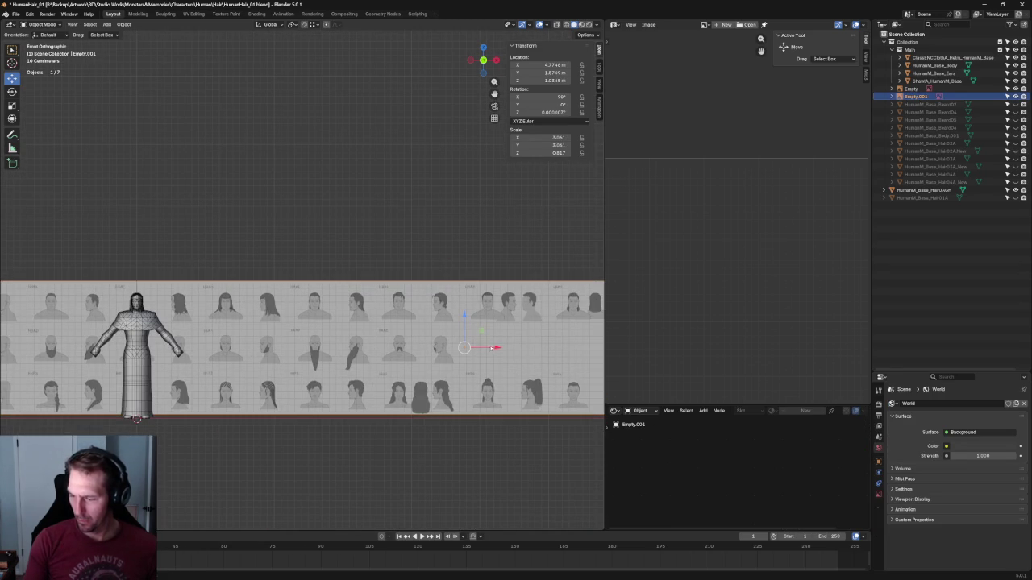
left_click_drag(495, 349, 495, 347)
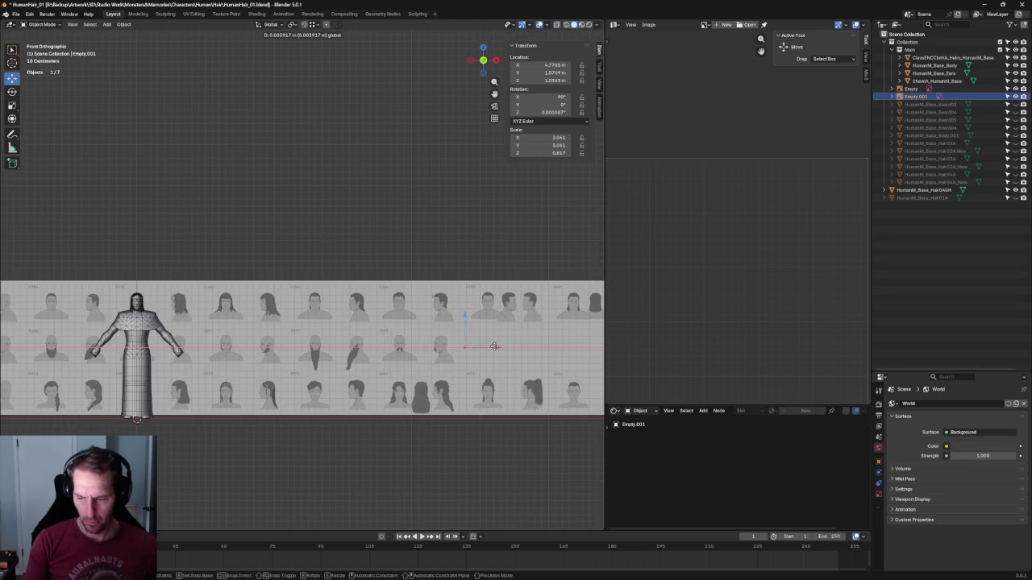
left_click_drag(495, 347, 495, 347)
left_click(142, 166)
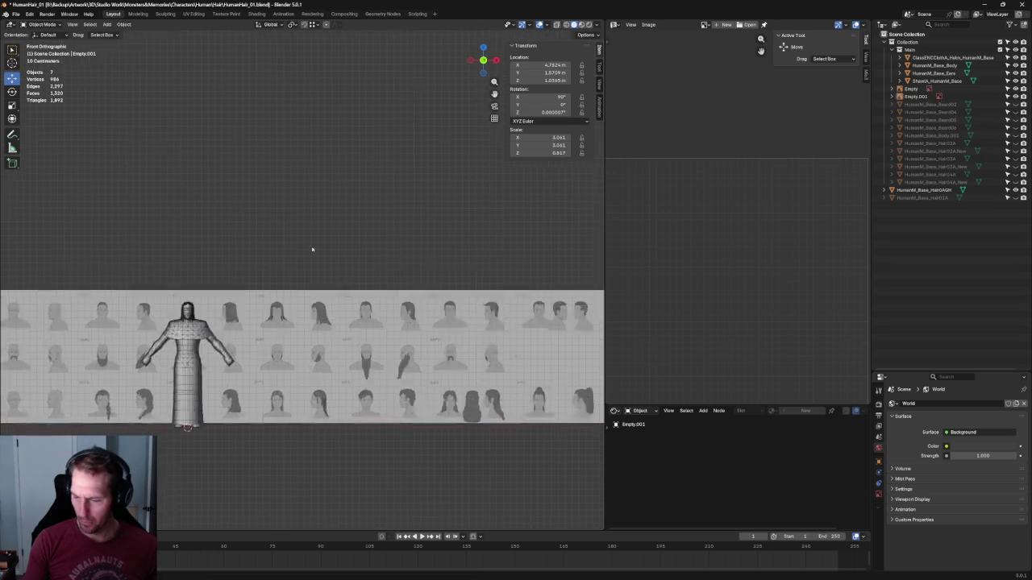
Select the hair cap and turn on X-ray see-through display
scroll(242, 242, "up", 4)
scroll(356, 307, "up", 5)
scroll(356, 306, "up", 2)
scroll(355, 307, "up", 2)
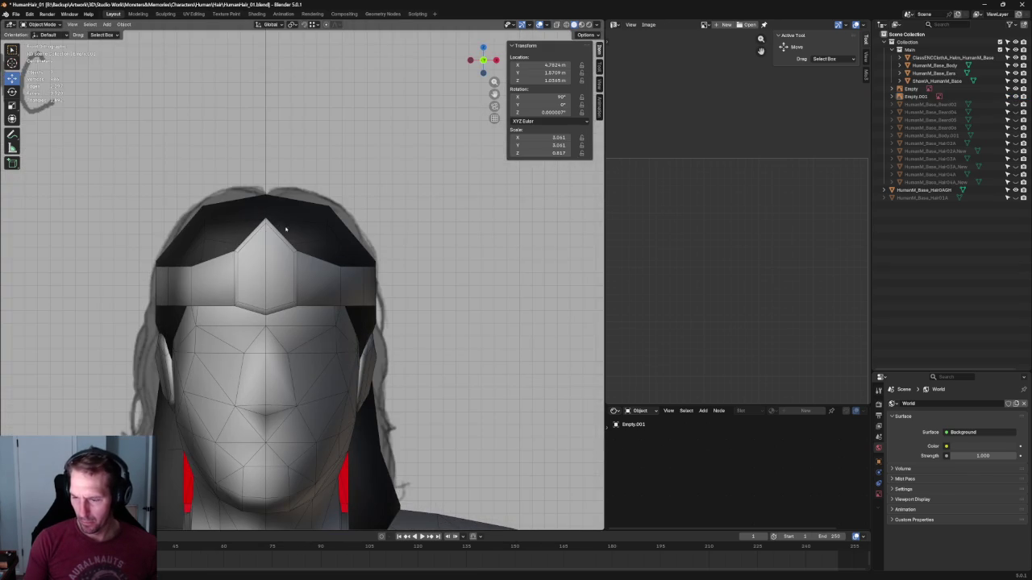
left_click(327, 252)
scroll(327, 252, "up", 2)
key("alt+z")
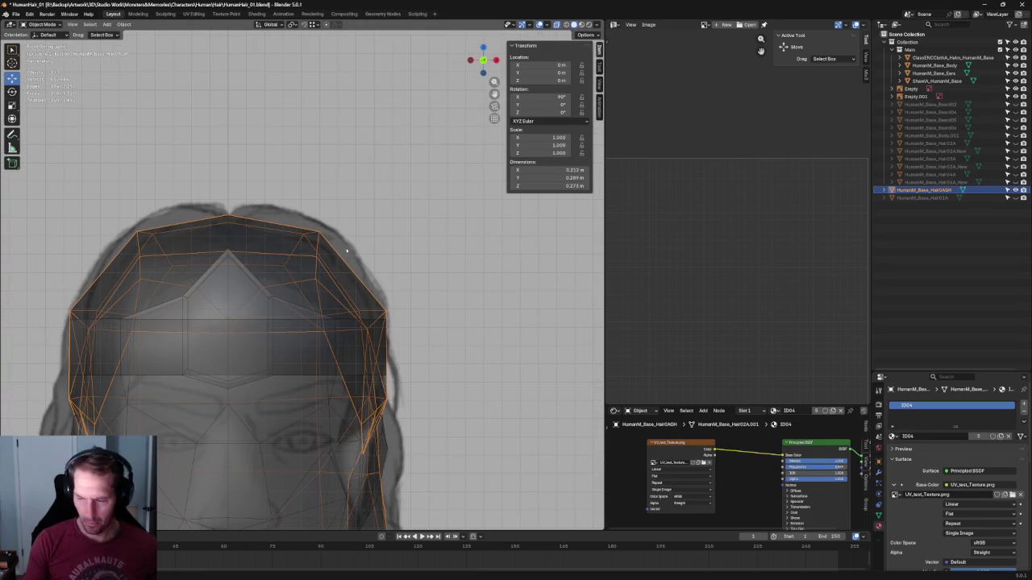
In front orthographic Edit Mode, delete the left half of the hair mesh
key("Tab")
key("k")
key("Escape")
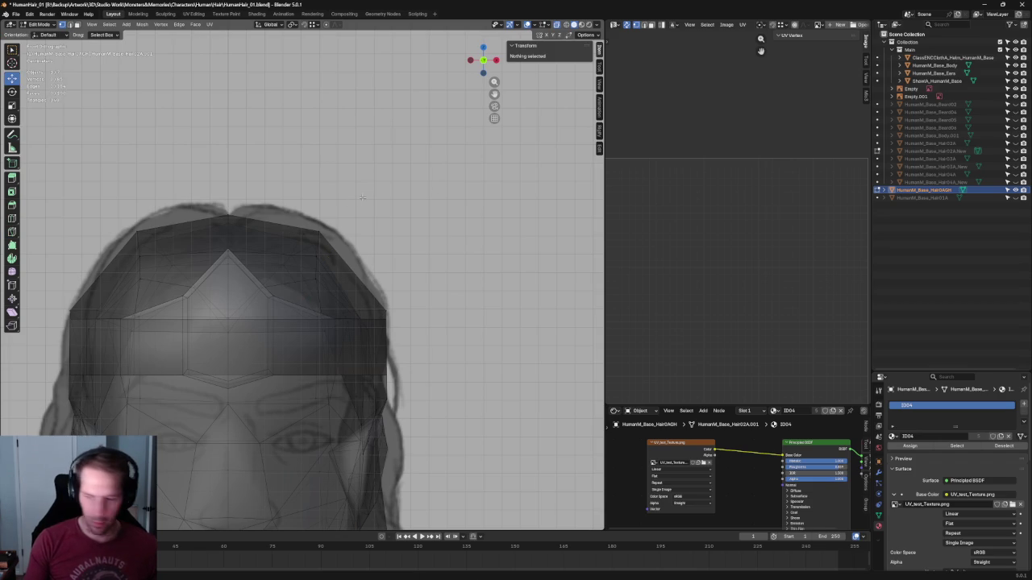
left_click_drag(374, 213, 300, 287)
key("KP_1")
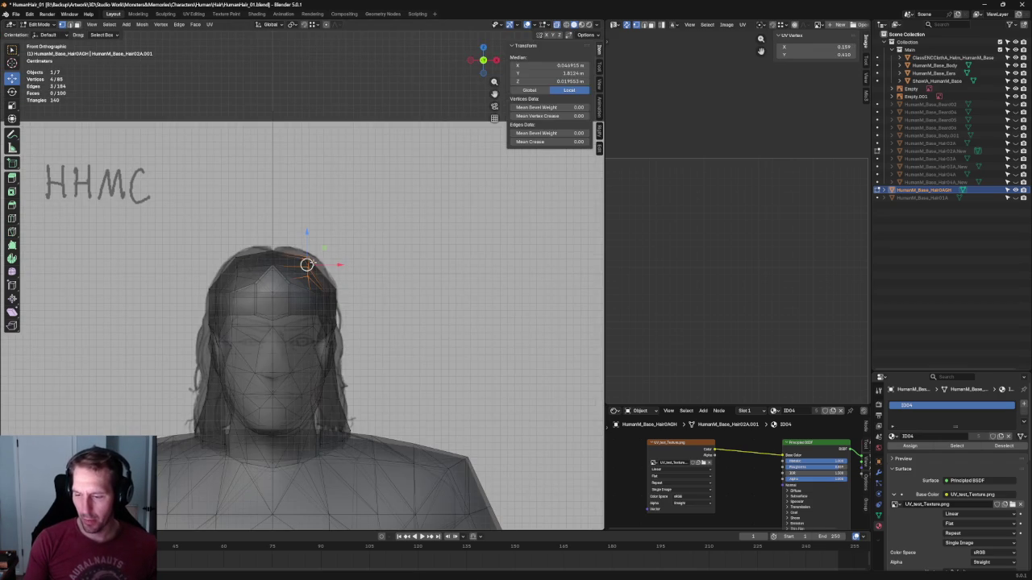
key("b")
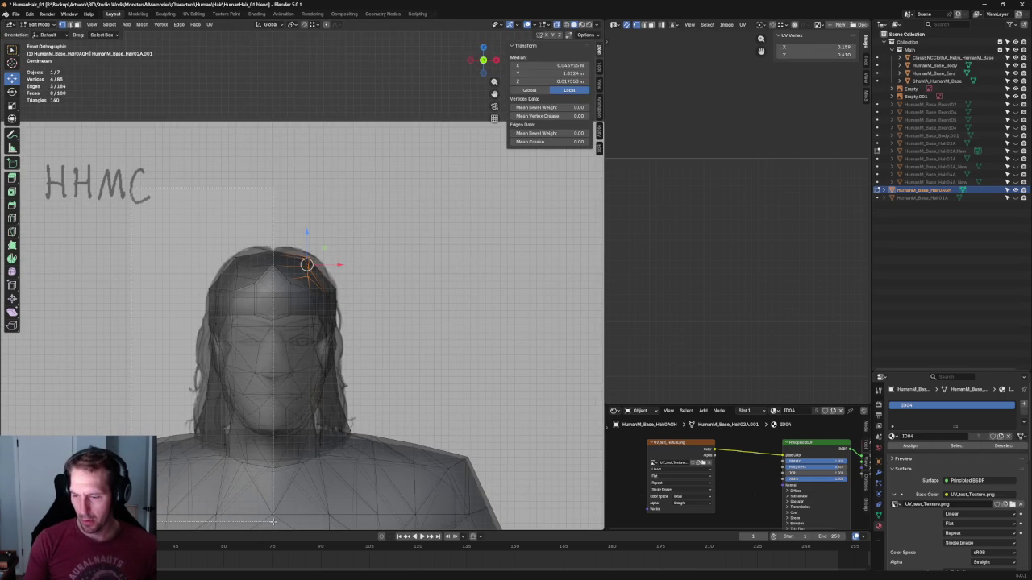
left_click_drag(271, 522, 270, 513)
key("x")
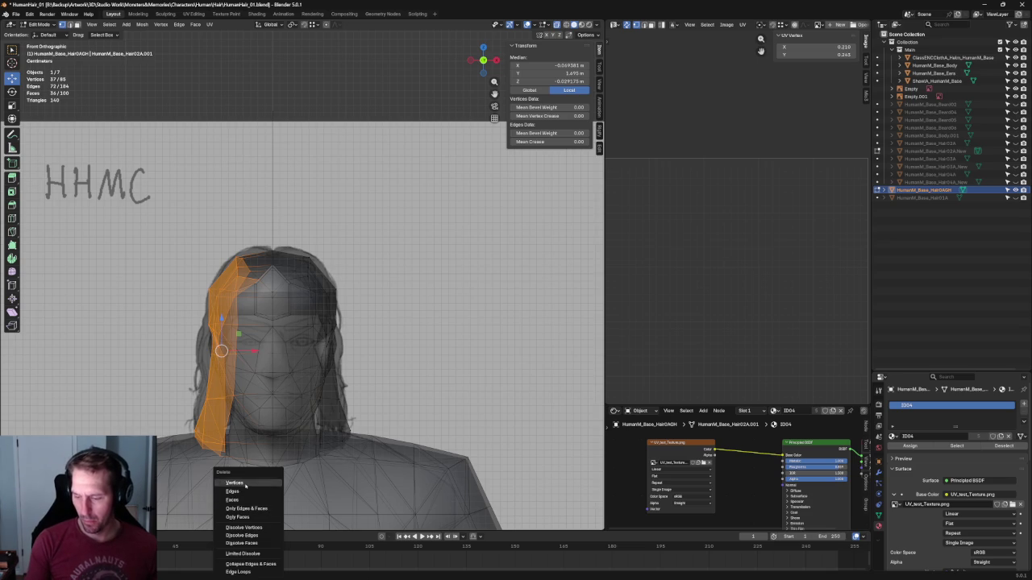
left_click(234, 483)
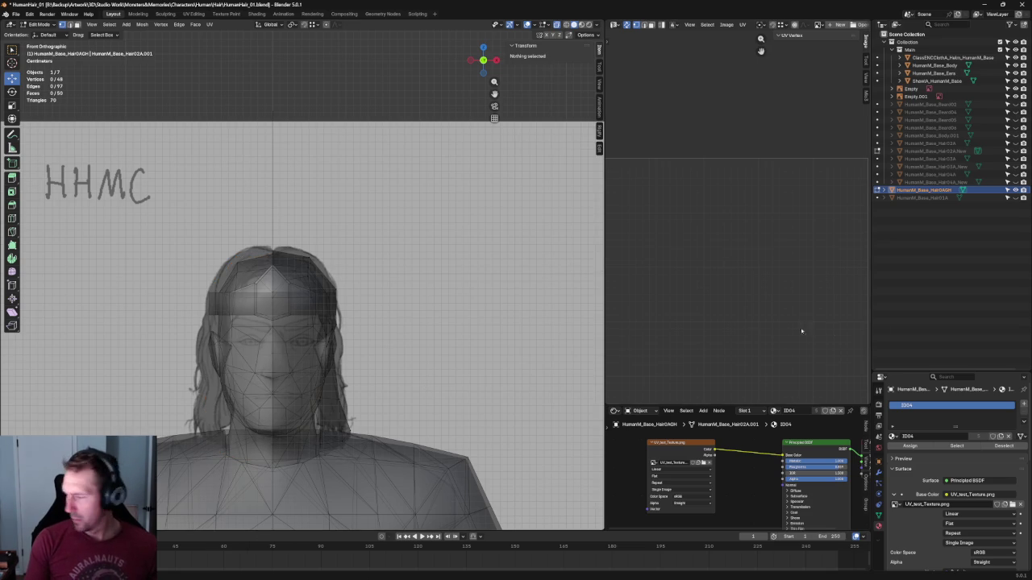
Turn off X-ray and add a Mirror modifier on X to the hair
key("alt+z")
left_click(878, 475)
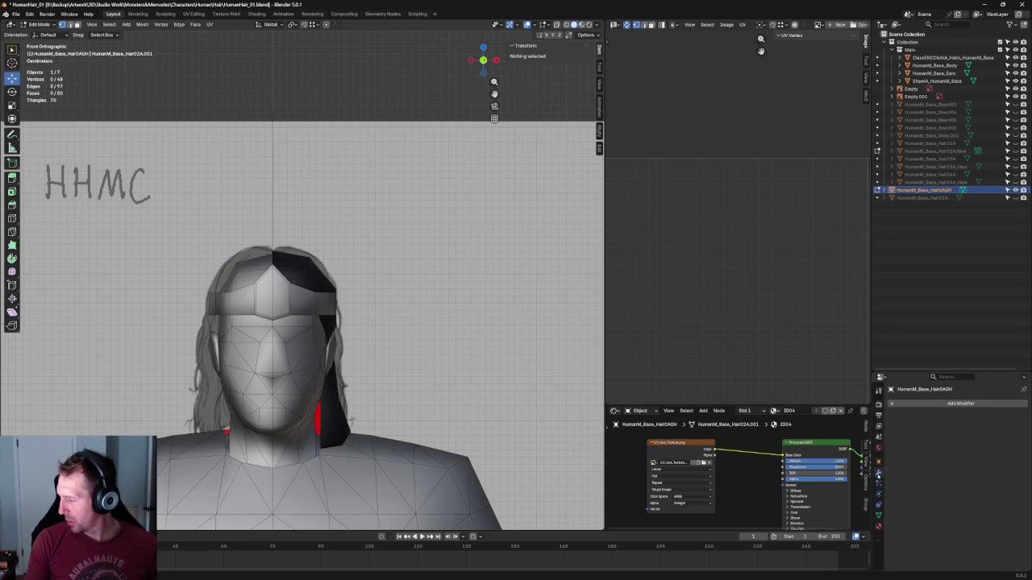
left_click(909, 404)
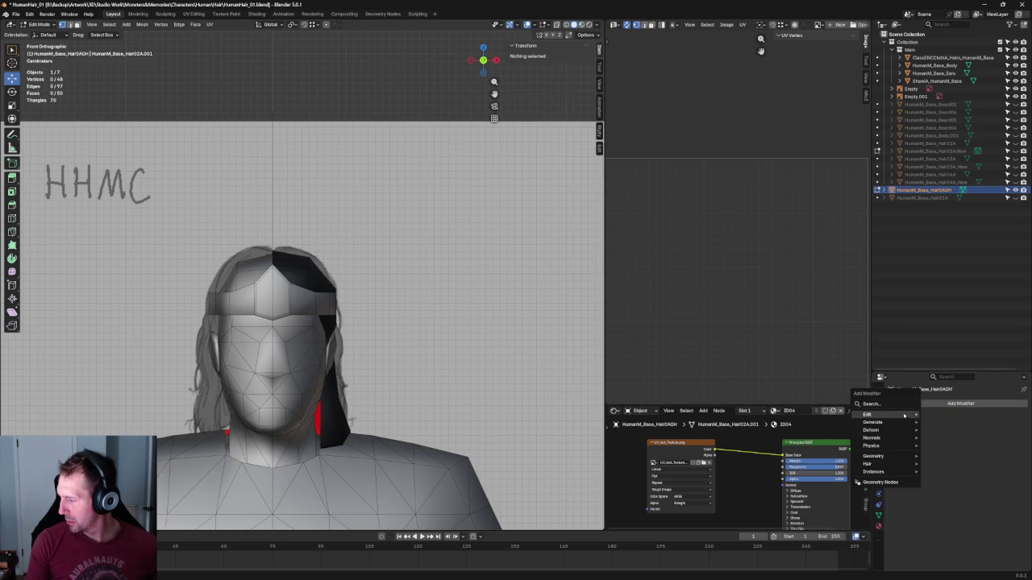
left_click(873, 404)
left_click(879, 420)
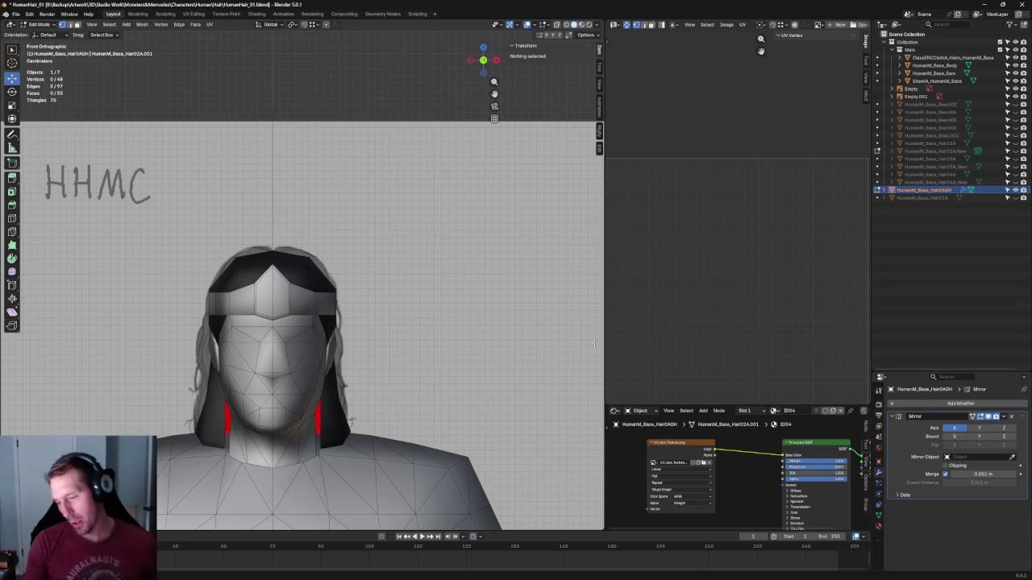
scroll(375, 221, "up", 2)
scroll(375, 220, "up", 1)
scroll(375, 220, "up", 1)
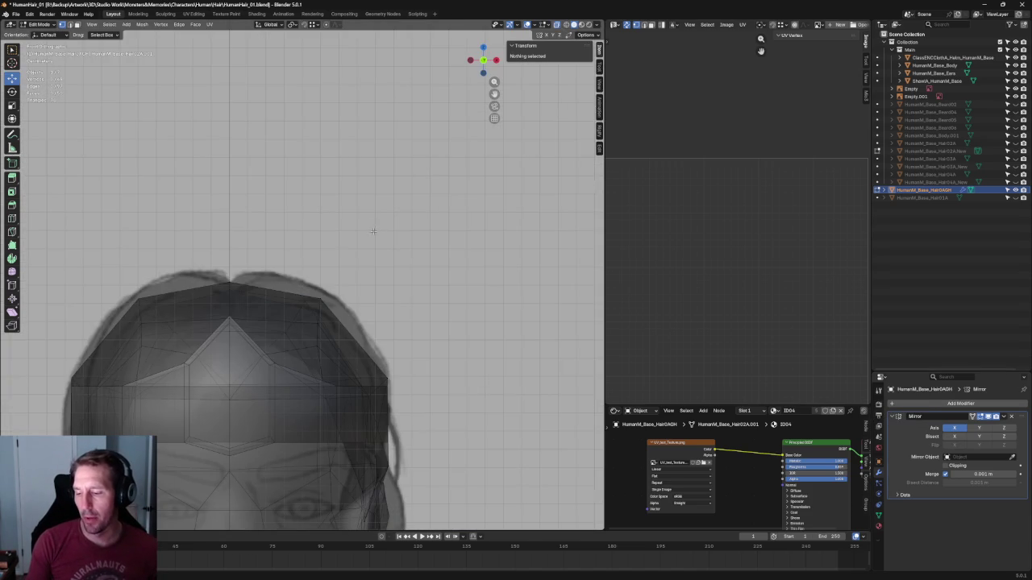
Push the hair cap's top-edge vertex farther out sideways along X
left_click_drag(291, 277, 362, 337)
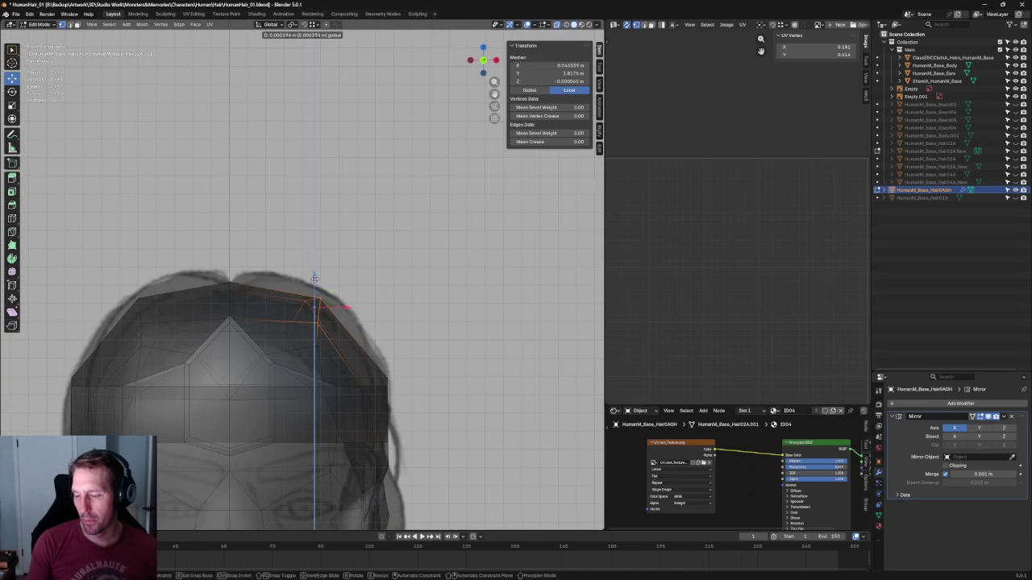
key("g")
key("z")
key("Escape")
left_click(303, 285)
key("g")
key("z")
key("Escape")
key("g")
key("x")
left_click(346, 301)
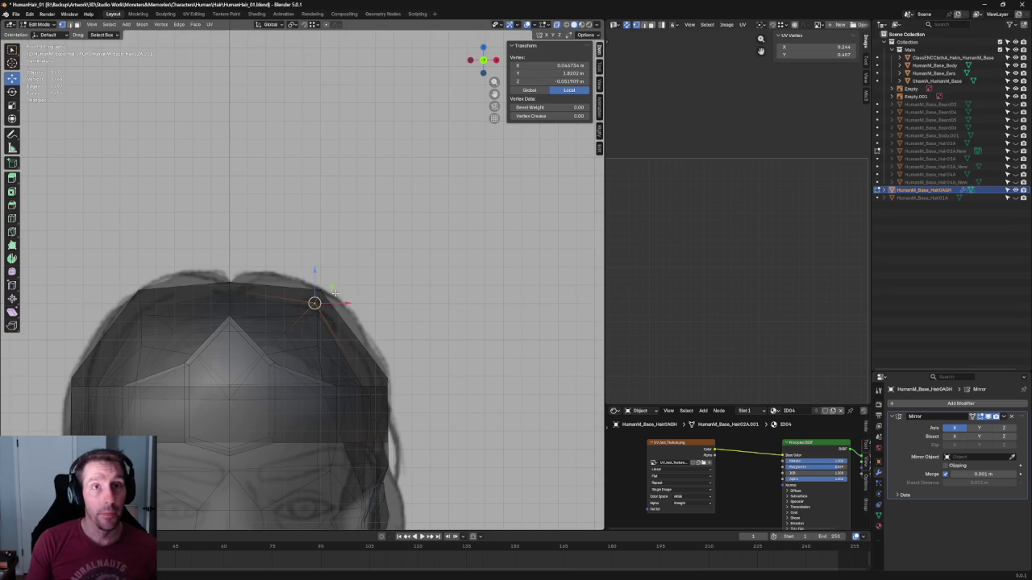
In side view, nudge the crown vertices and shift the top vertex along the head's depth
scroll(335, 294, "down", 5)
middle_click_drag(335, 294, 383, 249)
scroll(354, 274, "up", 5)
key("alt+z")
key("alt+z")
key("g")
key("z")
key("Escape")
key("g")
key("z")
key("Escape")
left_click(240, 289)
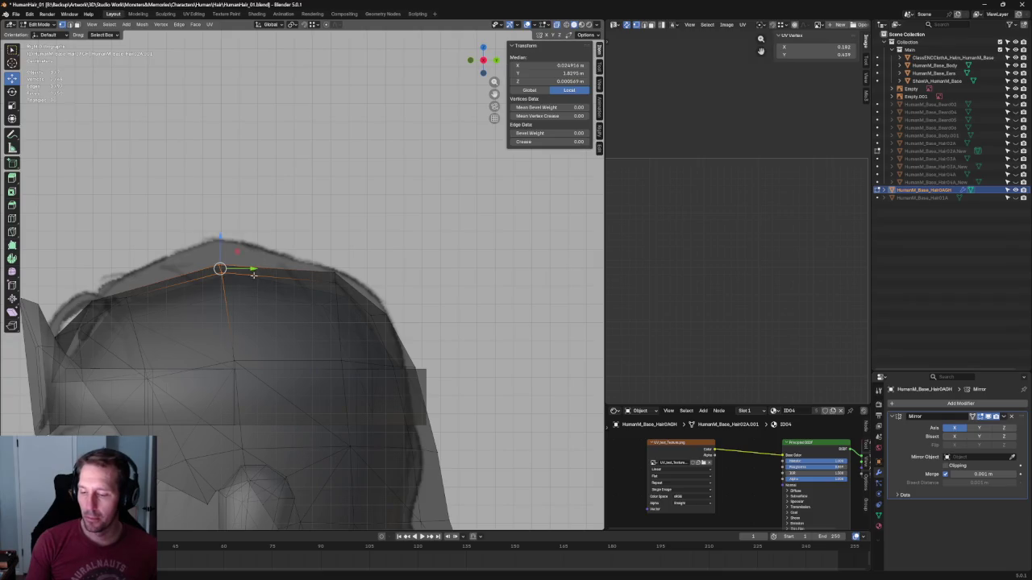
key("g")
left_click(249, 266)
left_click_drag(252, 271, 260, 268)
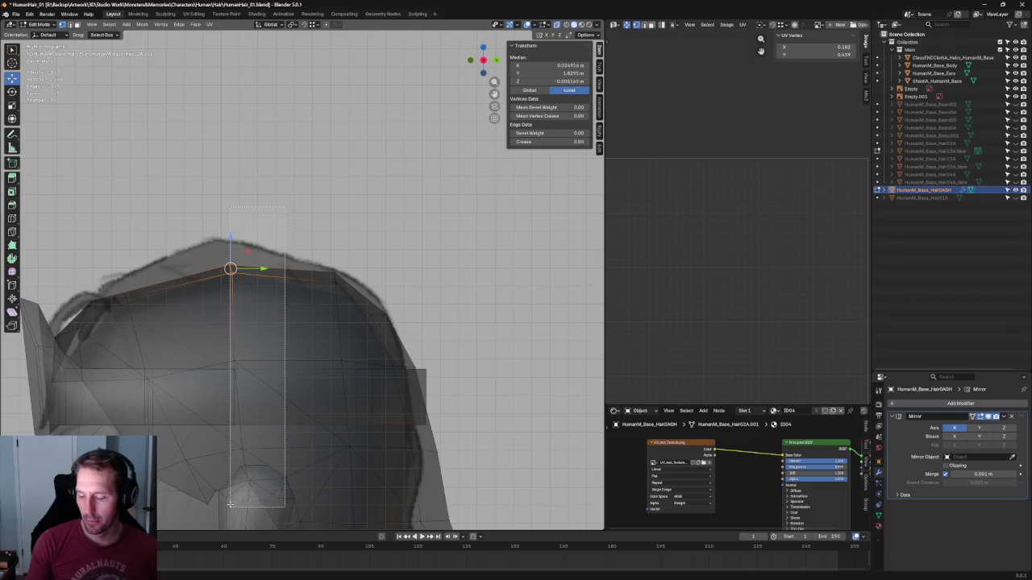
Scale the cap's lower vertical edges together along depth and shift them to fit the side sketch
left_click(236, 387)
key("shift+space")
key("s")
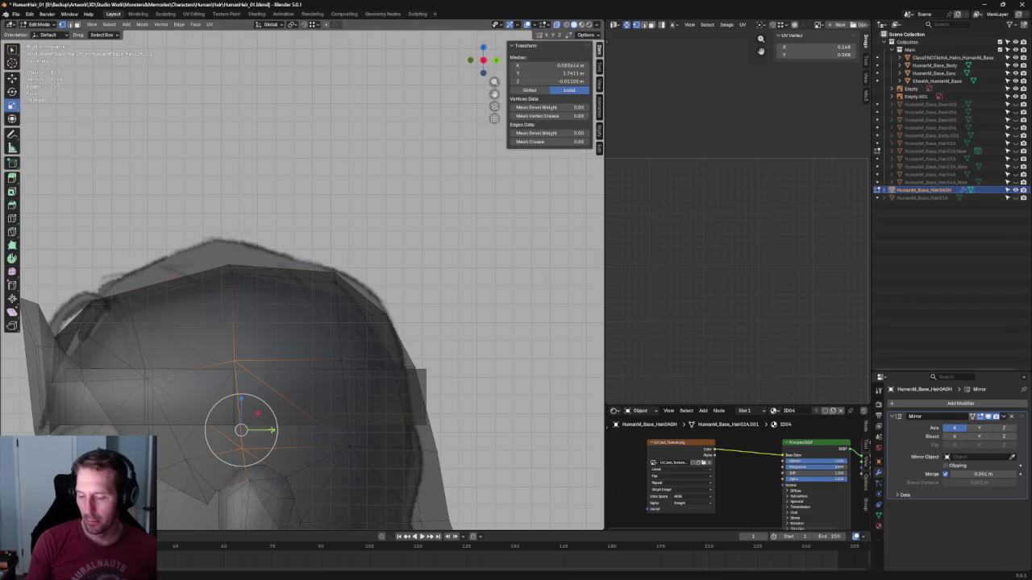
left_click_drag(272, 429, 253, 428)
left_click(239, 329)
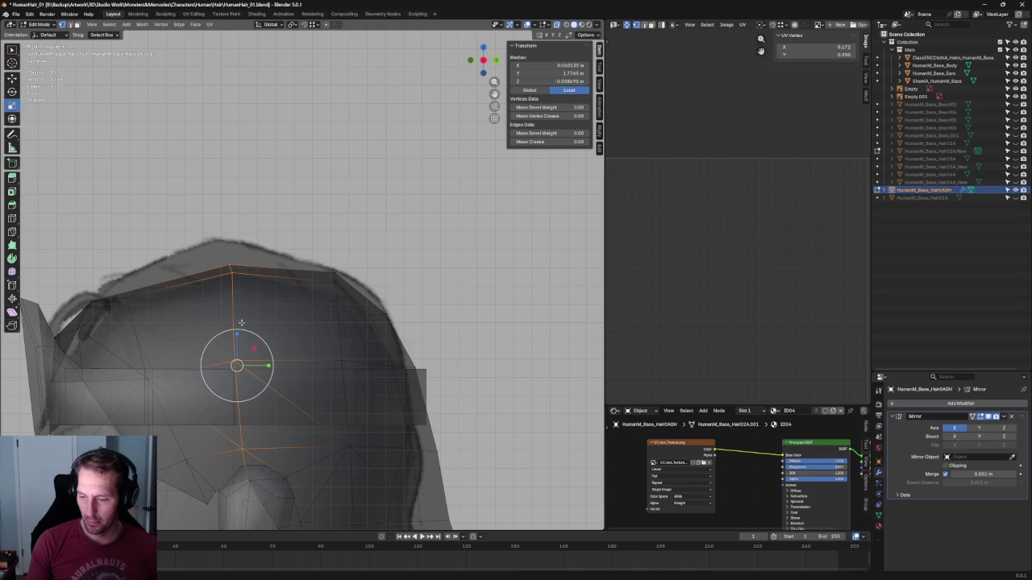
left_click_drag(268, 365, 248, 368)
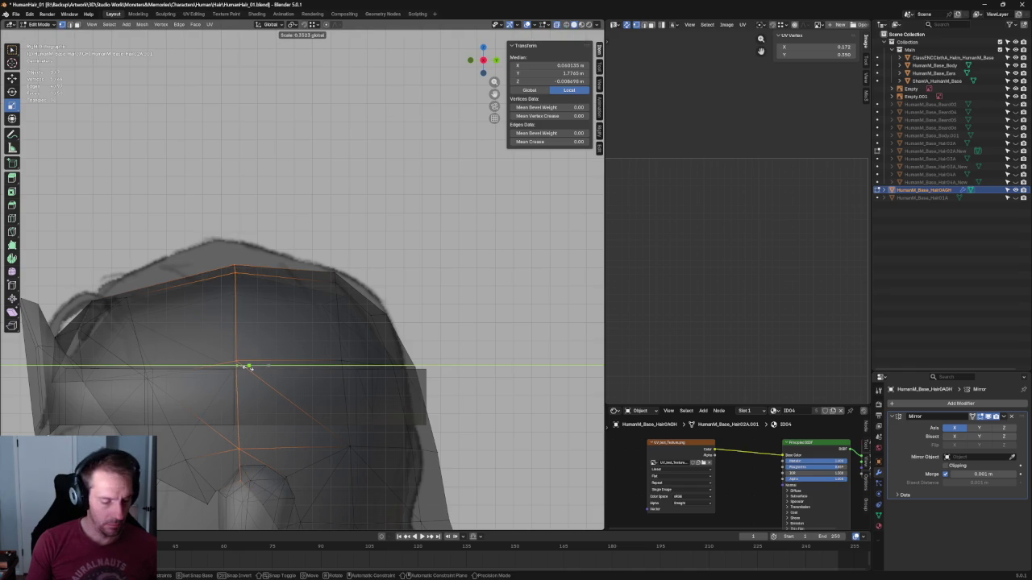
key("shift+space")
key("g")
left_click_drag(262, 369, 262, 364)
Raise the front crown vertex and move the cap's front edge vertices along depth
mouse_move(266, 296)
left_mouse_down()
mouse_move(206, 237)
mouse_move(76, 311)
left_mouse_up()
key("alt+a")
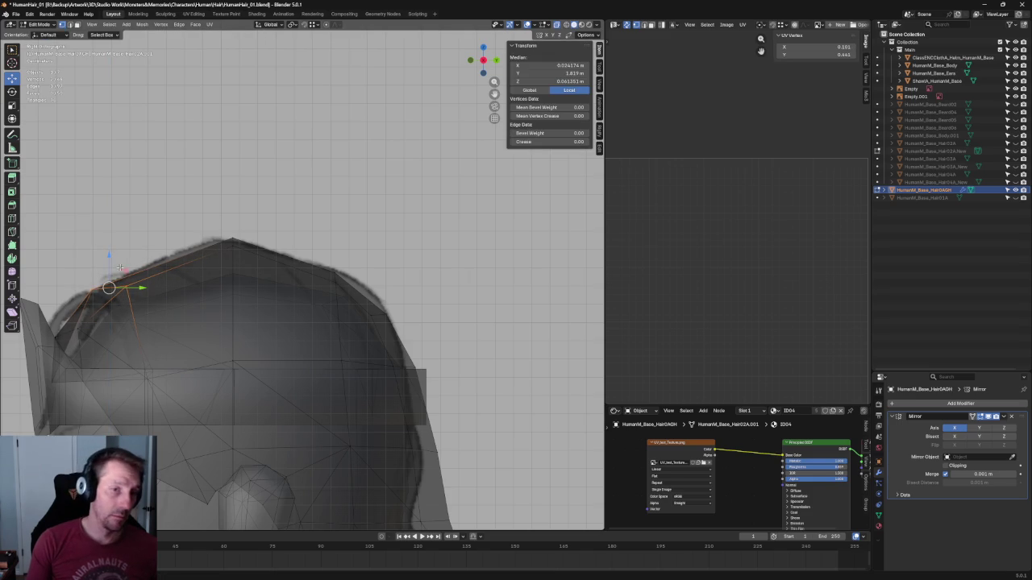
scroll(223, 274, "up", 2)
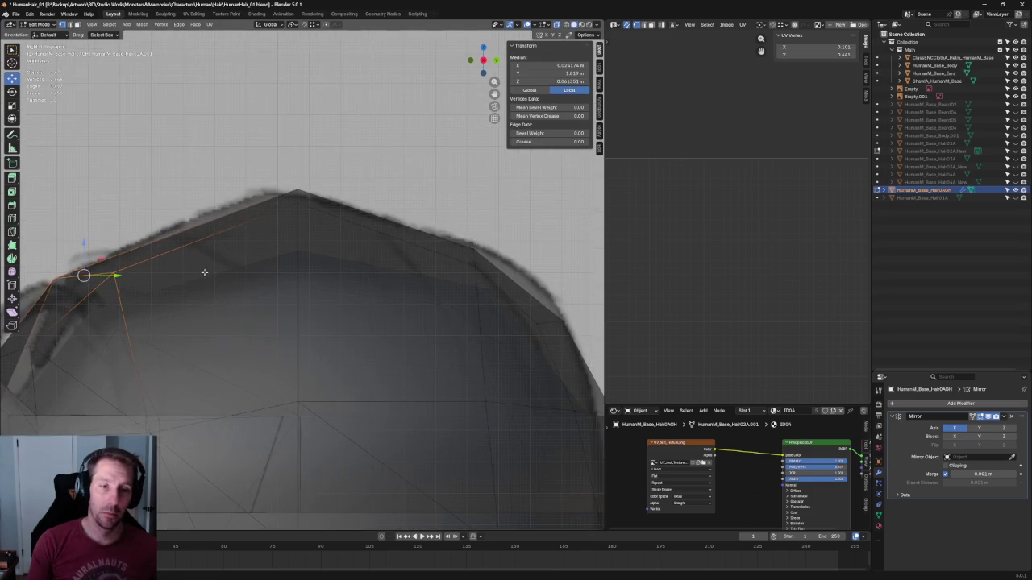
scroll(242, 266, "down", 2)
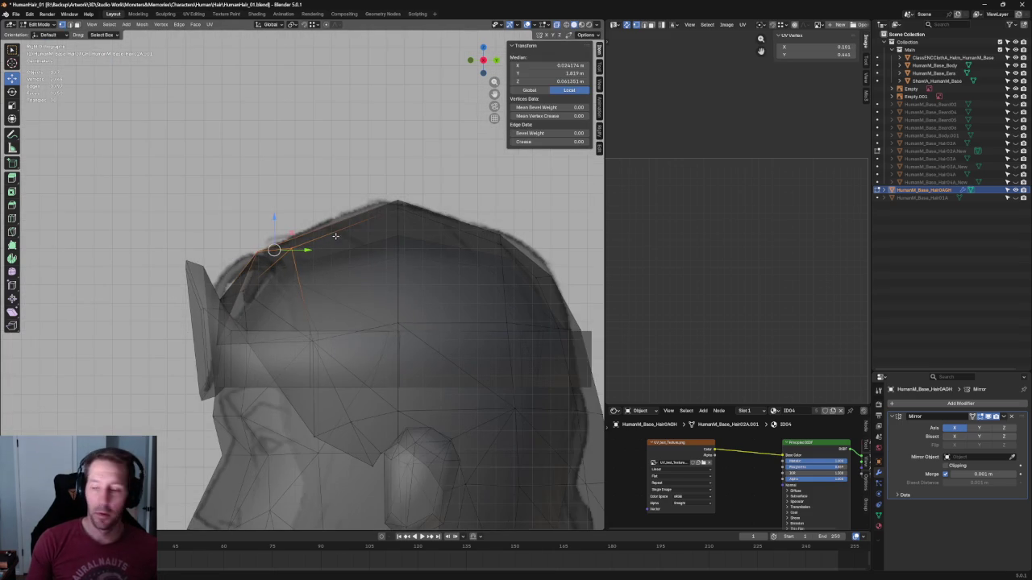
left_click(270, 247)
key("g")
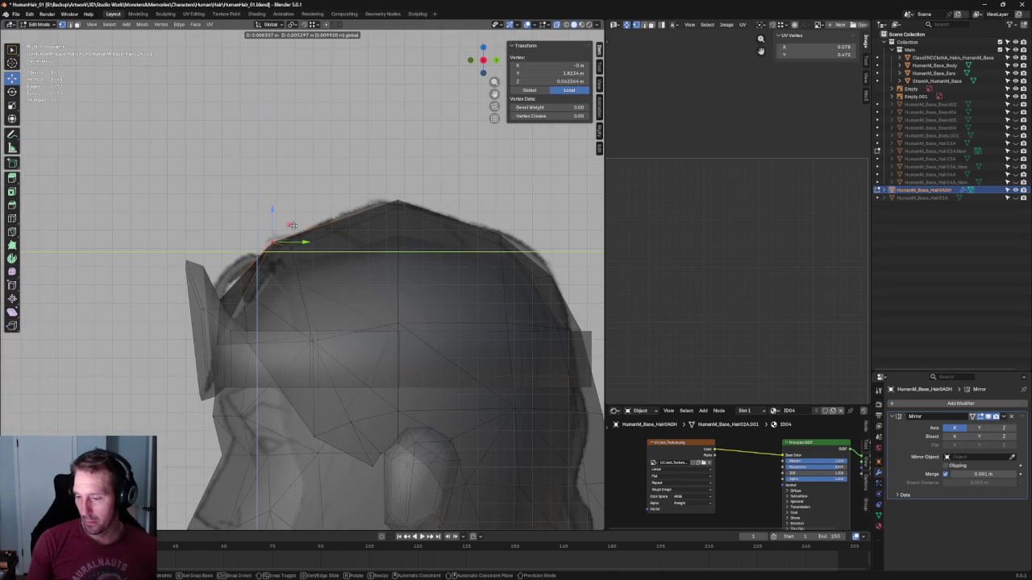
left_click(292, 226)
left_click(345, 235)
mouse_move(375, 216)
left_mouse_down()
mouse_move(292, 342)
mouse_move(298, 333)
left_mouse_up()
left_click_drag(327, 297, 320, 294)
left_click(306, 341)
key("alt+z")
key("KP_3")
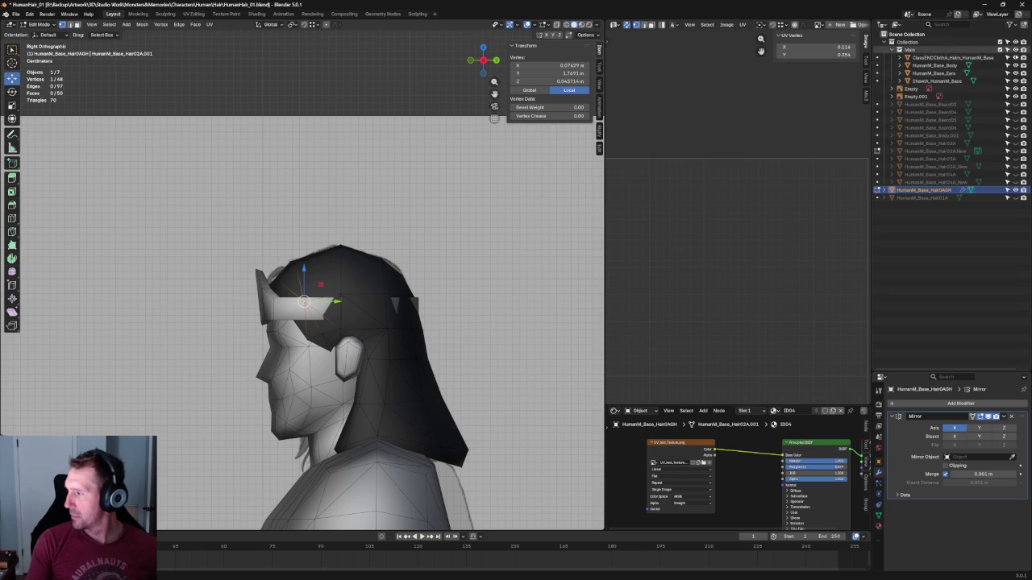
Move the temple edge along Y in X-ray and raise the lower temple vertex
scroll(274, 282, "up", 5)
key("alt+z")
left_click_drag(229, 276, 256, 300)
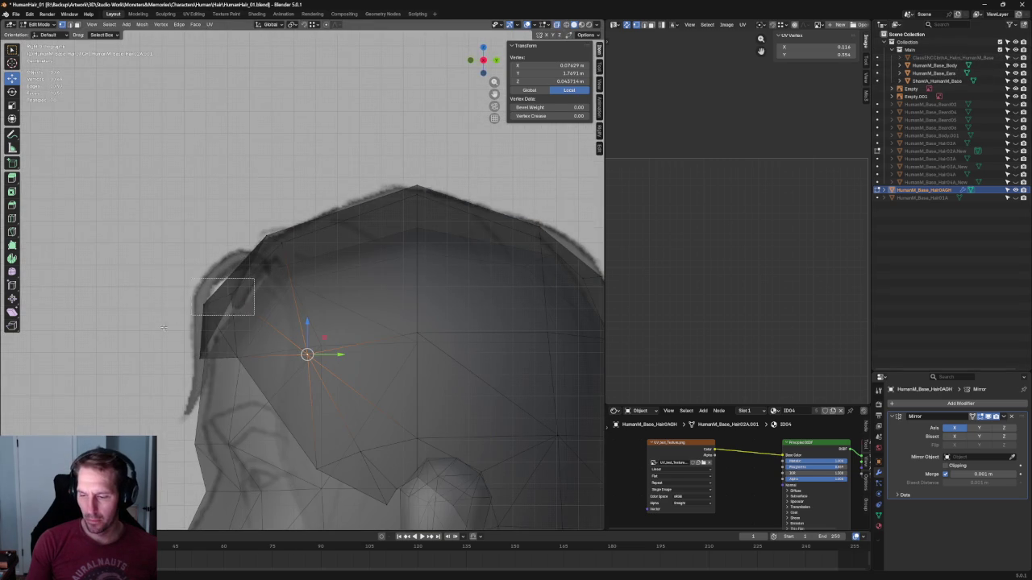
key("g")
key("y")
left_click(240, 302)
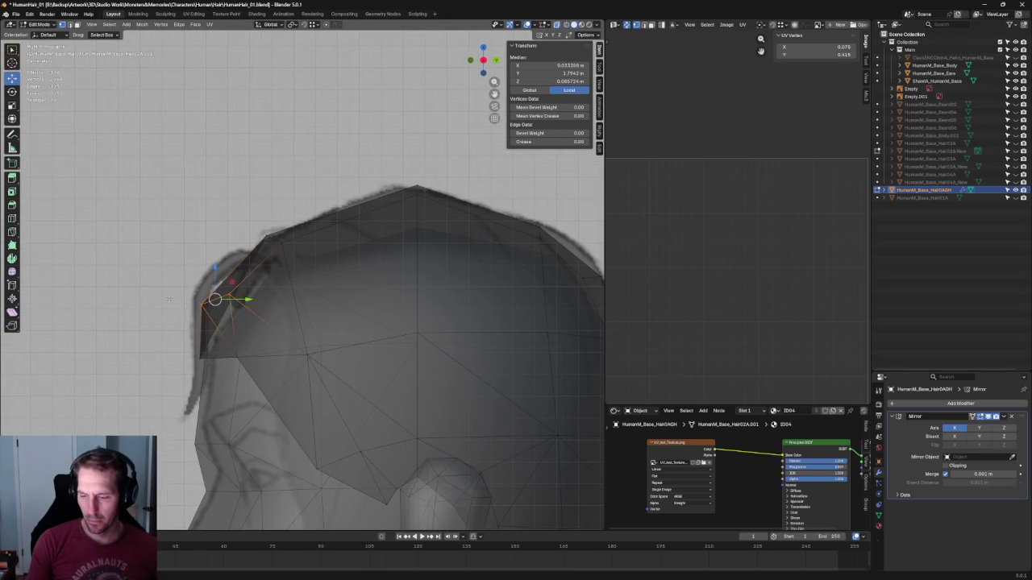
left_click(217, 315)
mouse_move(201, 286)
left_mouse_down()
mouse_move(202, 273)
mouse_move(232, 295)
left_mouse_up()
Select the central forehead hairline vertex and bring it into Right side view
key("KP_1")
key("alt+z")
scroll(258, 286, "down", 2)
scroll(258, 287, "up", 3)
key("alt+z")
key("alt+z")
key("alt+z")
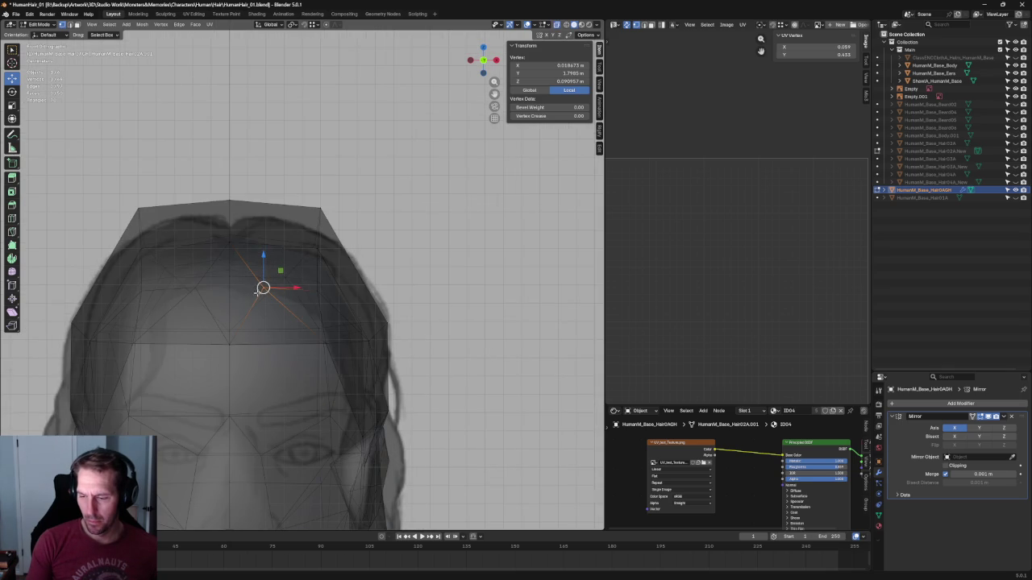
left_click(232, 347)
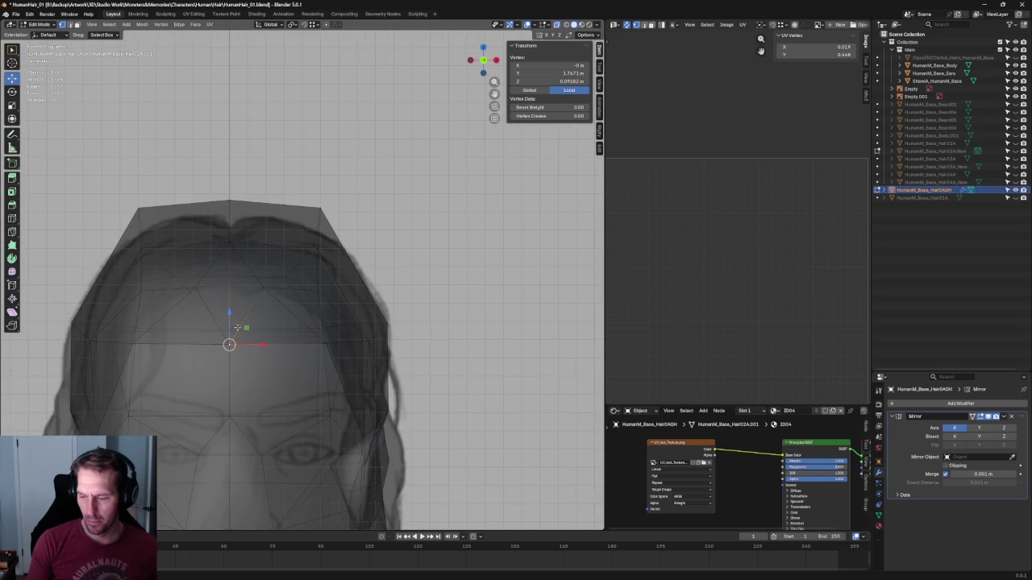
key("alt+z")
mouse_move(286, 298)
middle_mouse_down()
mouse_move(296, 316)
mouse_move(245, 305)
middle_mouse_up()
key("KP_1")
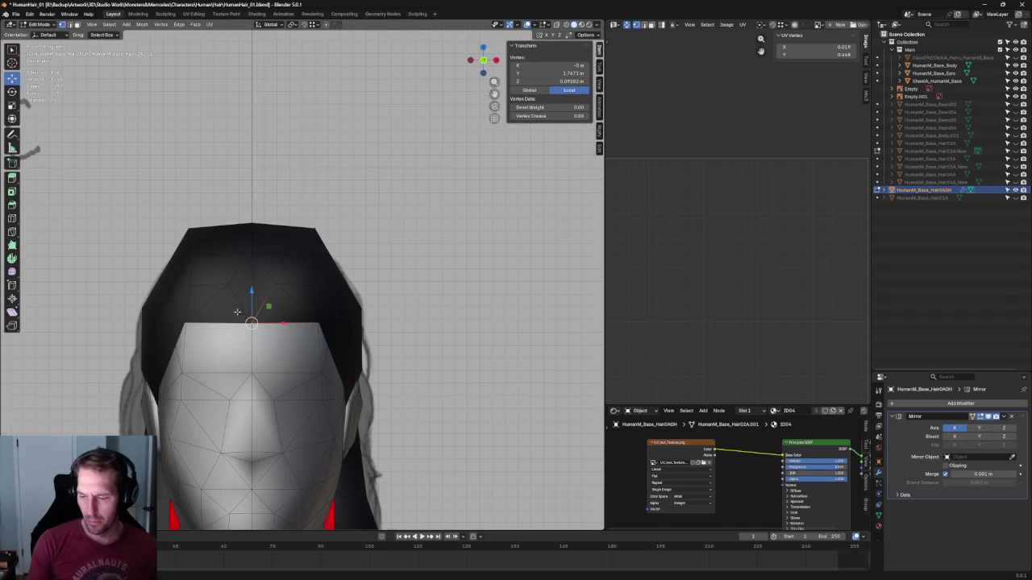
key("KP_3")
scroll(311, 364, "up", 5)
scroll(286, 368, "up", 2)
Shift the central hairline vertex along depth and check the hairline from the front
left_click_drag(286, 384, 302, 377)
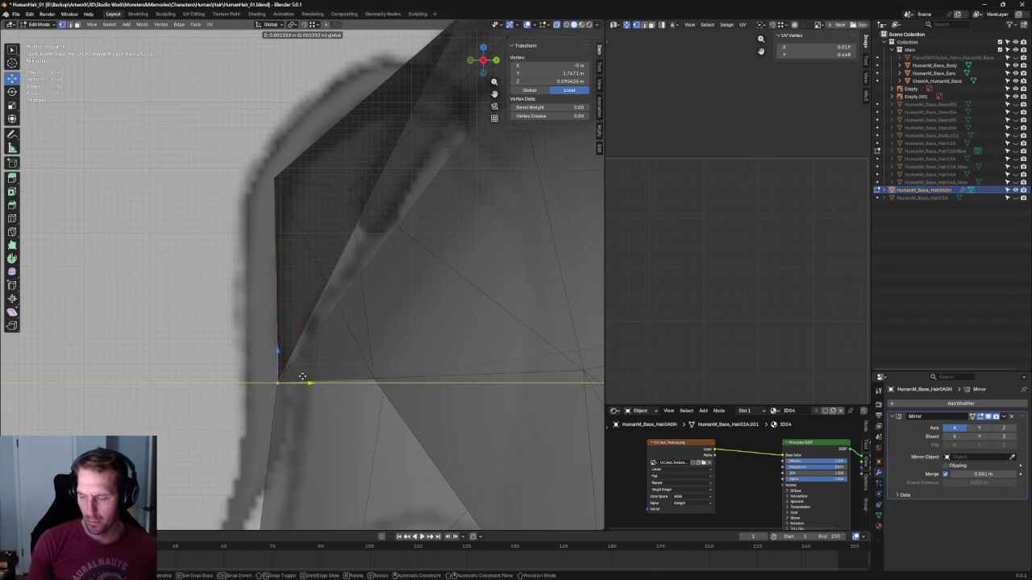
scroll(301, 376, "down", 6)
middle_click_drag(323, 299, 363, 289)
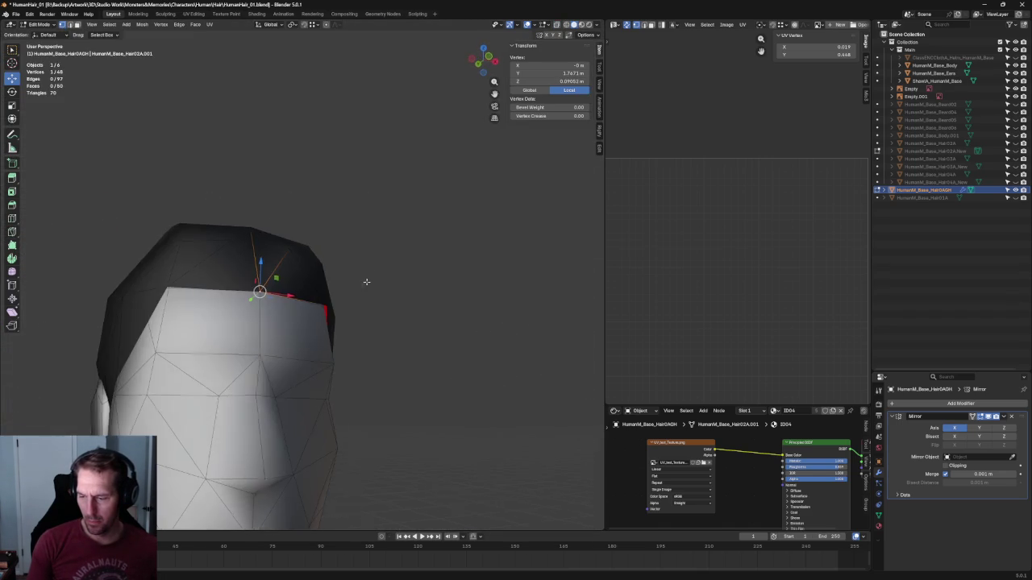
key("KP_1")
scroll(339, 299, "up", 3)
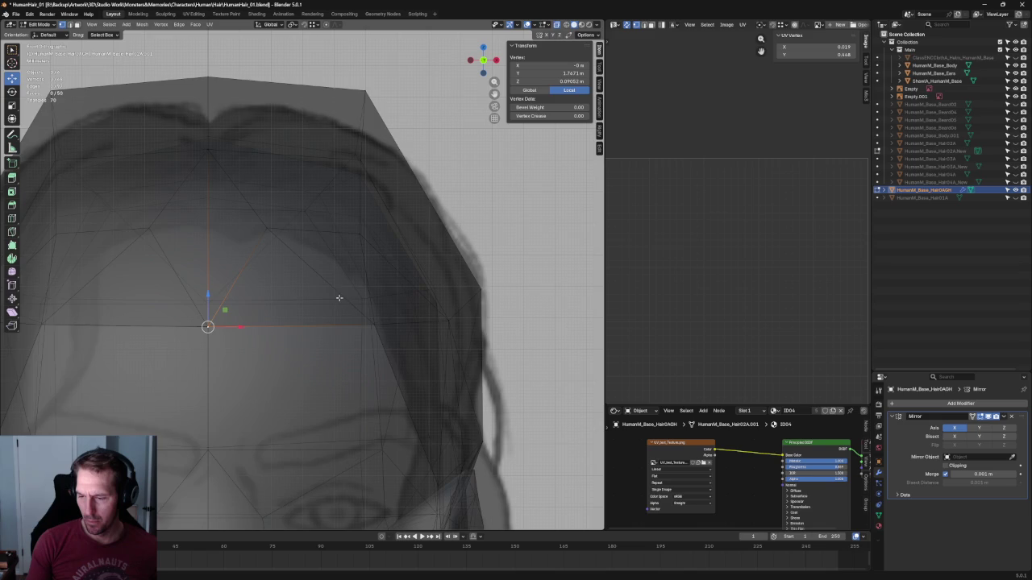
key("alt+z")
key("alt+a")
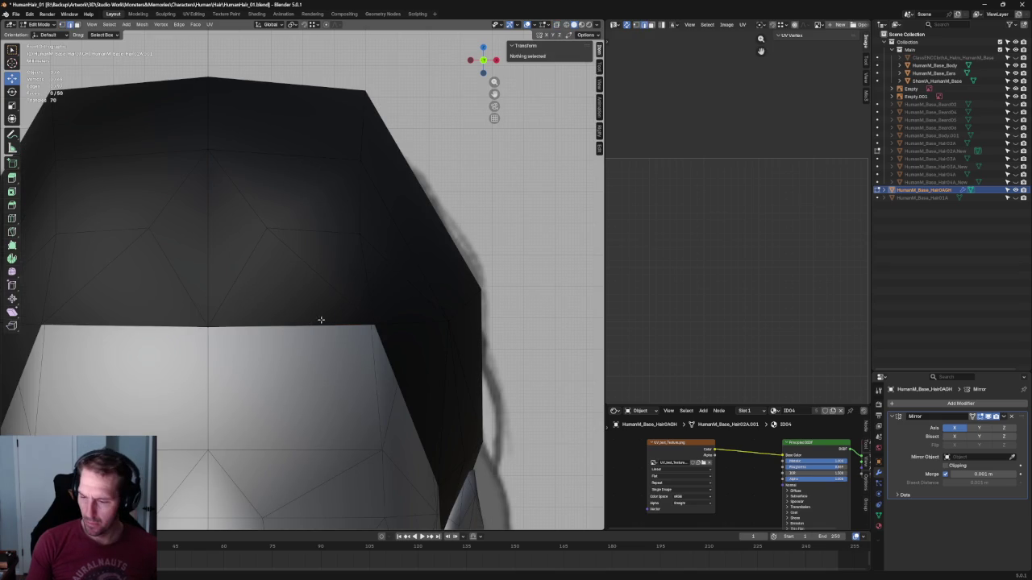
left_click(288, 326)
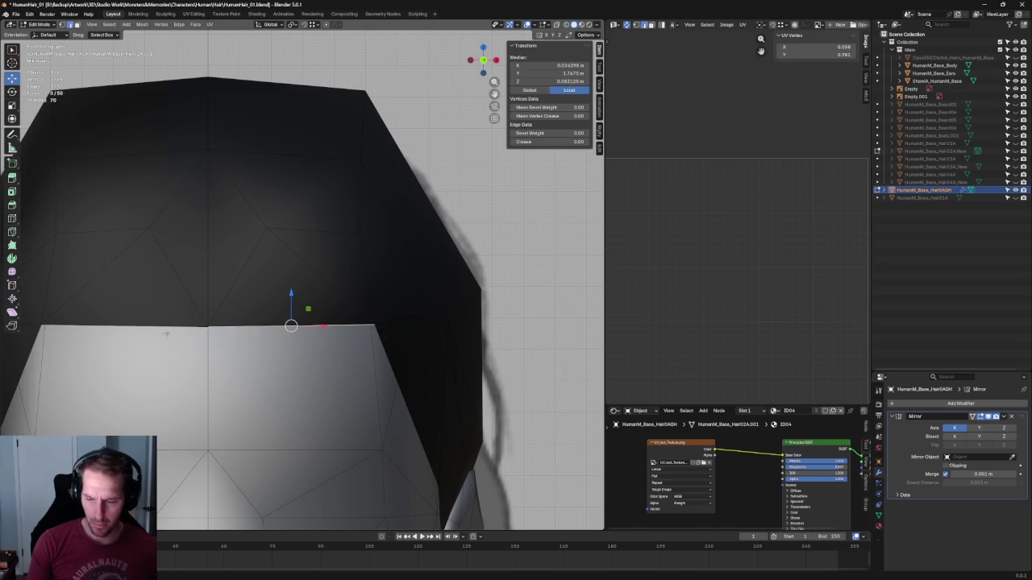
Raise the hairline vertex beside the centre vertically along Z
key("j")
left_click(264, 228)
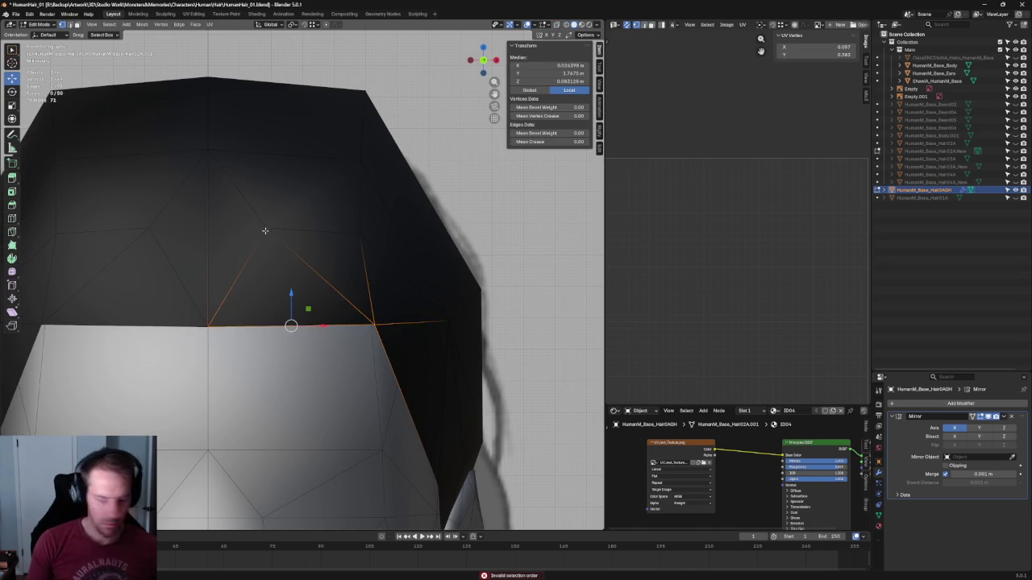
left_click(345, 321, "shift")
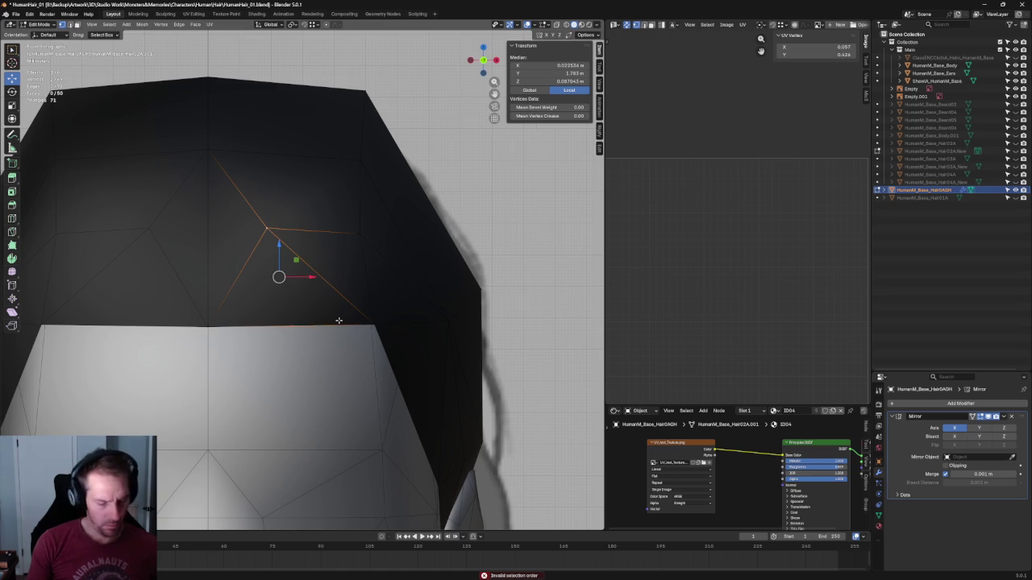
left_click(291, 320)
key("g")
key("z")
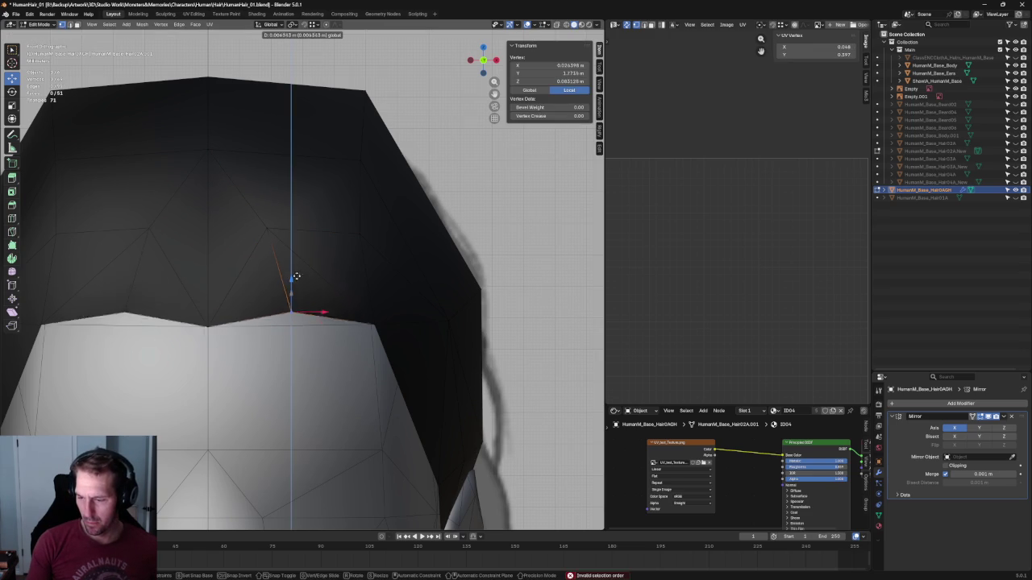
left_click(295, 269)
scroll(323, 360, "down", 3)
scroll(323, 361, "down", 4)
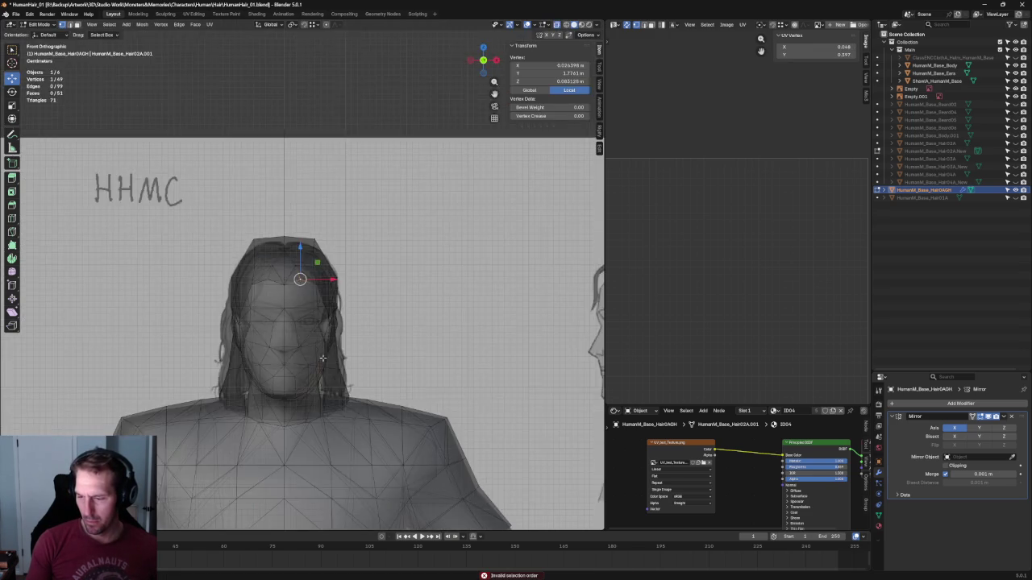
scroll(316, 288, "up", 5)
key("alt+z")
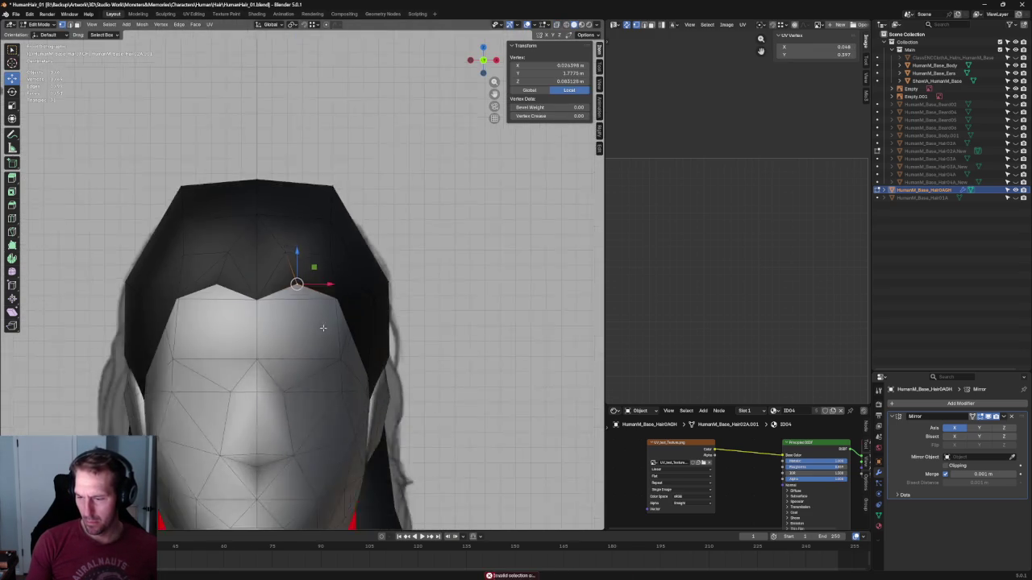
middle_click_drag(293, 263, 301, 304)
Move that hairline vertex along the front-back Y axis, then view it in Front Ortho
key("g")
key("y")
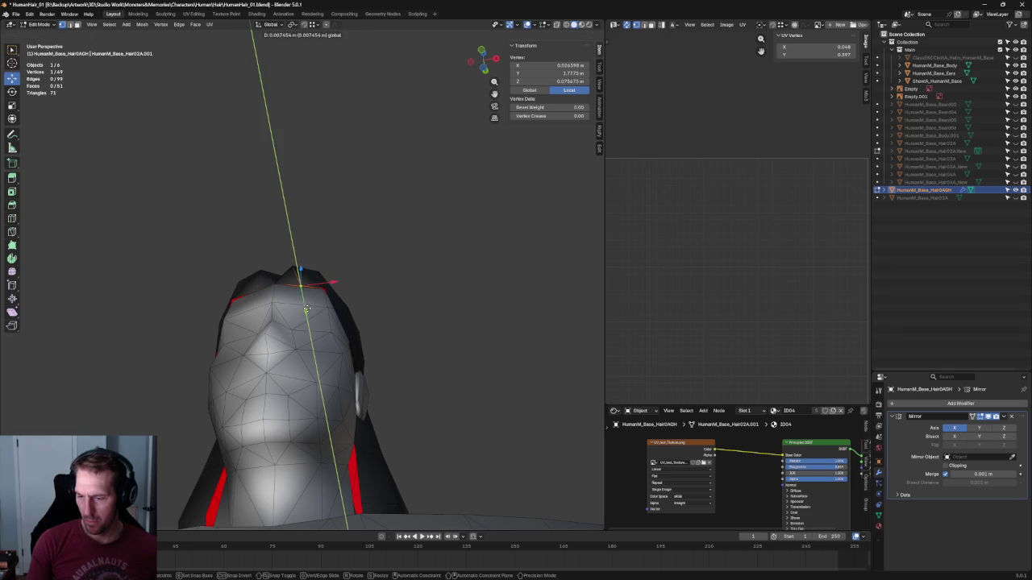
left_click(307, 308)
mouse_move(299, 285)
middle_mouse_down()
mouse_move(400, 277)
mouse_move(339, 316)
middle_mouse_up()
key("KP_1")
scroll(338, 316, "up", 2)
scroll(355, 307, "up", 2)
scroll(328, 316, "up", 2)
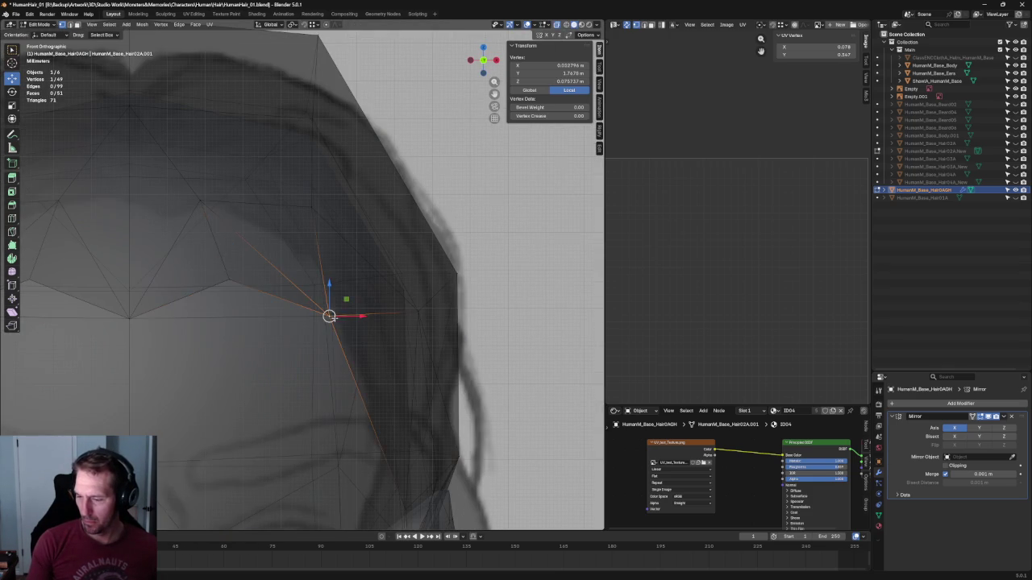
Slide the hairline vertex sideways along X and deselect it
key("alt+z")
key("g")
key("x")
left_click(348, 316)
middle_click_drag(348, 316, 408, 57)
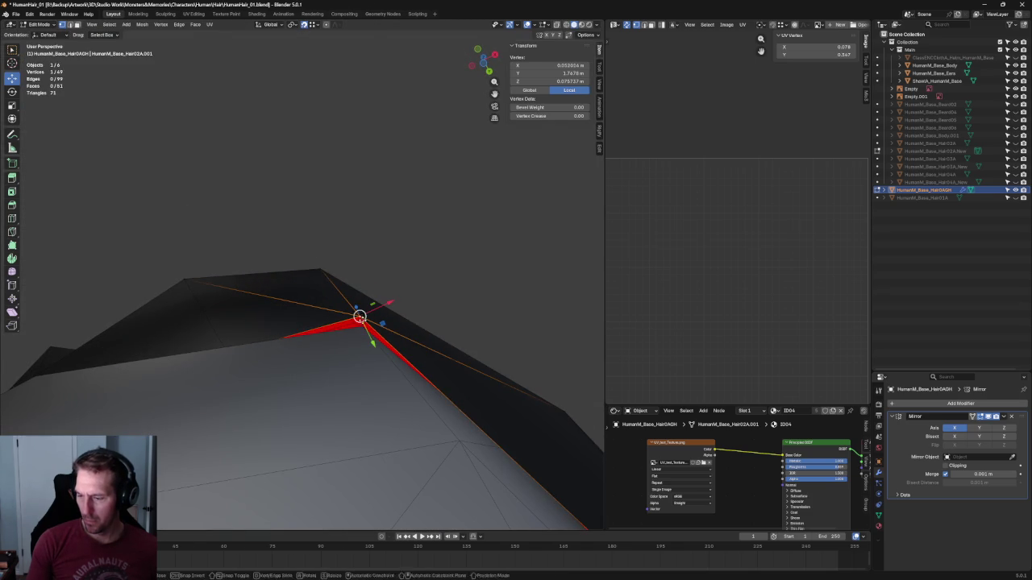
key("alt+a")
scroll(374, 217, "down", 4)
scroll(381, 290, "down", 3)
scroll(353, 280, "down", 2)
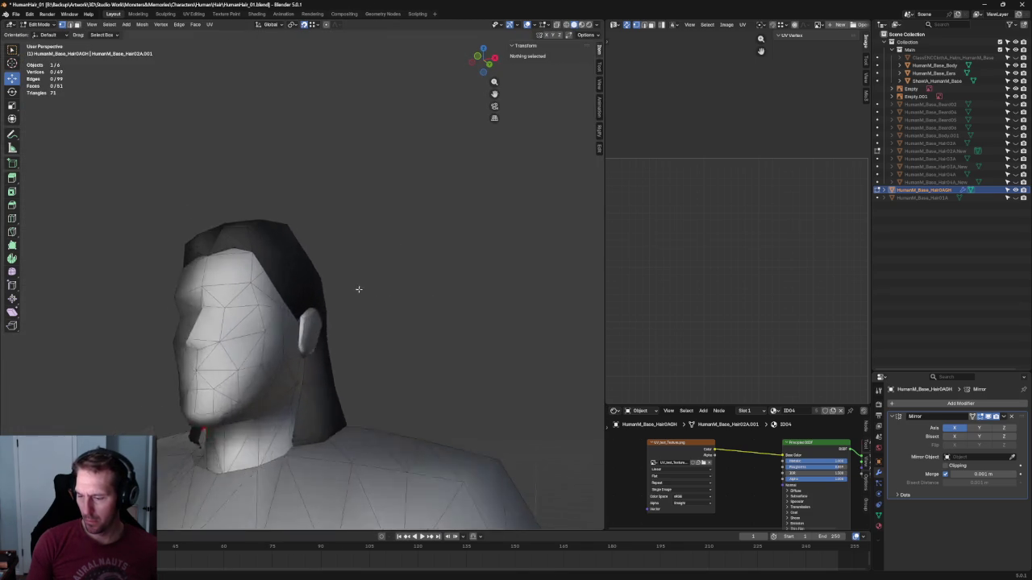
middle_click_drag(353, 281, 350, 316)
scroll(350, 316, "up", 4)
In Right Ortho with X-ray on, slide a sideburn vertex forward along Y
key("KP_3")
key("alt+z")
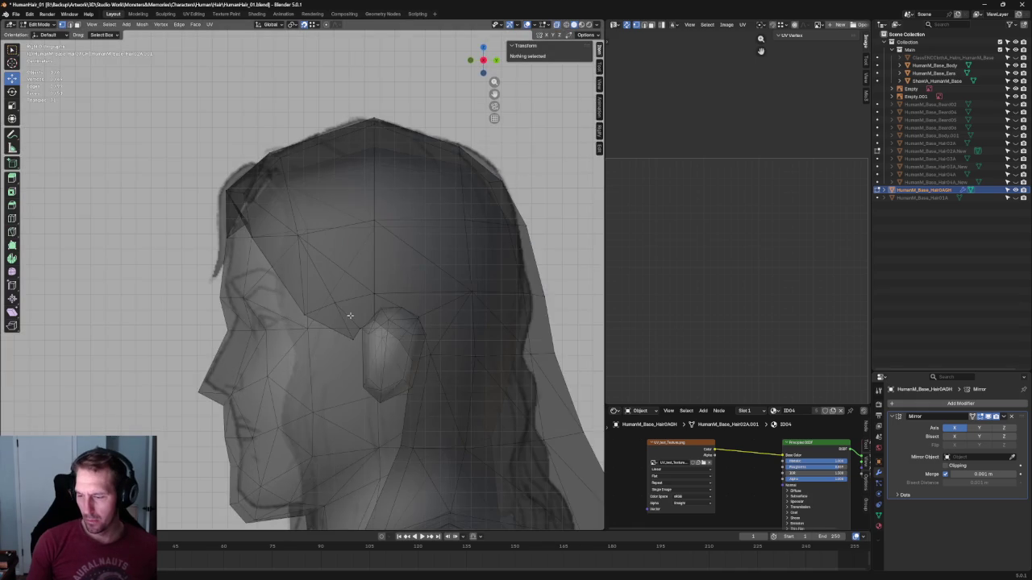
scroll(350, 316, "up", 2)
left_click(306, 334)
scroll(307, 333, "down", 2)
key("g")
key("y")
left_click(274, 334)
Slide two temple vertices forward along Y to match the side sketch
scroll(351, 337, "down", 1)
key("g")
key("y")
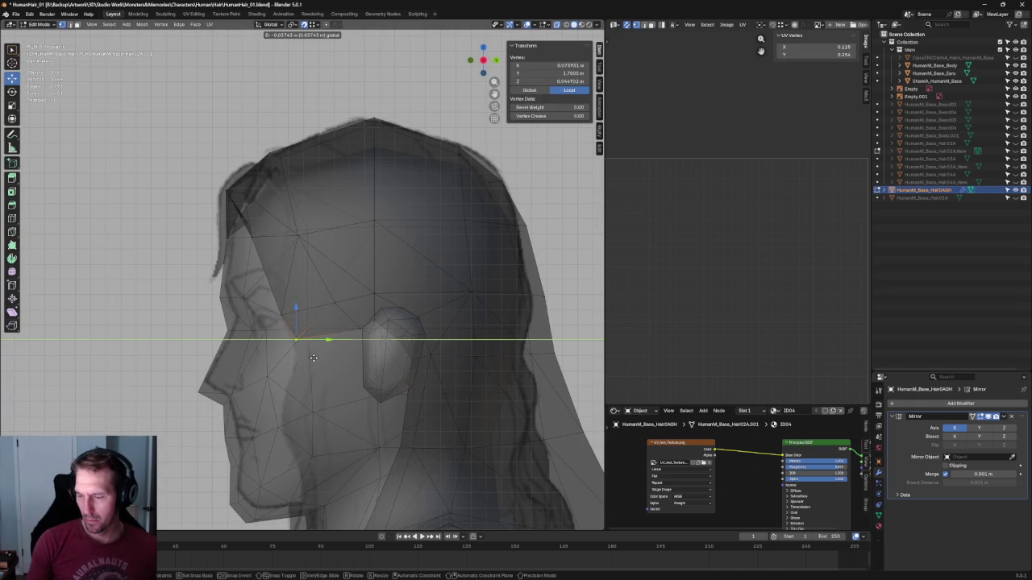
left_click(307, 360)
left_click(369, 331)
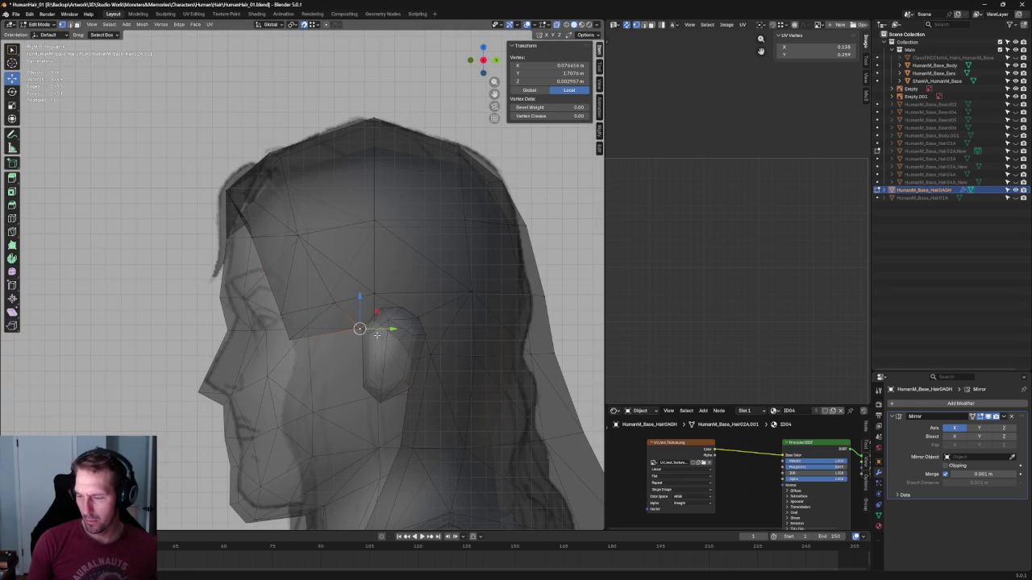
key("g")
key("y")
left_click(349, 342)
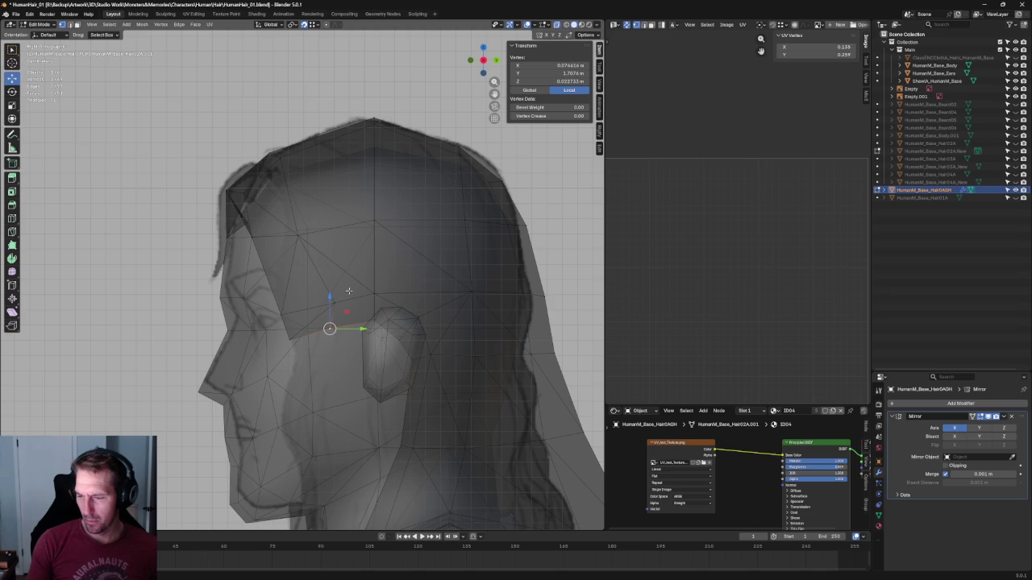
Move a pair of hairline vertices and the vertex above the ear forward along Y
left_click_drag(353, 284, 323, 350)
key("g")
key("y")
left_click(323, 345)
left_click(323, 300)
key("g")
key("y")
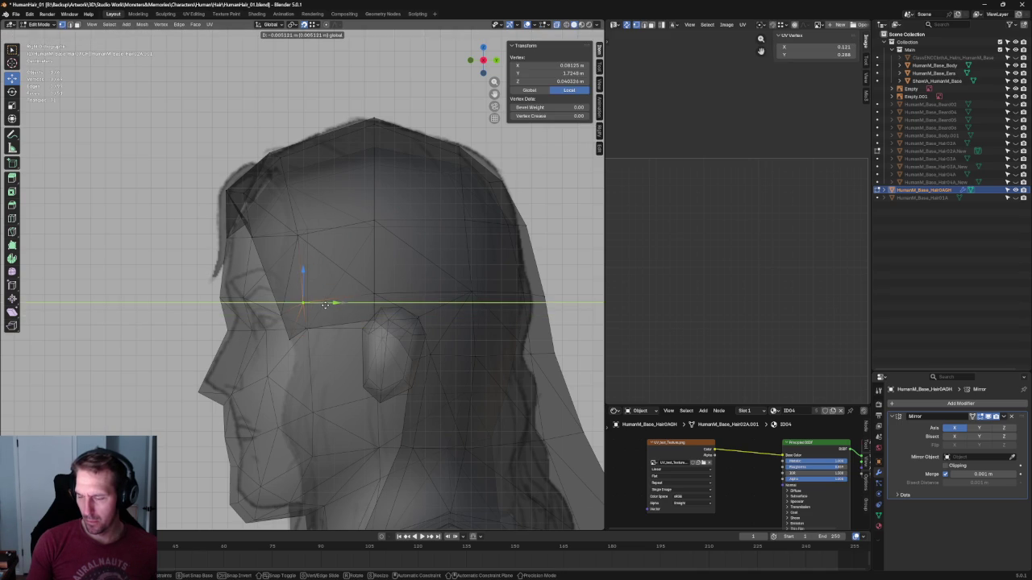
left_click(325, 305)
Move the ear-front vertex up and forward within the side plane using Shift+X
left_click(291, 342)
key("g")
key("shift+x")
key("Escape")
key("g")
key("shift+x")
left_click(305, 312)
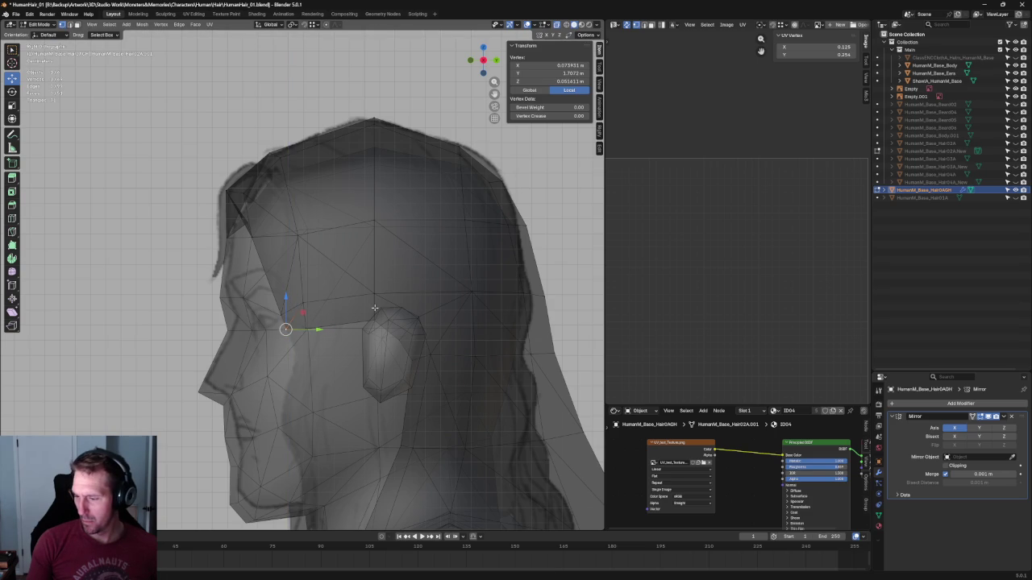
Select the vertex above the ear, leave it unmoved, and orbit into a perspective temple view
left_click(370, 296)
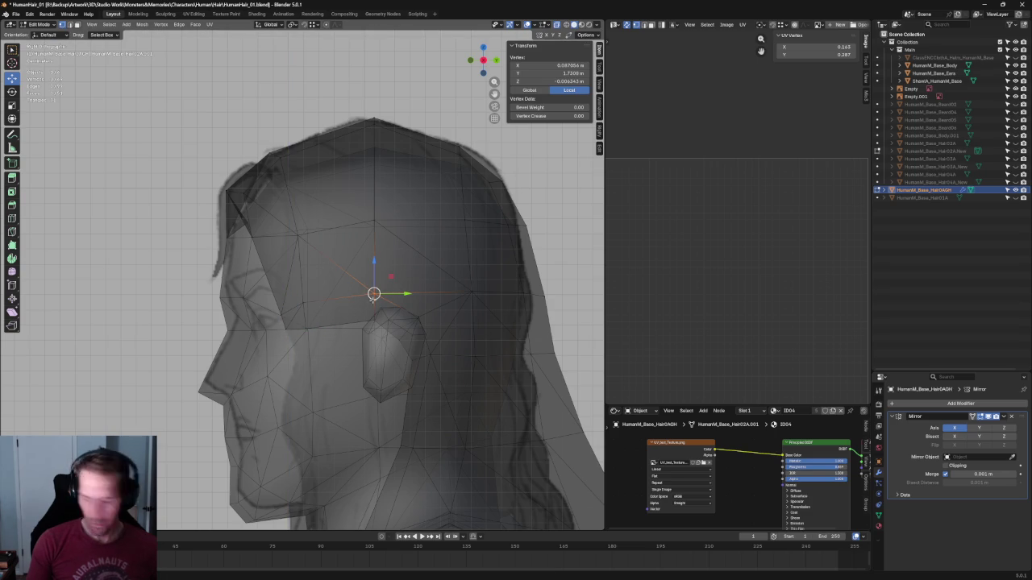
key("g")
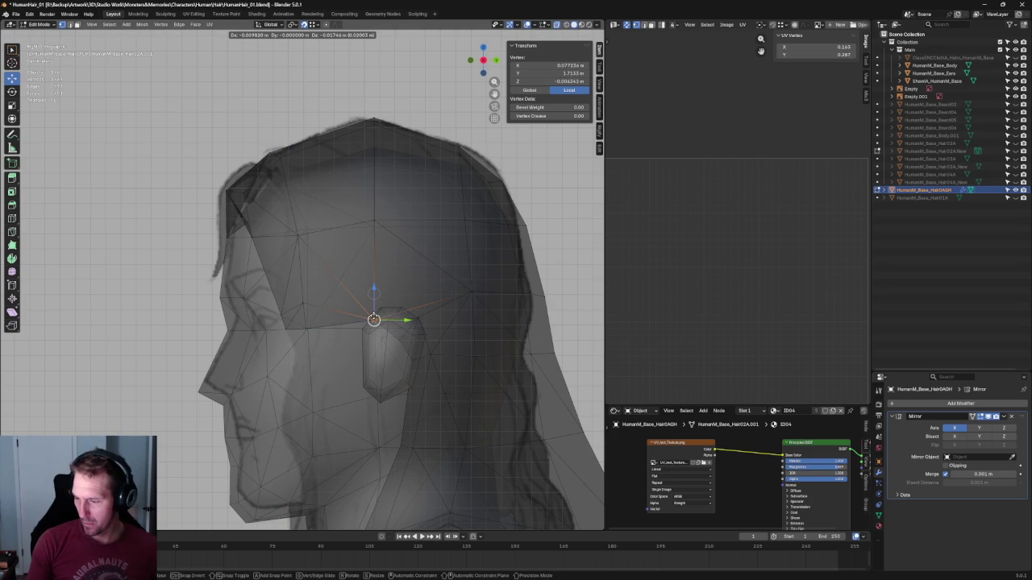
right_click(374, 320)
middle_click_drag(379, 292, 449, 305)
scroll(448, 305, "up", 5)
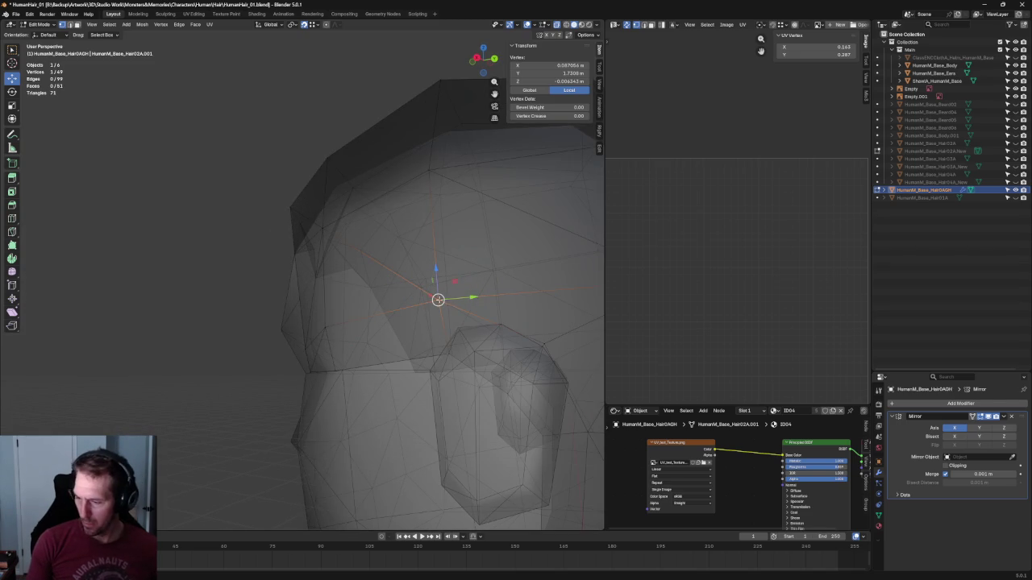
key("shift+space")
Knife-cut a new edge from the vertex above the ear down to the ear edge
key("k")
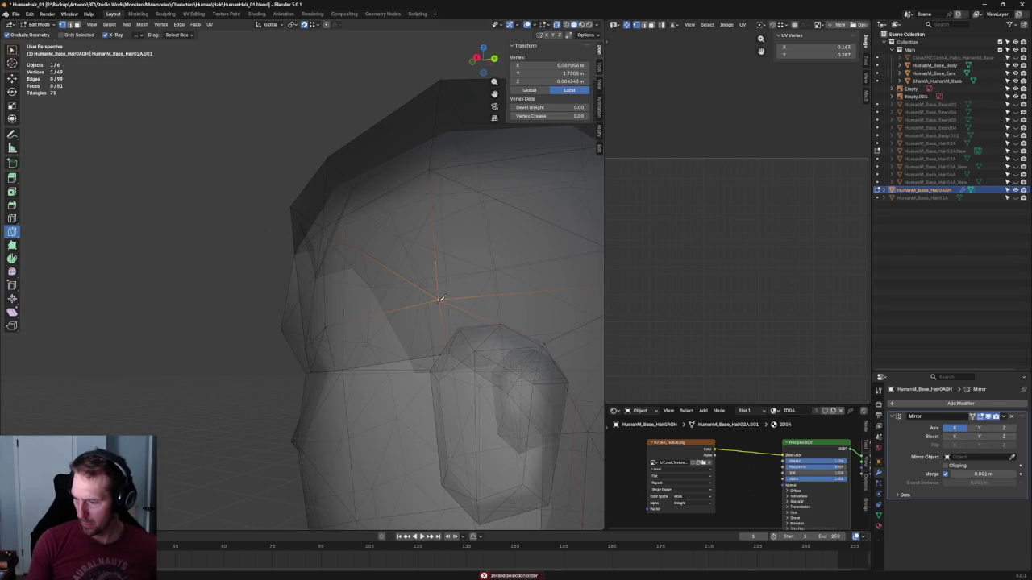
left_click(437, 301)
left_click(430, 355)
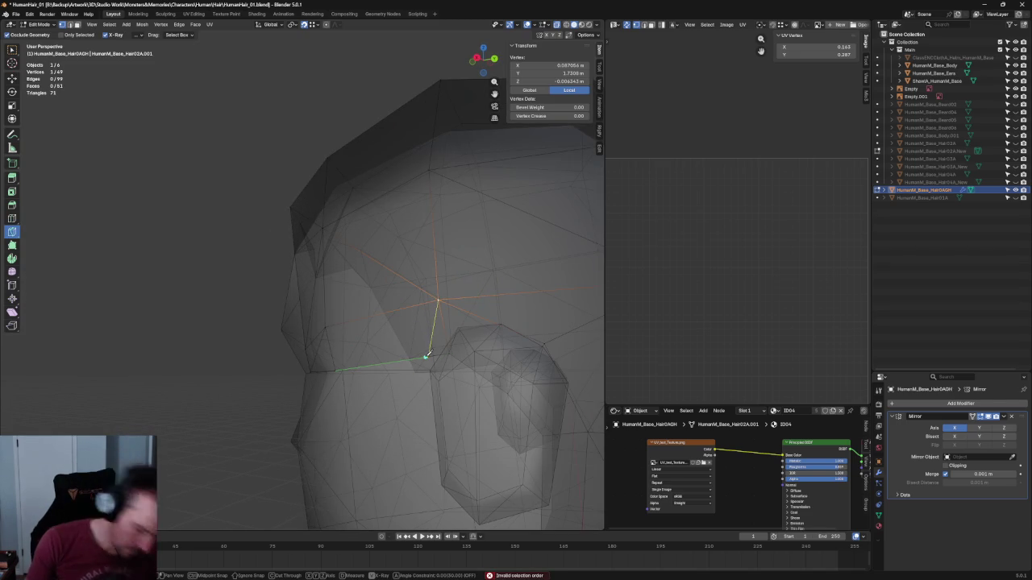
key("Return")
middle_click_drag(430, 354, 389, 317)
key("KP_3")
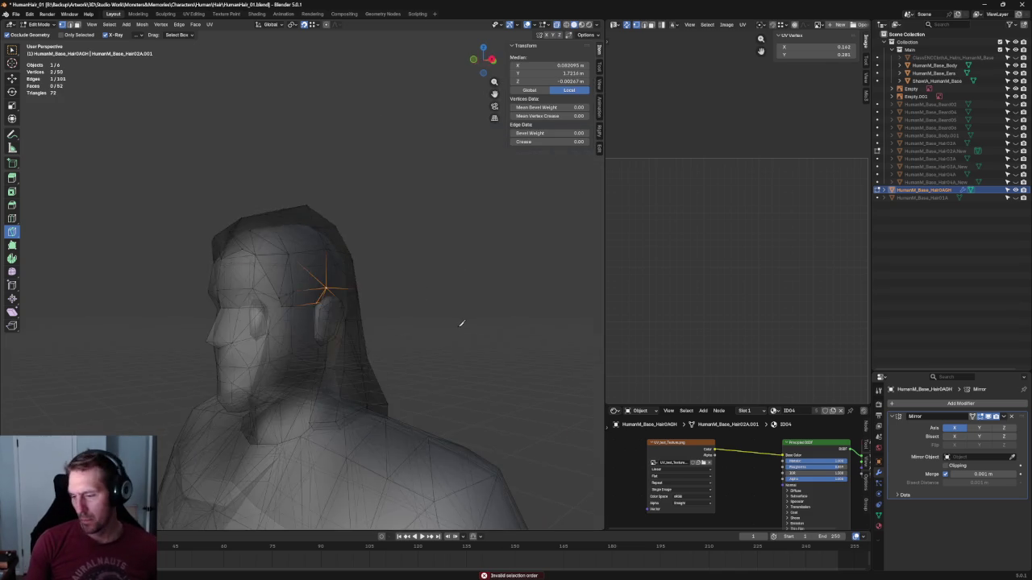
scroll(472, 320, "up", 4)
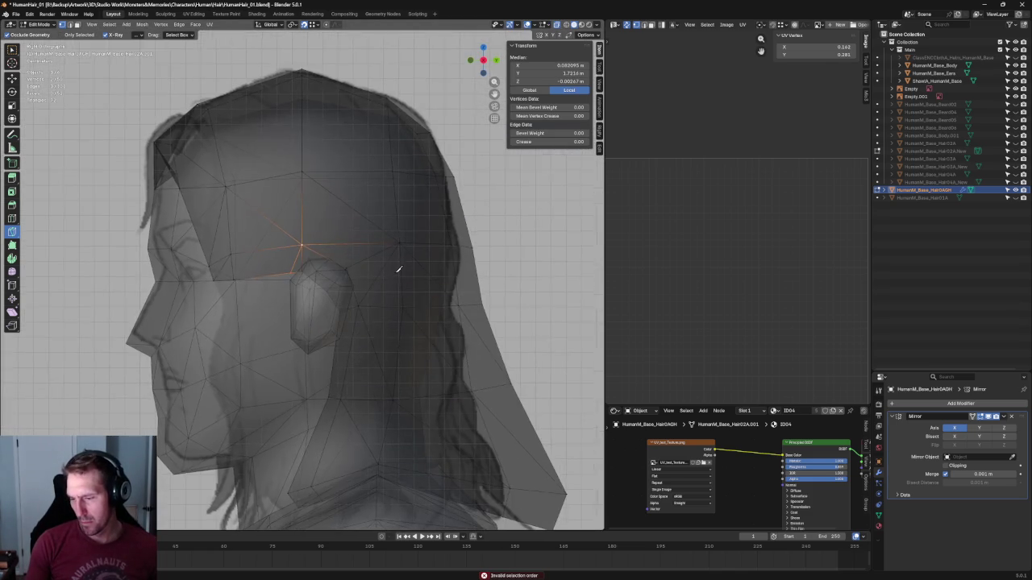
scroll(395, 290, "down", 3)
scroll(395, 286, "down", 3)
scroll(349, 294, "up", 6)
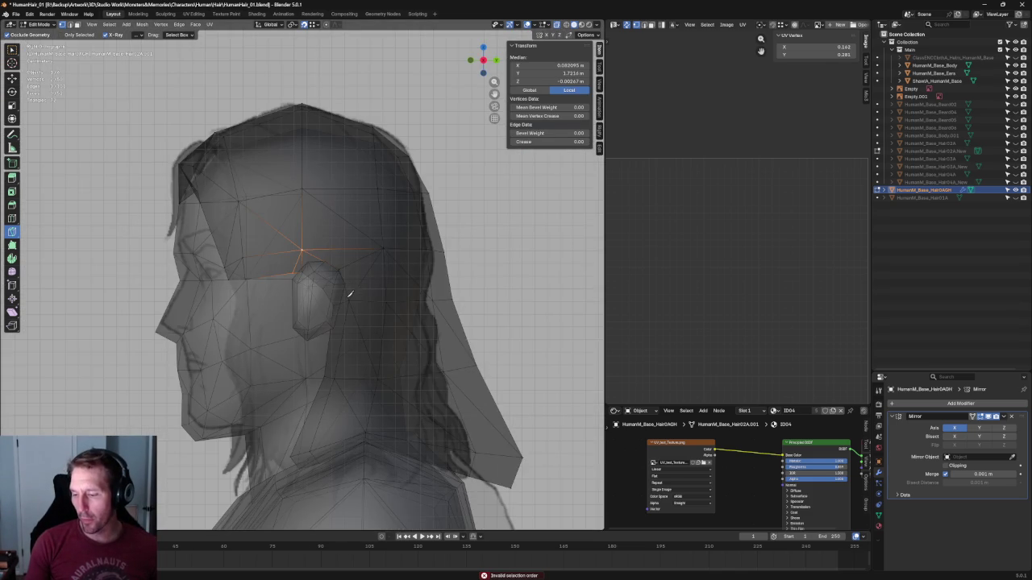
Nudge the new sideburn vertex back to Y 1.7074 m, then box-select the row above the ear
left_click(319, 255)
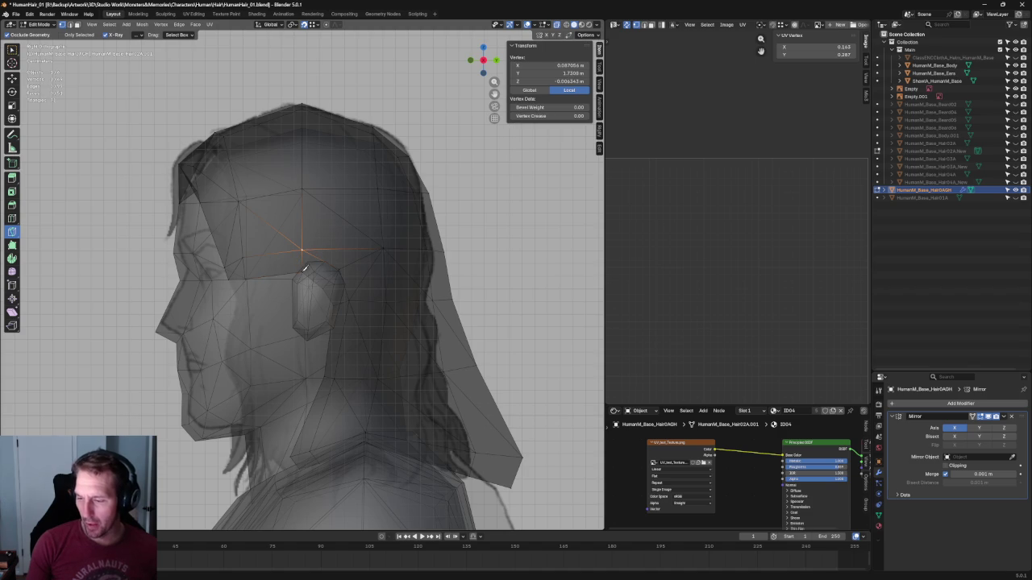
key("shift+space")
key("g")
mouse_move(307, 265)
middle_mouse_down()
mouse_move(329, 312)
mouse_move(318, 278)
middle_mouse_up()
left_click_drag(313, 277, 330, 283)
mouse_move(329, 283)
middle_mouse_down()
mouse_move(299, 277)
mouse_move(350, 279)
middle_mouse_up()
scroll(299, 277, "up", 4)
key("alt+z")
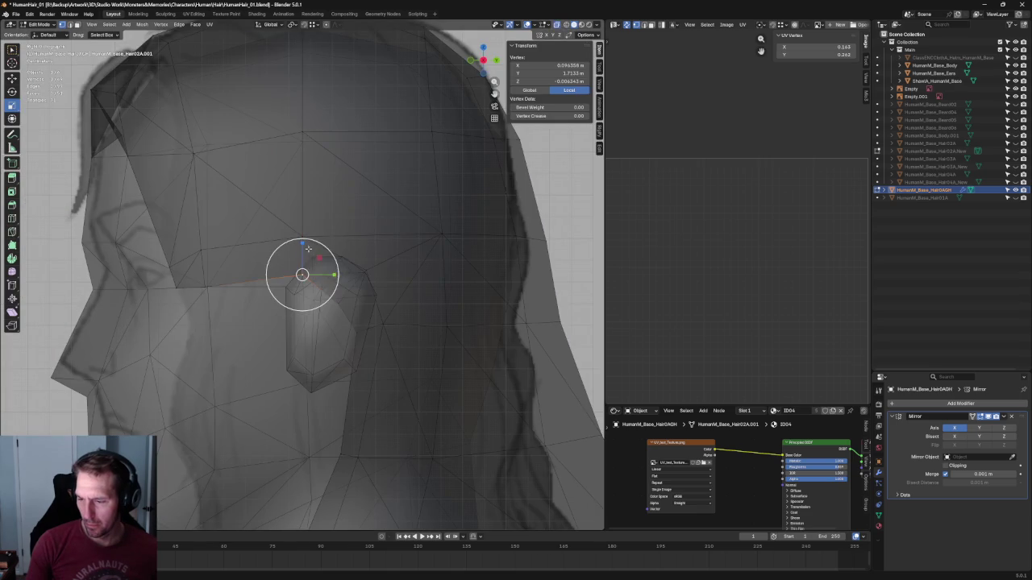
left_click_drag(302, 256, 305, 263)
scroll(284, 262, "down", 3)
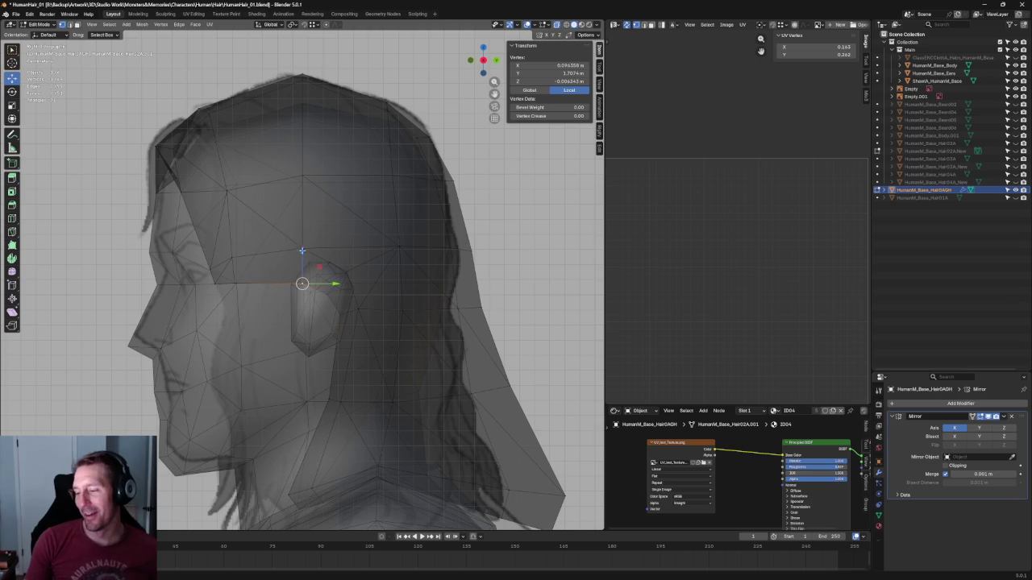
left_click_drag(476, 233, 276, 269)
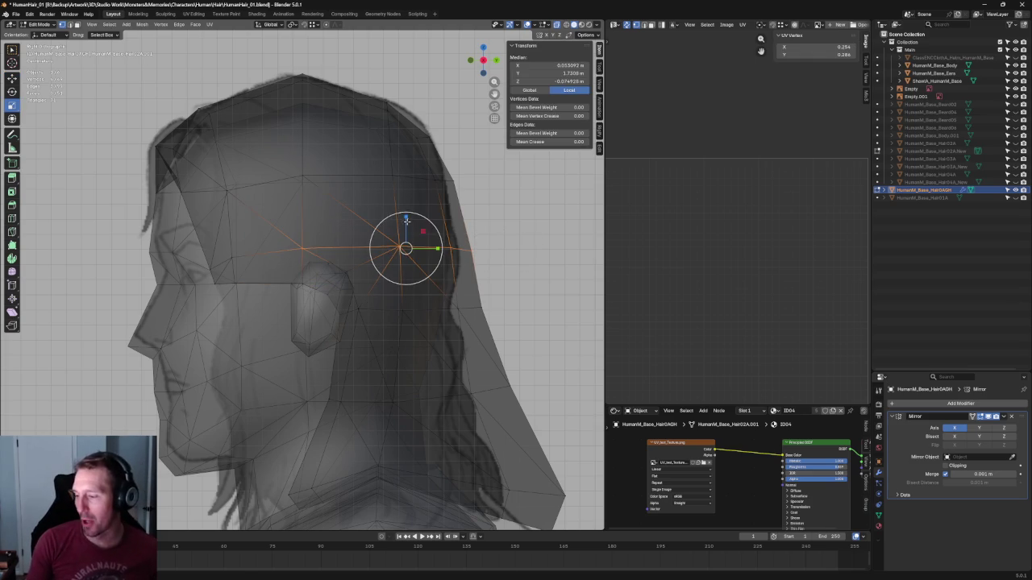
Scale the row of vertices above the ear flat along Z
key("s")
key("z")
left_click(431, 264)
key("alt+a")
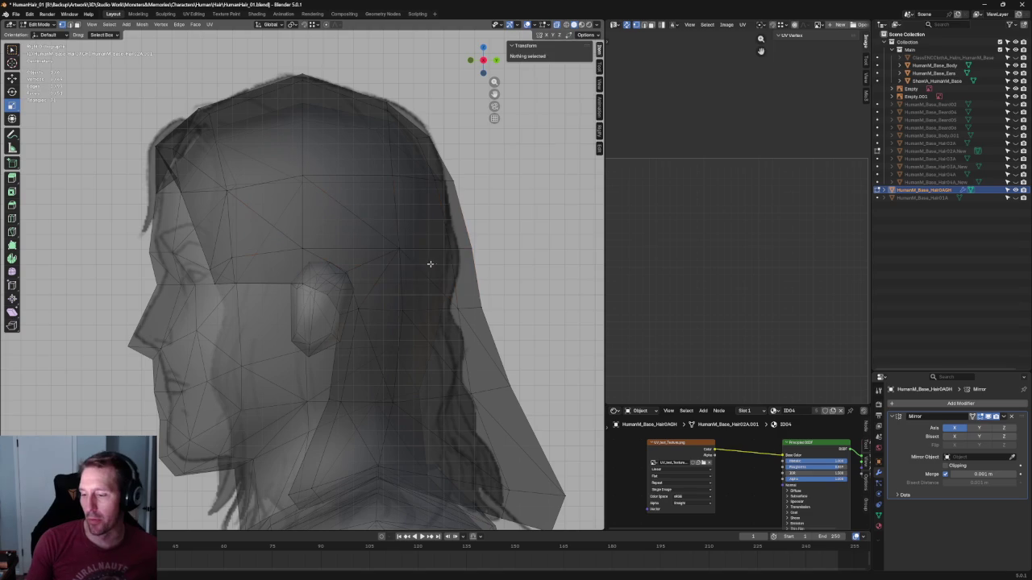
Raise the front temple vertex about 0.013 m along Z, then select the ear vertex
left_click_drag(211, 265, 211, 266)
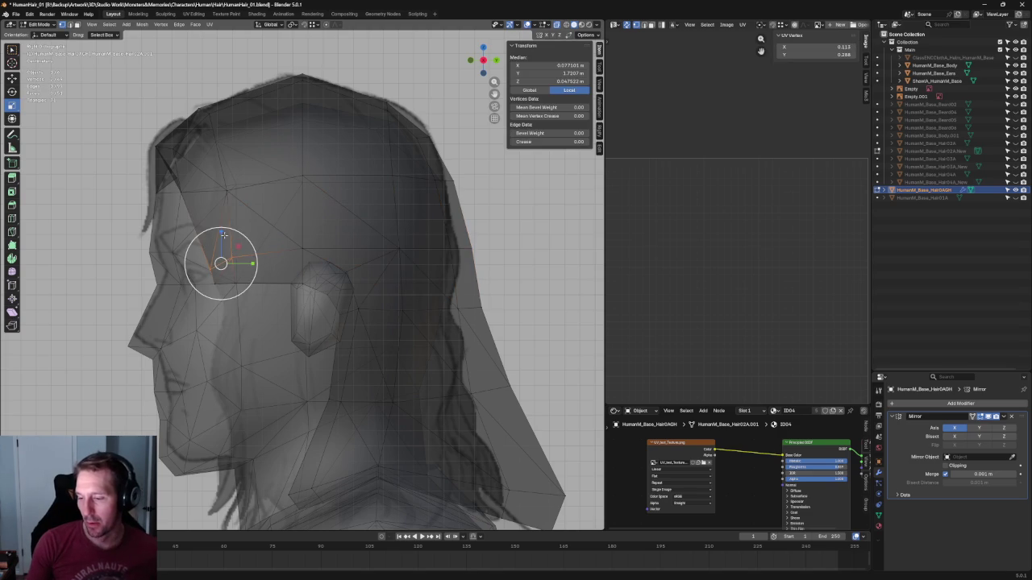
key("s")
key("z")
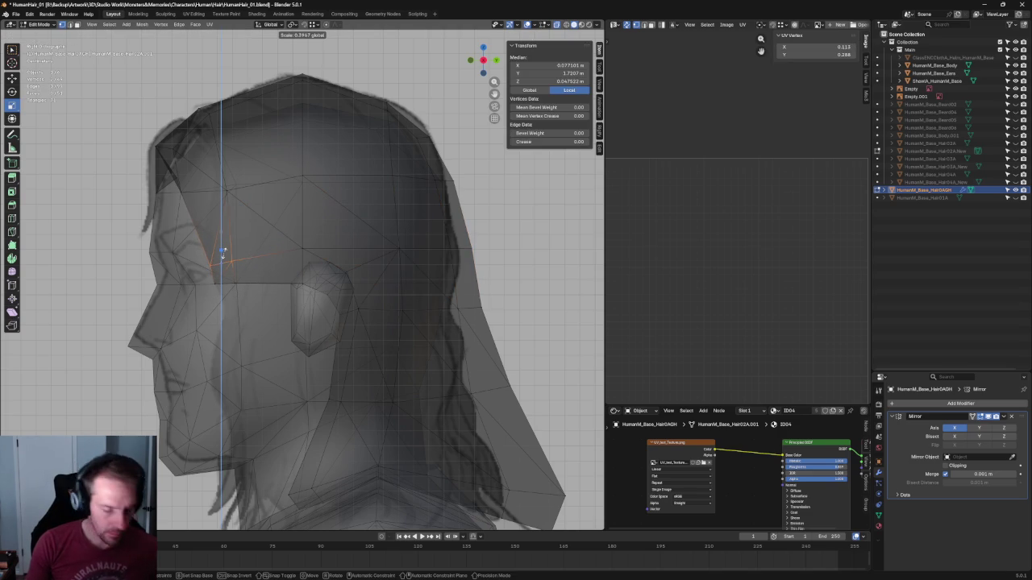
type("0")
key("g")
key("z")
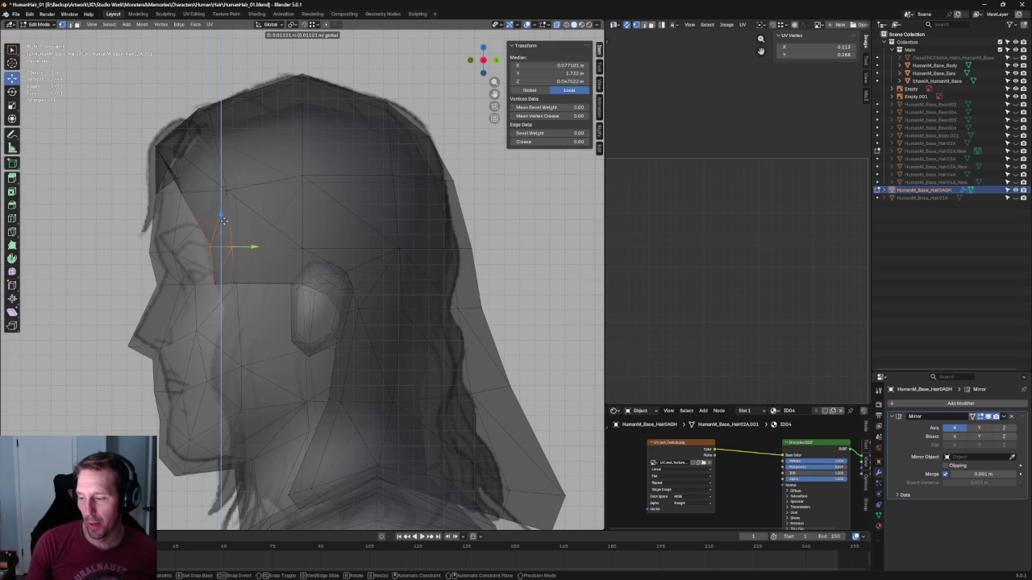
left_click(224, 227)
left_click(500, 244)
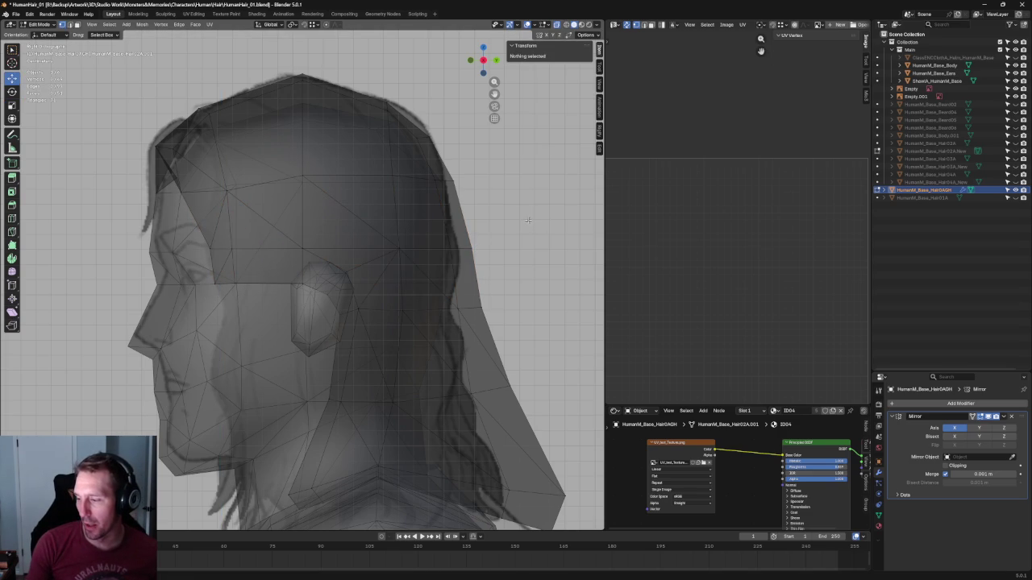
scroll(318, 267, "up", 2)
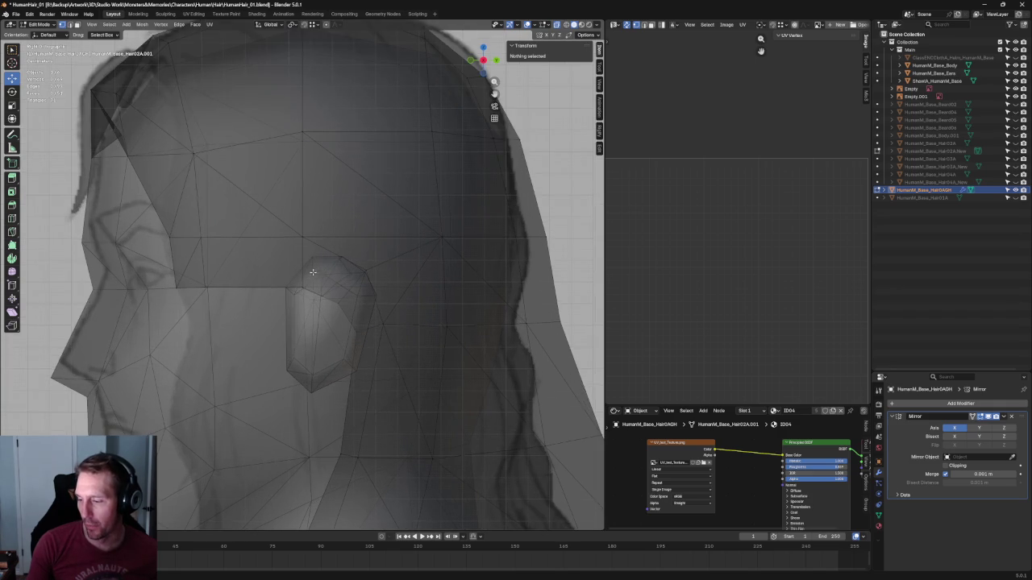
left_click(341, 271)
mouse_move(341, 271)
middle_mouse_down()
mouse_move(342, 283)
mouse_move(461, 272)
mouse_move(325, 288)
middle_mouse_up()
scroll(325, 288, "up", 3)
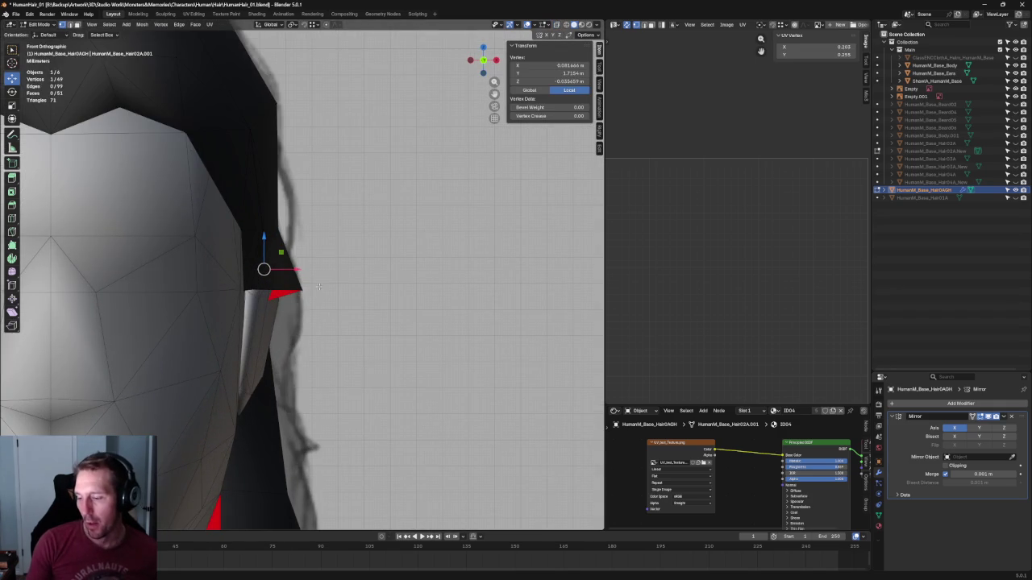
Slide the ear vertex and the higher temple vertex sideways along X
key("g")
key("x")
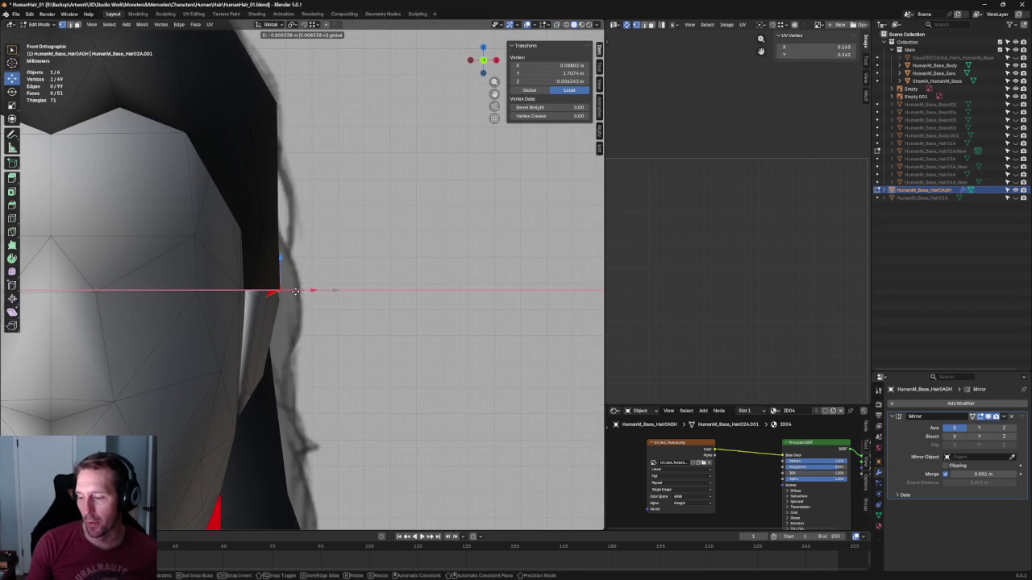
left_click(294, 291)
key("alt+z")
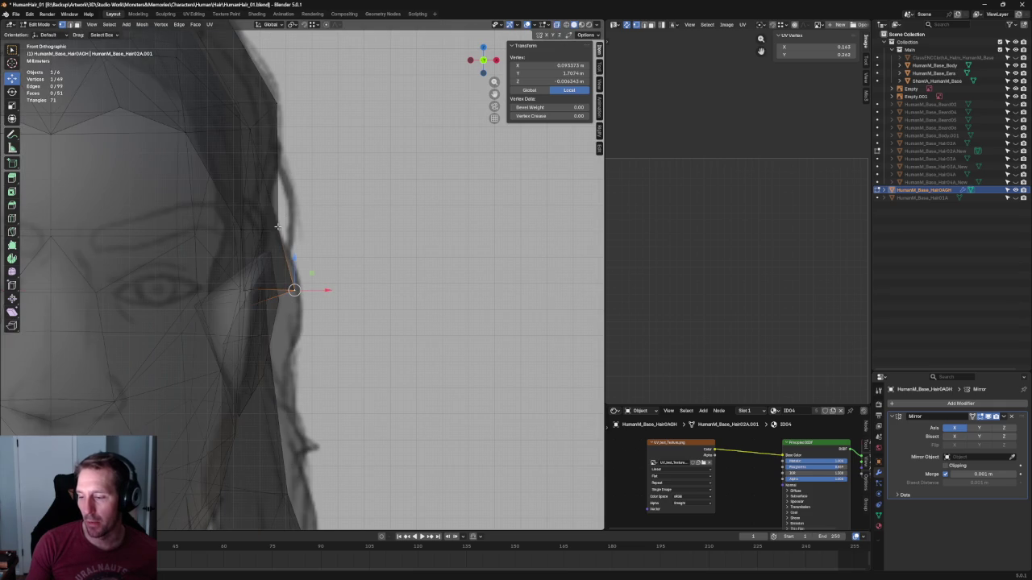
left_click(289, 232)
key("g")
key("x")
left_click(309, 231)
key("alt+z")
Check the side view over the reference and select the vertex near the ear
scroll(310, 234, "down", 4)
middle_click_drag(310, 233, 324, 288)
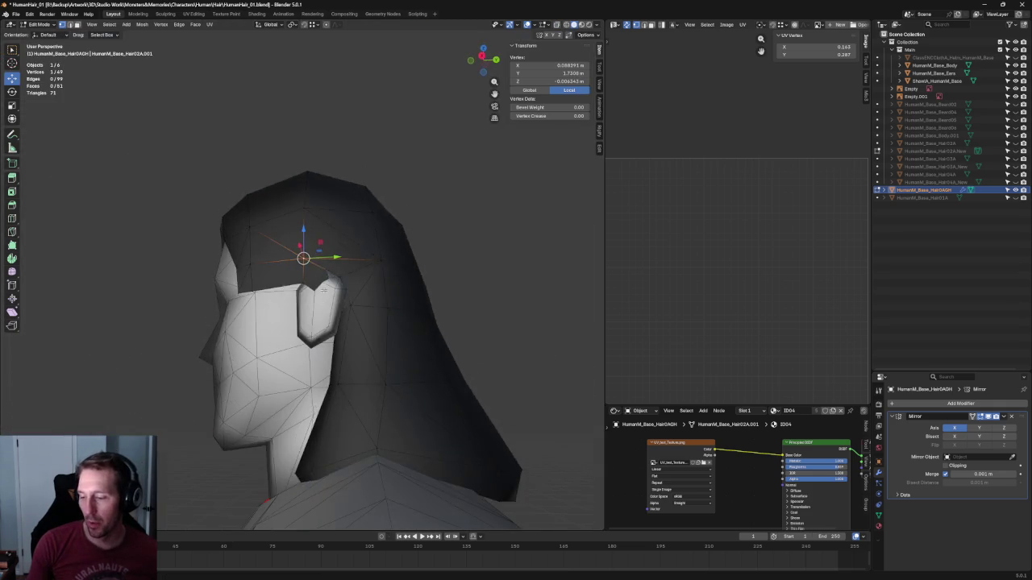
key("KP_3")
key("alt+z")
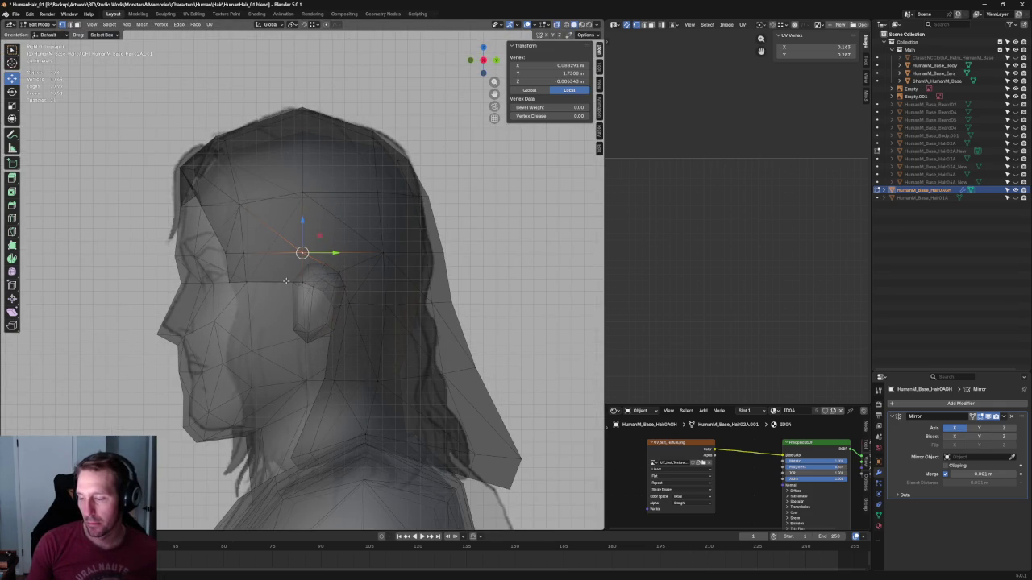
scroll(358, 259, "up", 2)
left_click_drag(327, 282, 157, 315)
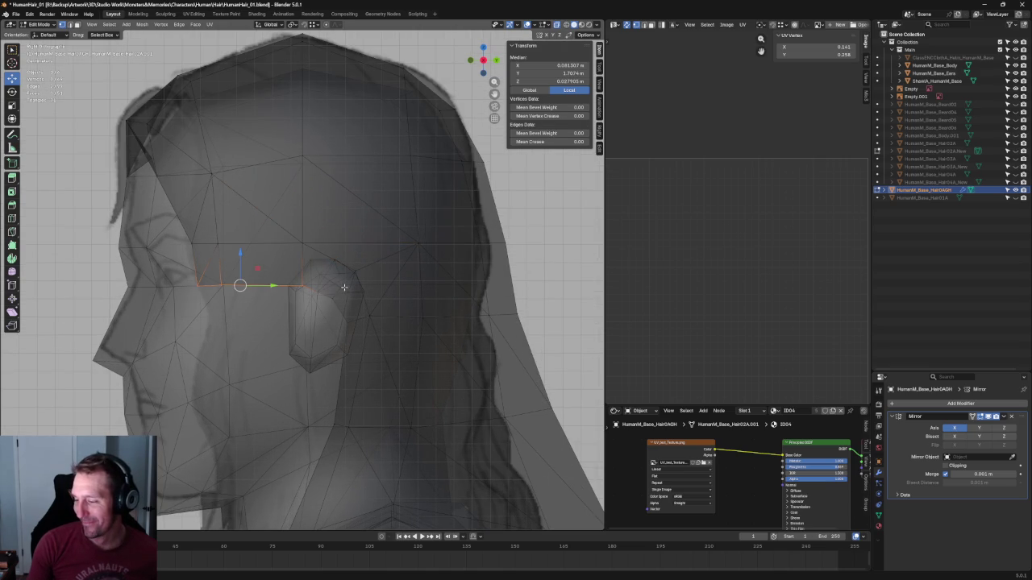
left_click(363, 268)
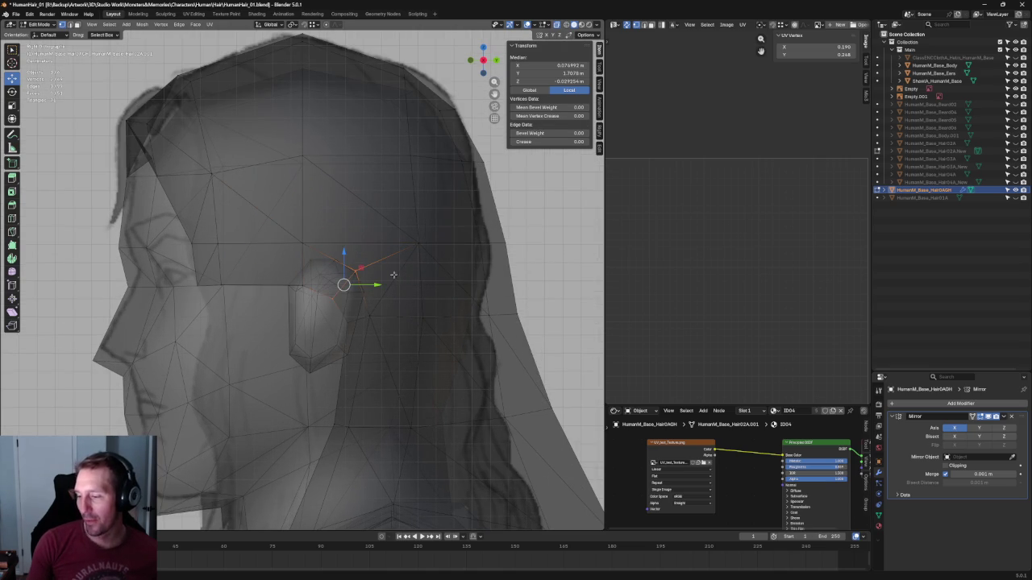
key("1")
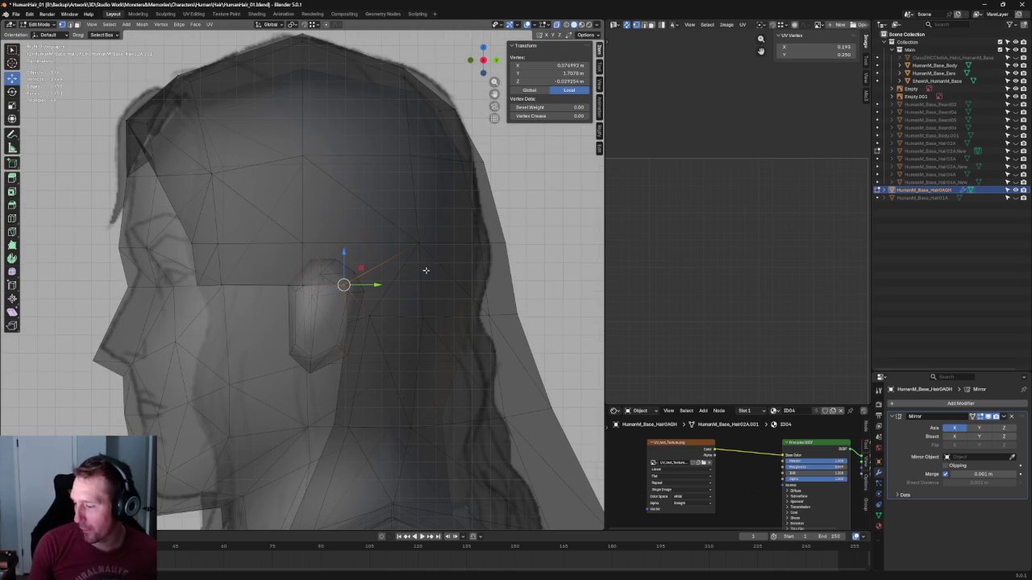
scroll(344, 285, "down", 6)
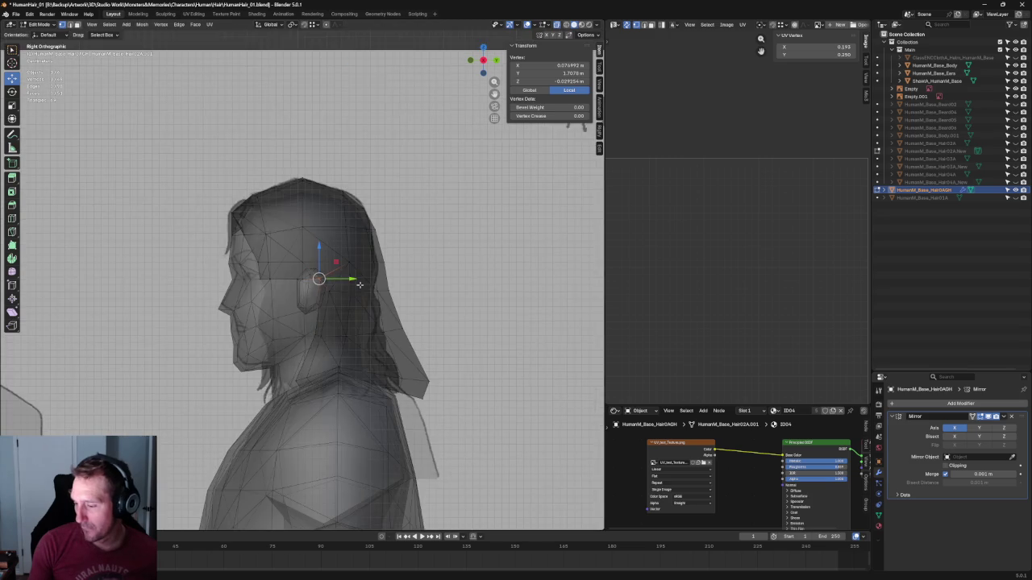
scroll(326, 281, "up", 2)
From a three-quarter view, slide the ear vertex inward along X
middle_click_drag(342, 283, 309, 297)
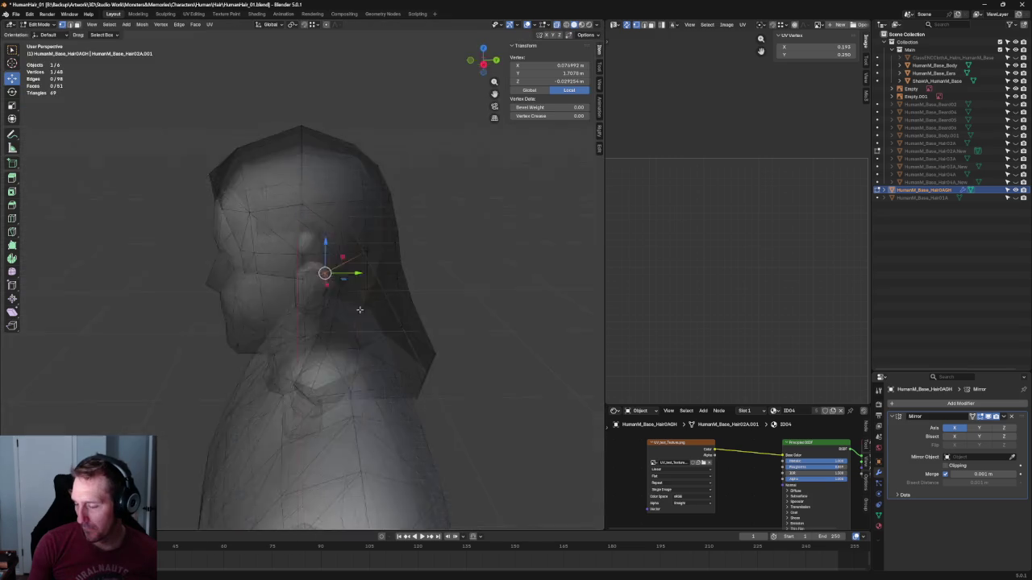
key("alt+z")
left_click_drag(326, 279, 337, 281)
middle_click_drag(337, 281, 357, 274)
key("alt+z")
left_click_drag(329, 290, 326, 321)
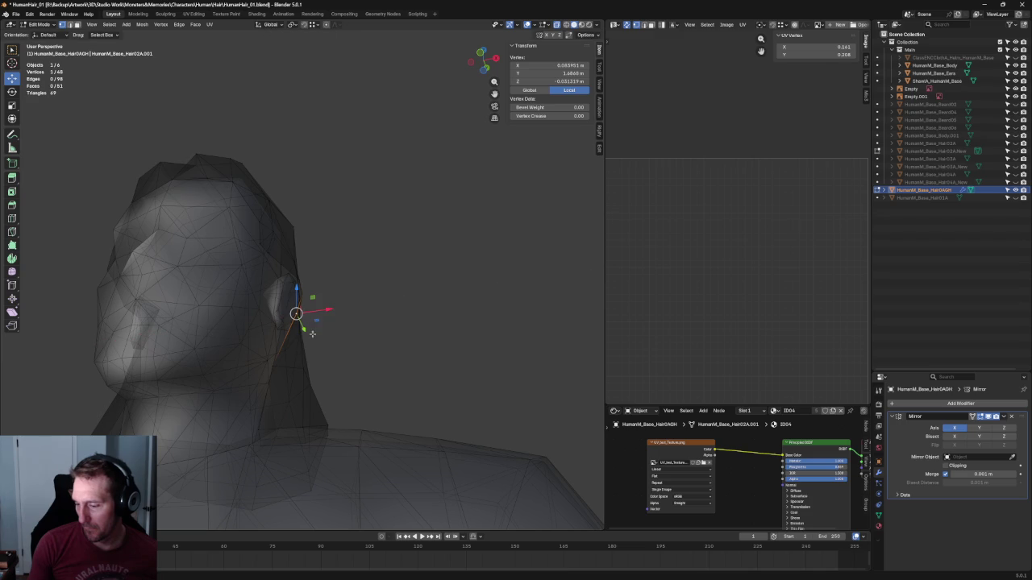
Finish the X slide and switch to the Right Ortho view
key("g")
key("x")
left_click(298, 360)
key("grave")
left_click(375, 378)
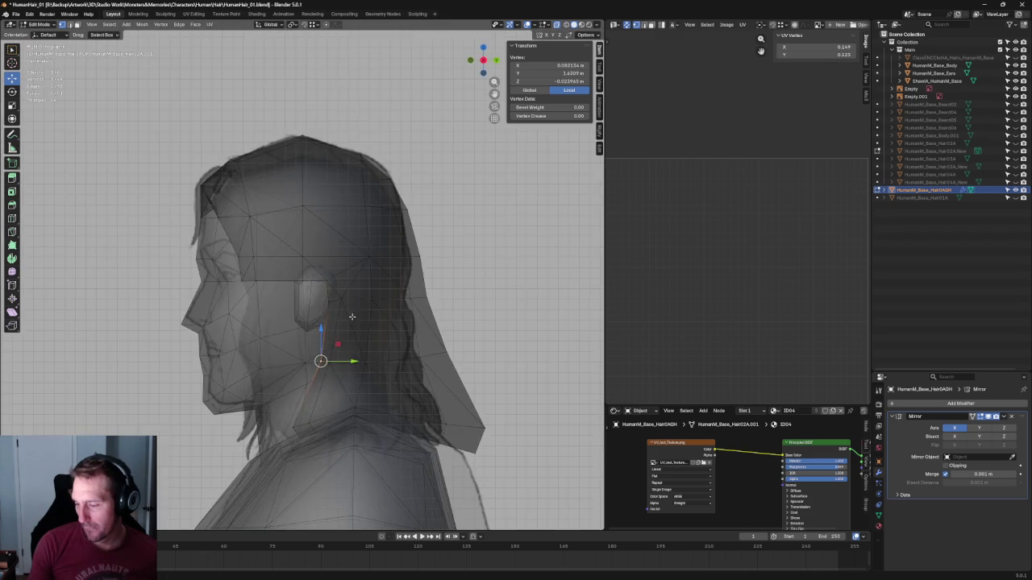
scroll(351, 317, "up", 2)
scroll(317, 299, "up", 2)
Move the edge loop below the ear and drag sideburn vertices to follow the side sketch
left_click(300, 325, "alt")
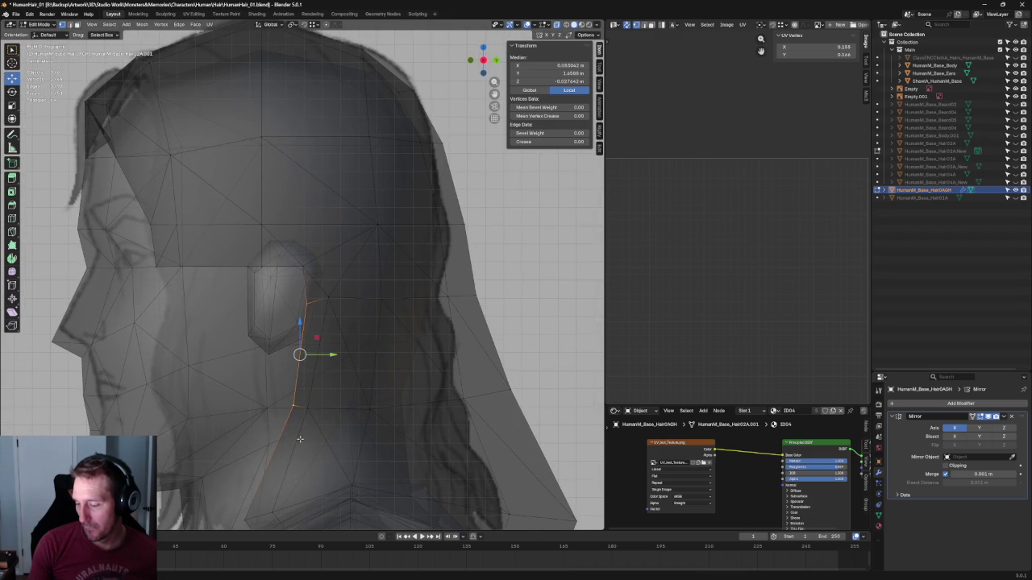
middle_click_drag(299, 439, 293, 436)
left_click_drag(267, 500, 267, 498)
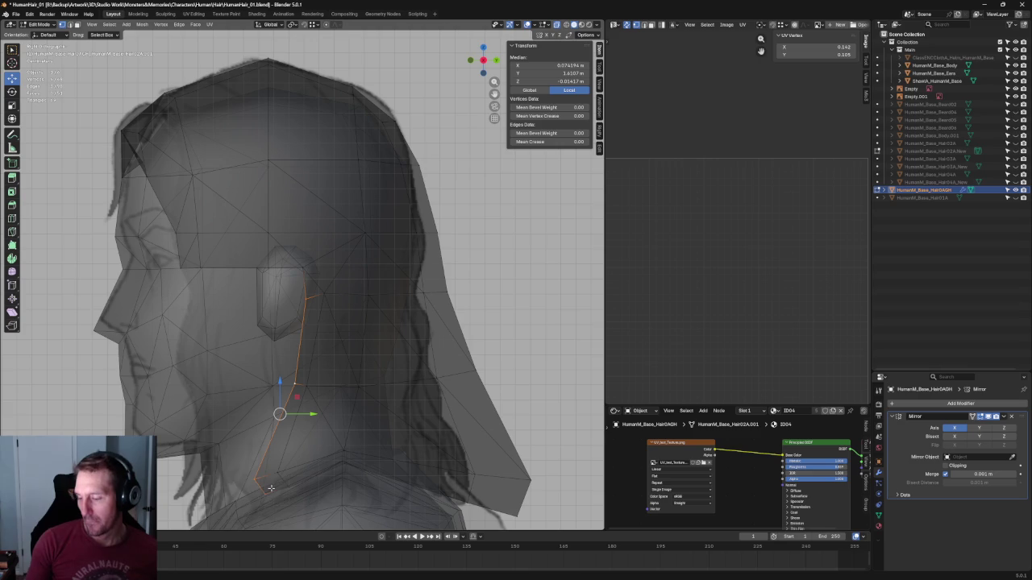
right_click(242, 480)
left_click(272, 481)
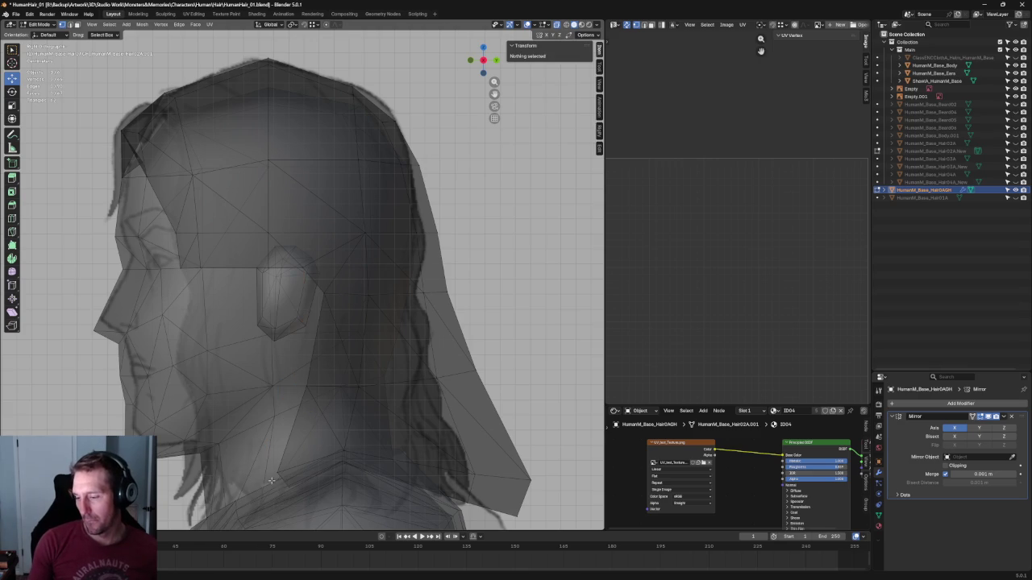
left_click(323, 293)
left_click(299, 279)
left_click_drag(320, 254, 267, 267)
left_click_drag(336, 283, 278, 407)
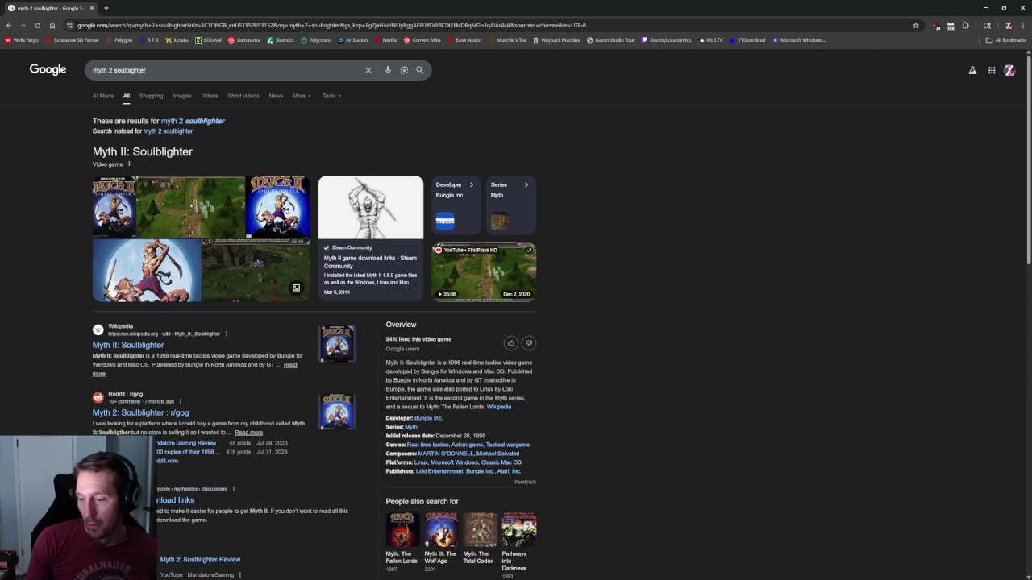
Filter the 'myth 2 soulblighter' results to Videos and open 'Myth II: Soulblighter (1998) - PC Gameplay 4k'
left_click(191, 206)
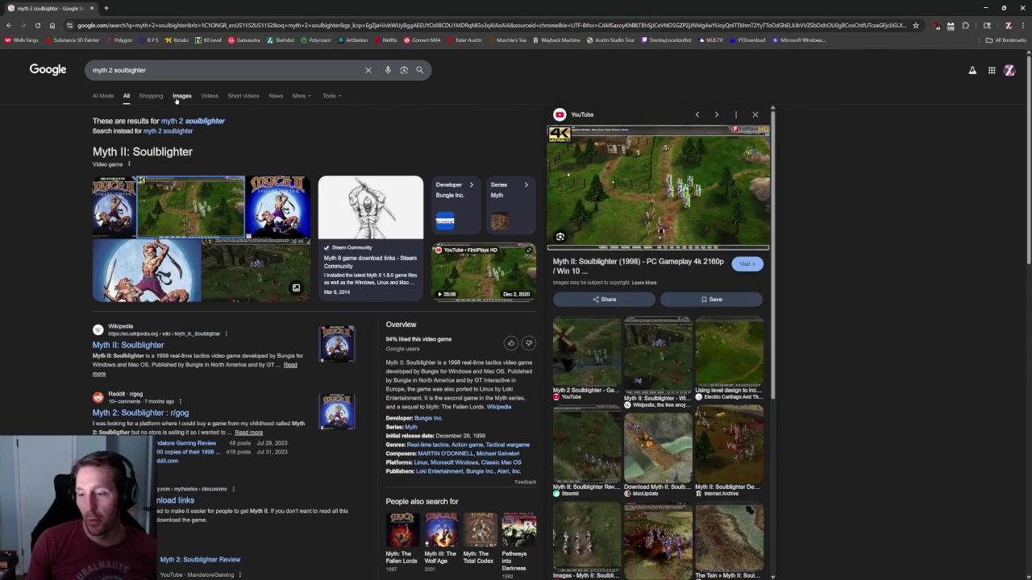
left_click(208, 95)
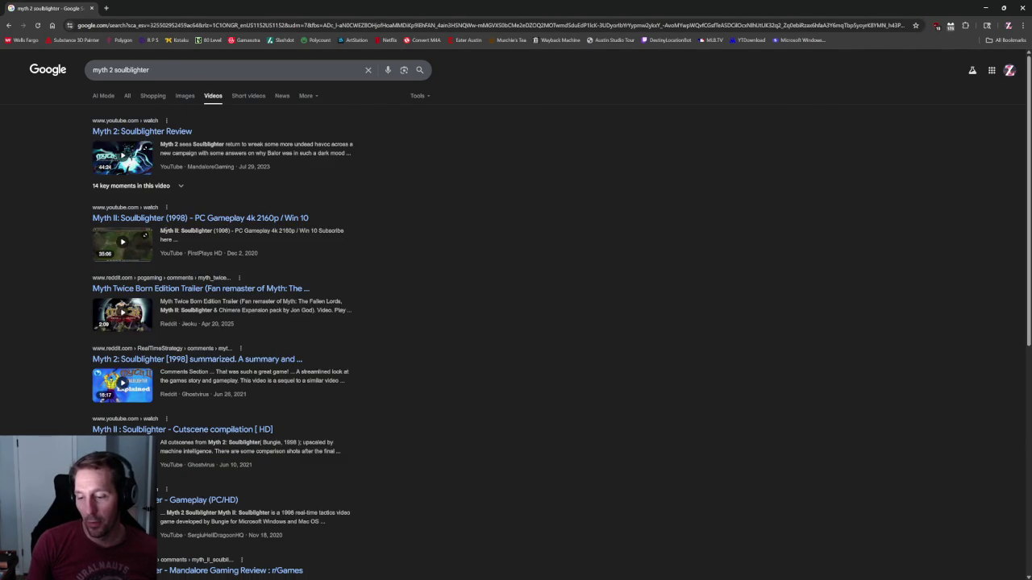
left_click(176, 219)
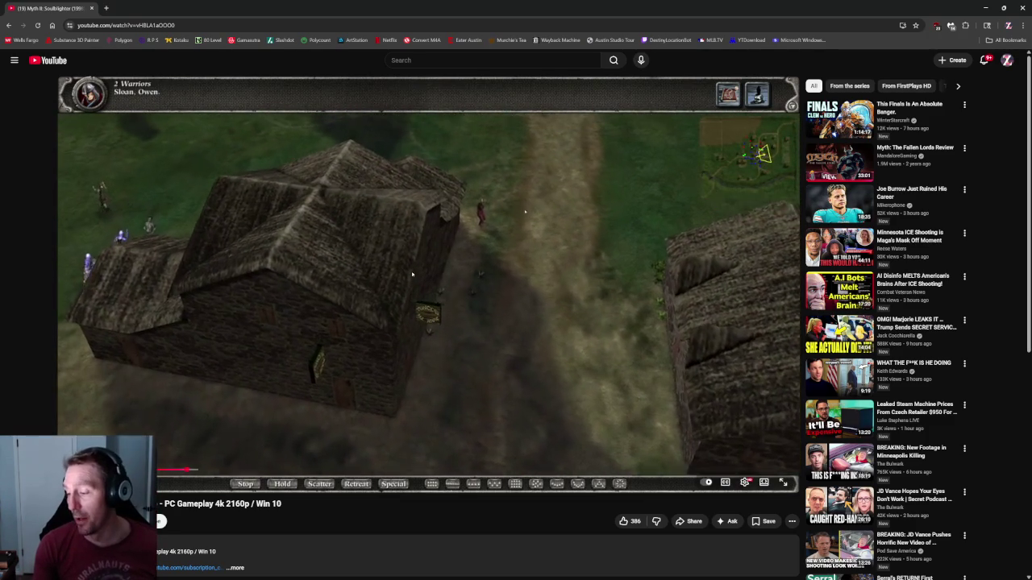
Pause the Myth II gameplay video and minimize the browser to return to Blender
left_click(412, 277)
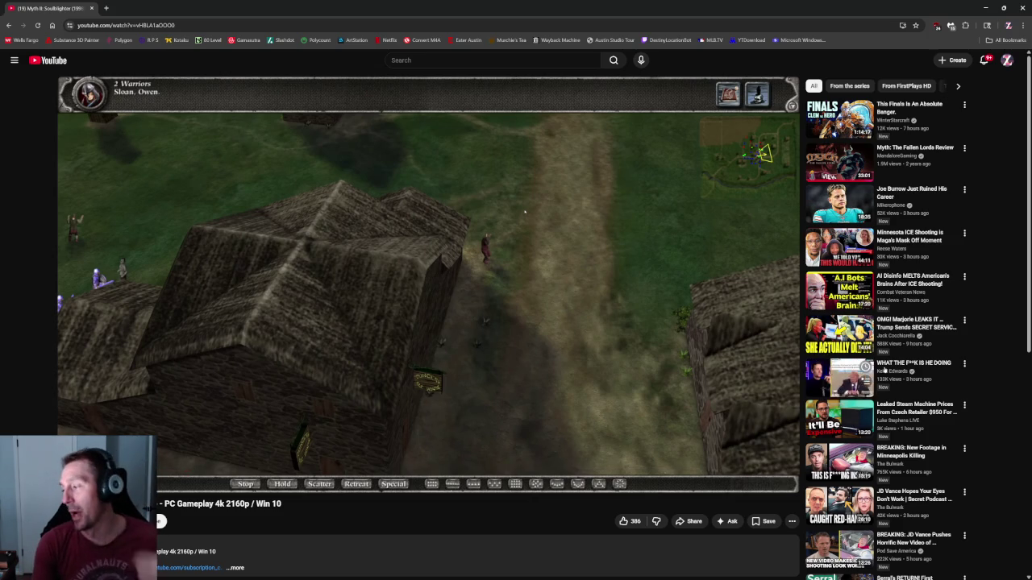
left_click(985, 7)
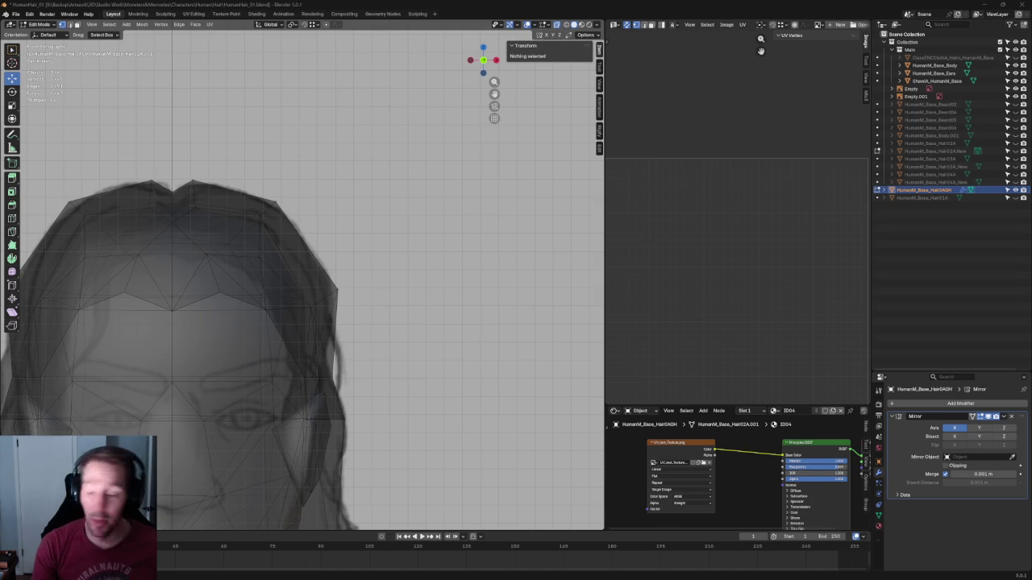
Slide the hairline vertex beside the central peak sideways along X
scroll(268, 191, "down", 5)
scroll(269, 191, "down", 2)
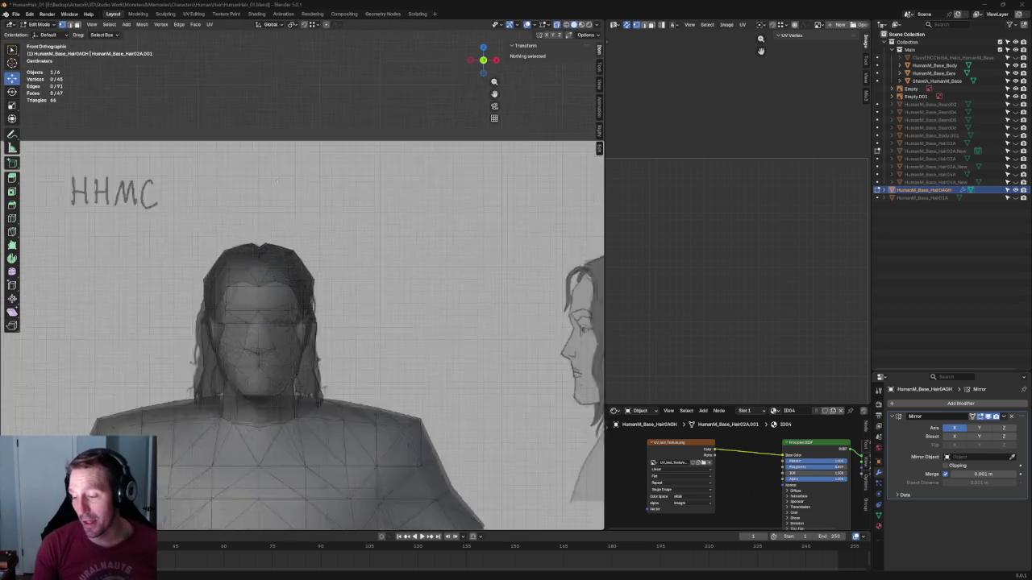
scroll(324, 192, "up", 6)
scroll(324, 192, "up", 2)
left_click(289, 129)
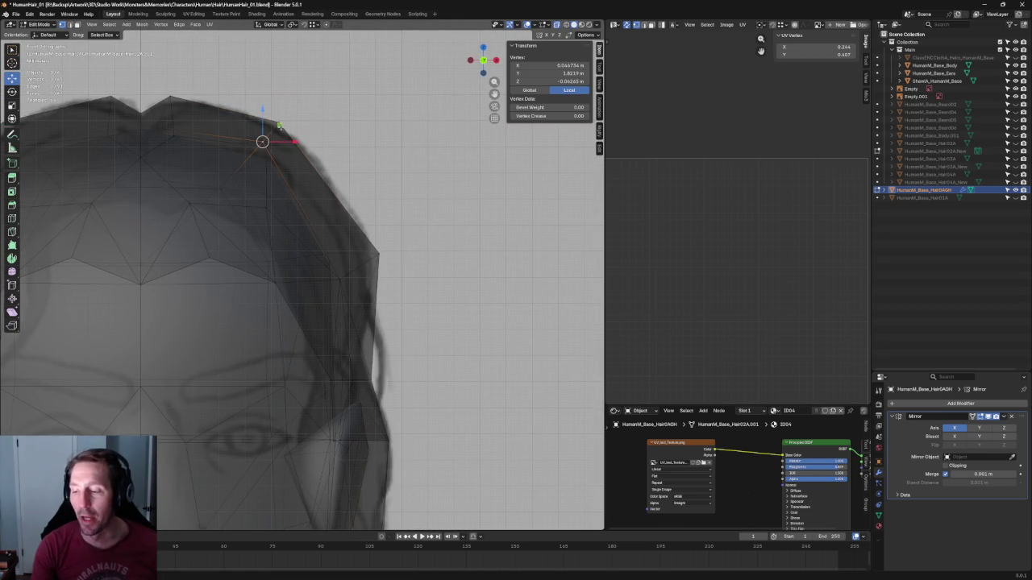
key("alt+a")
scroll(354, 210, "up", 3)
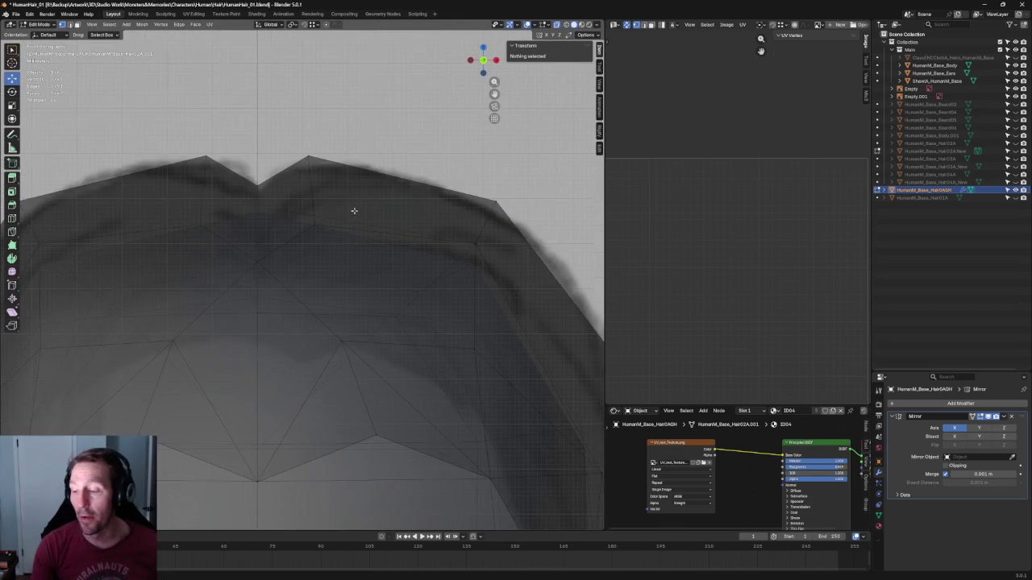
scroll(355, 211, "up", 1)
left_click(286, 196)
left_click_drag(305, 197, 337, 193)
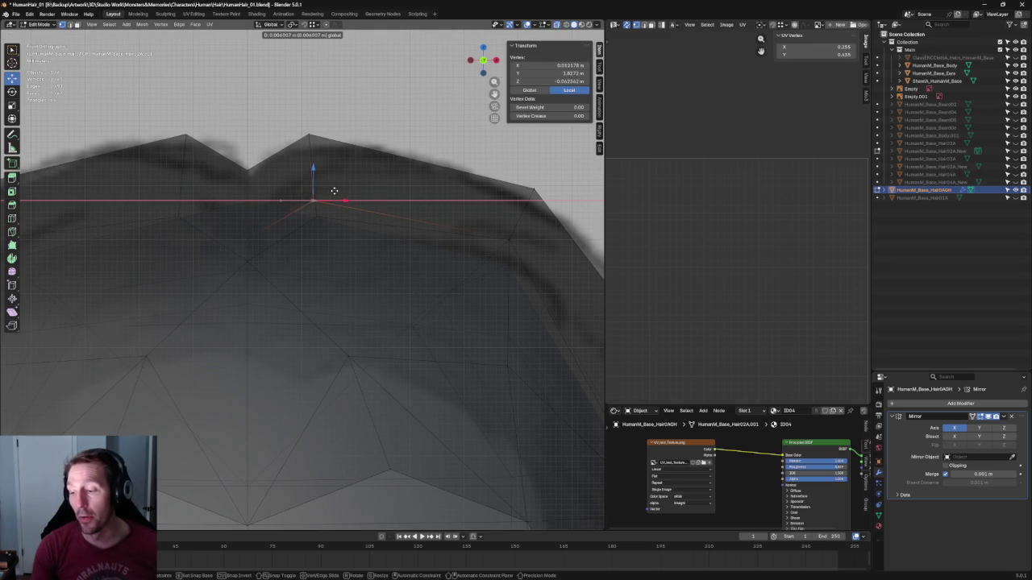
left_click(335, 190)
Tilt the two neighbouring hairline vertices by about 16.5 degrees
scroll(322, 190, "down", 5)
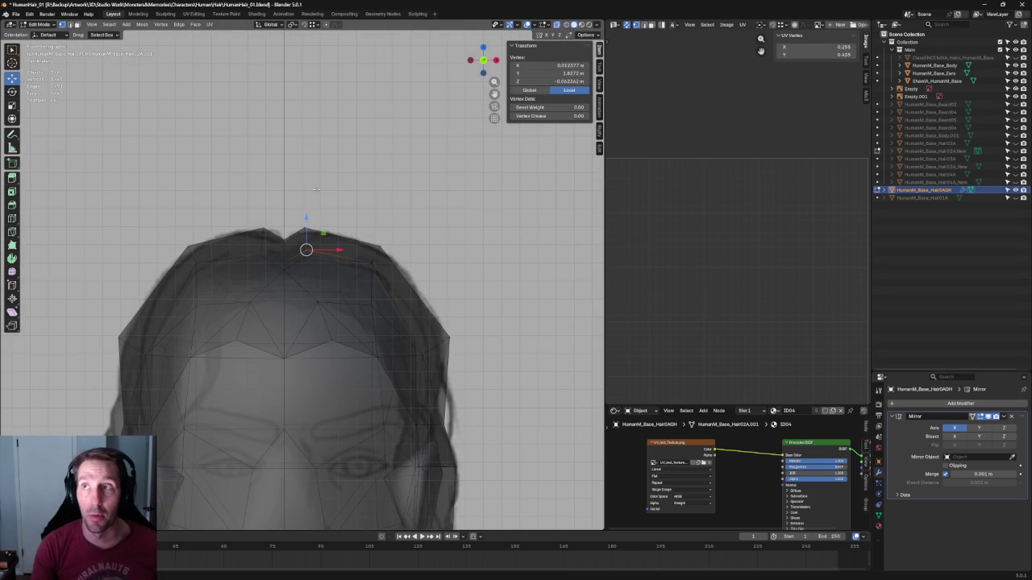
scroll(316, 190, "up", 3)
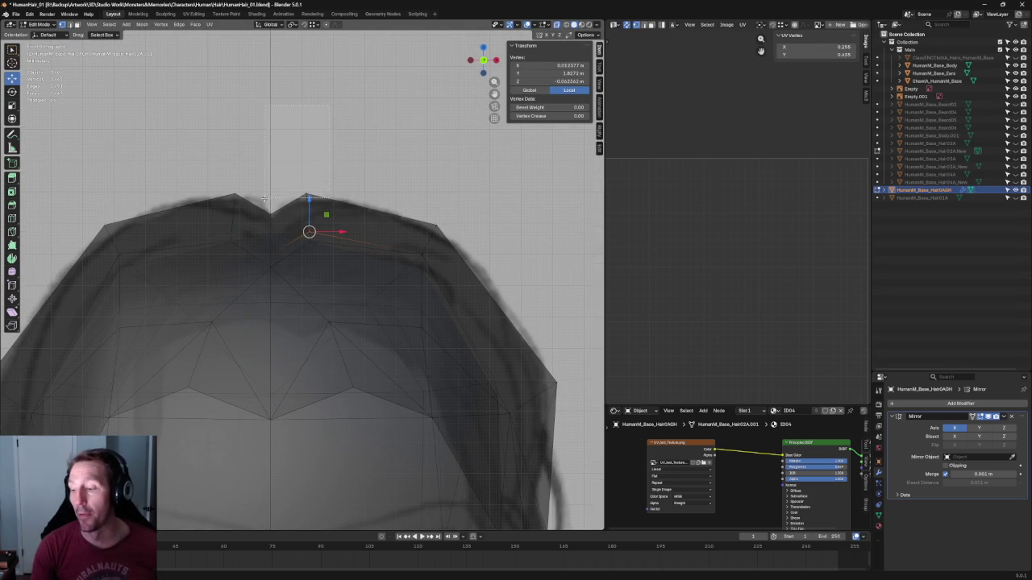
left_click(306, 240, "shift")
key("shift+space")
key("r")
left_click_drag(332, 201, 337, 208)
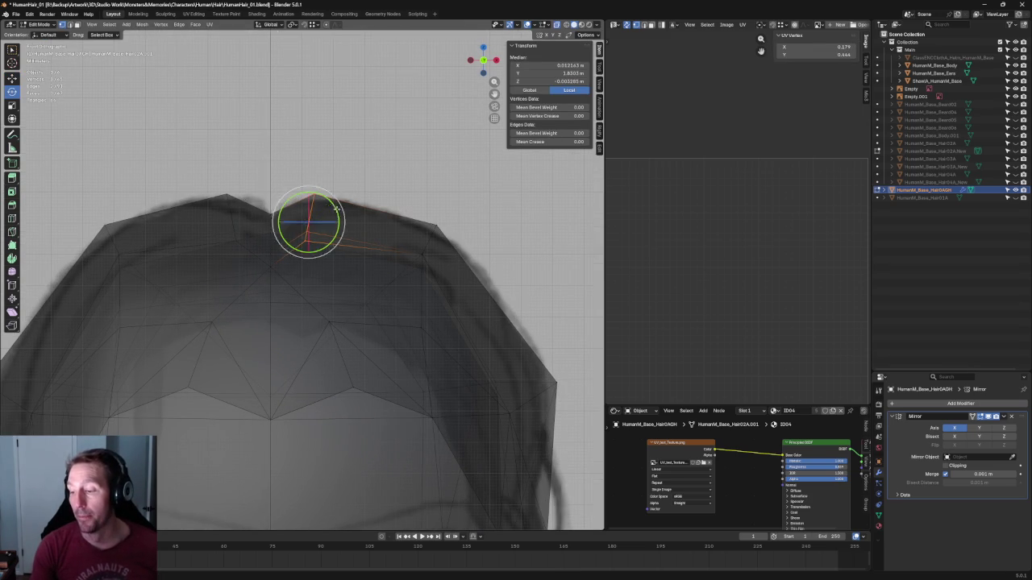
key("g")
key("x")
key("Escape")
Adjust the height of a single hairline vertex along Z
left_click(320, 194)
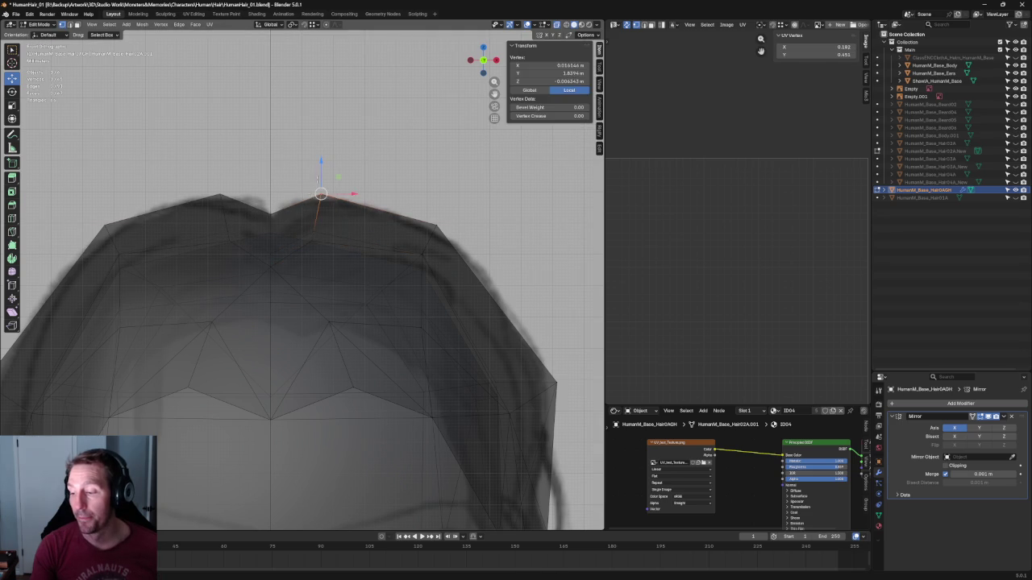
key("g")
key("z")
key("Return")
key("alt+a")
Join the top hair vertex and the one below it with a new edge
scroll(352, 198, "down", 3)
middle_click_drag(351, 197, 343, 218)
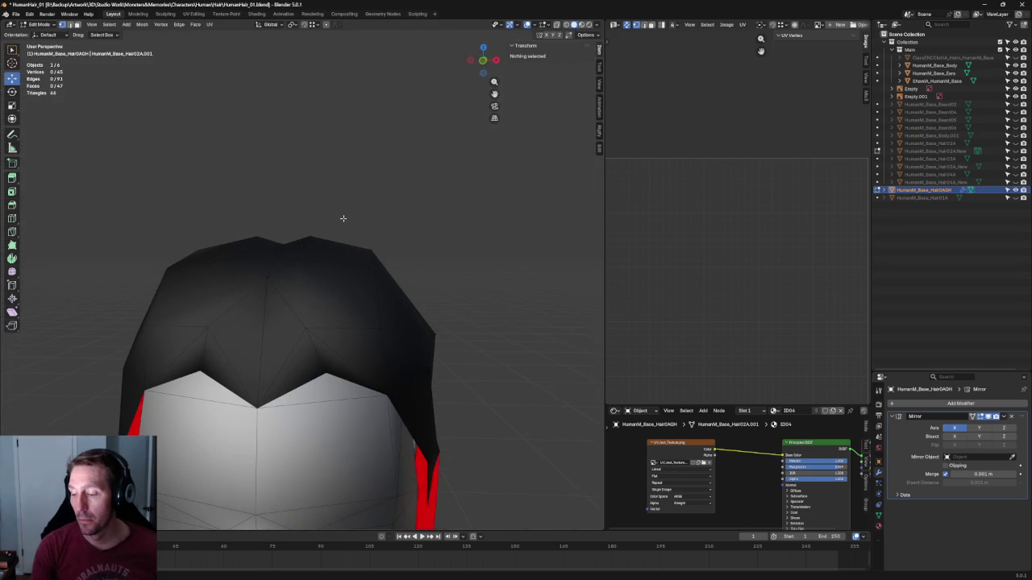
left_click(309, 258)
left_click(309, 331, "shift")
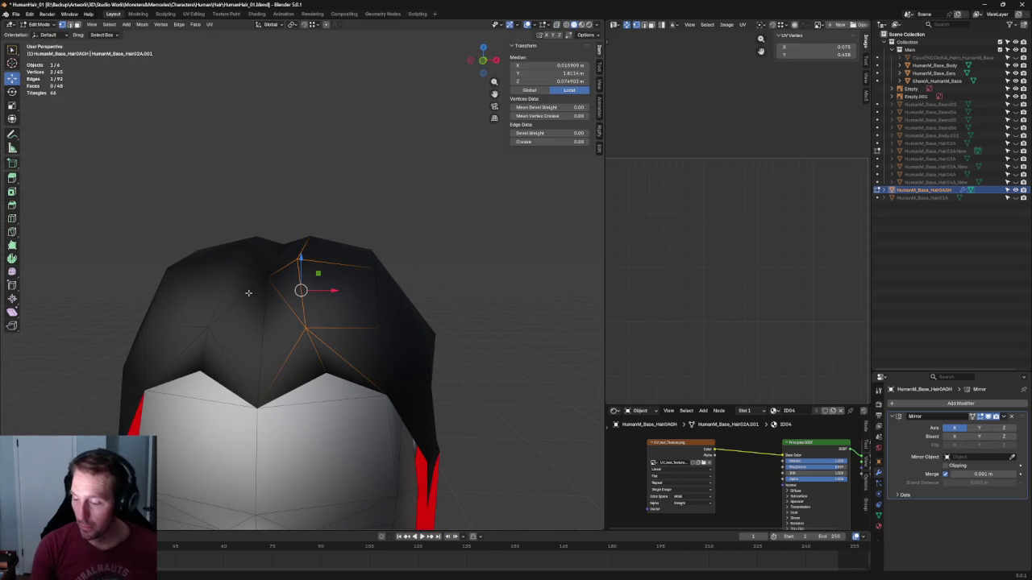
key("j")
key("alt+a")
In front X-ray view, lower the vertex below the hairline peak slightly along Z
key("KP_1")
scroll(384, 247, "up", 4)
key("alt+z")
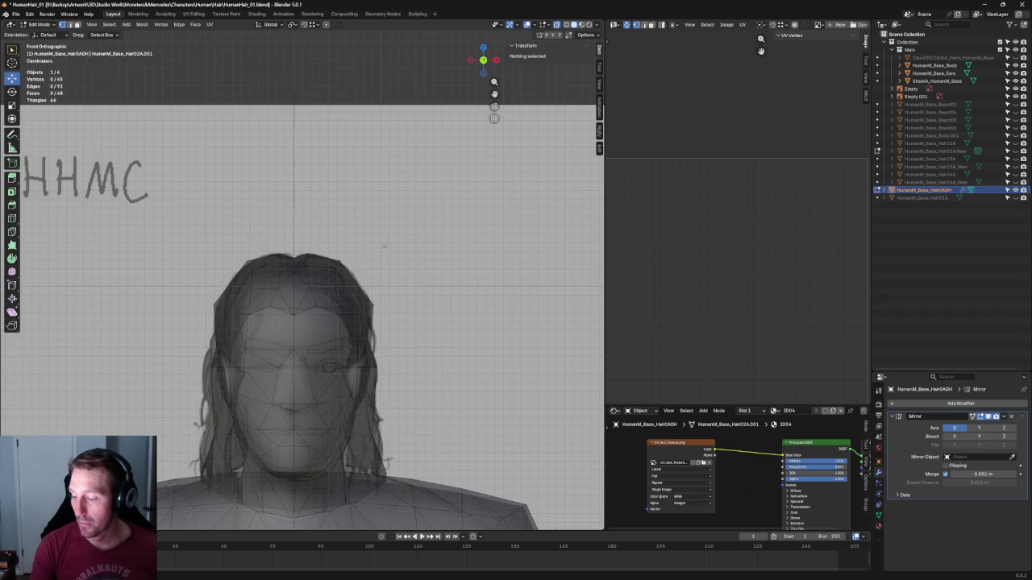
scroll(312, 258, "up", 4)
left_click(312, 253)
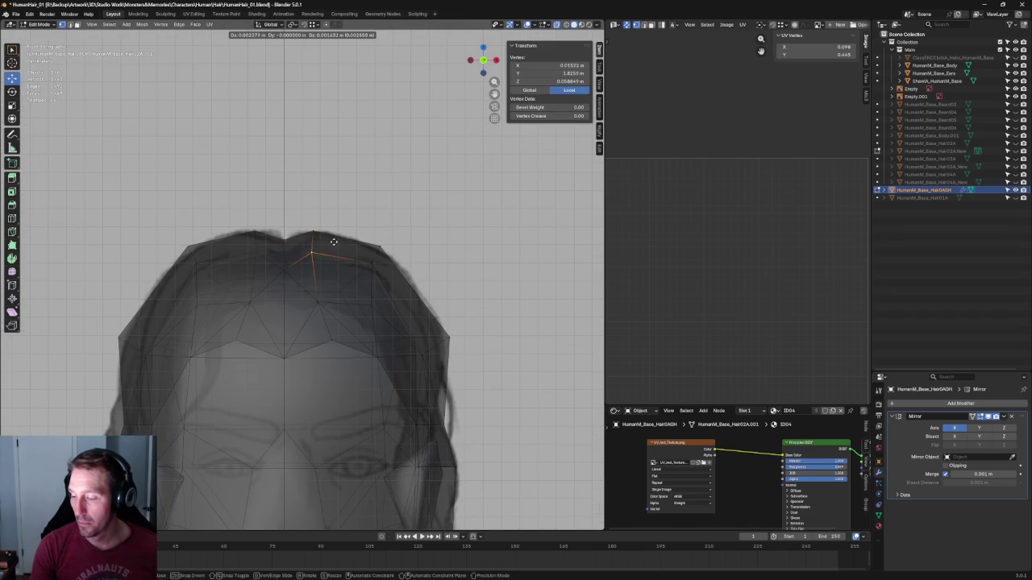
left_click(333, 331)
key("g")
key("z")
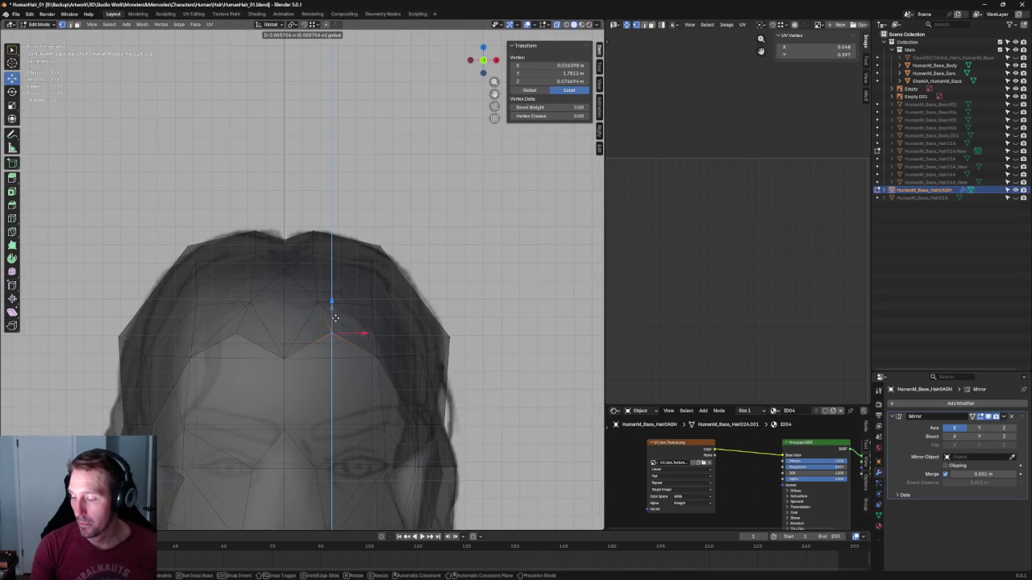
left_click(337, 323)
key("alt+a")
Orbit around to the side and select the temple edge against the side reference
scroll(445, 294, "down", 5)
mouse_move(446, 294)
middle_mouse_down()
mouse_move(392, 317)
mouse_move(346, 279)
mouse_move(364, 262)
mouse_move(419, 267)
mouse_move(322, 290)
middle_mouse_up()
scroll(207, 320, "up", 5)
middle_click_drag(207, 320, 212, 276)
mouse_move(207, 207)
middle_mouse_down()
mouse_move(288, 293)
mouse_move(310, 363)
mouse_move(369, 353)
mouse_move(274, 315)
middle_mouse_up()
left_click(313, 359)
scroll(318, 249, "up", 2)
scroll(236, 294, "up", 2)
key("alt+z")
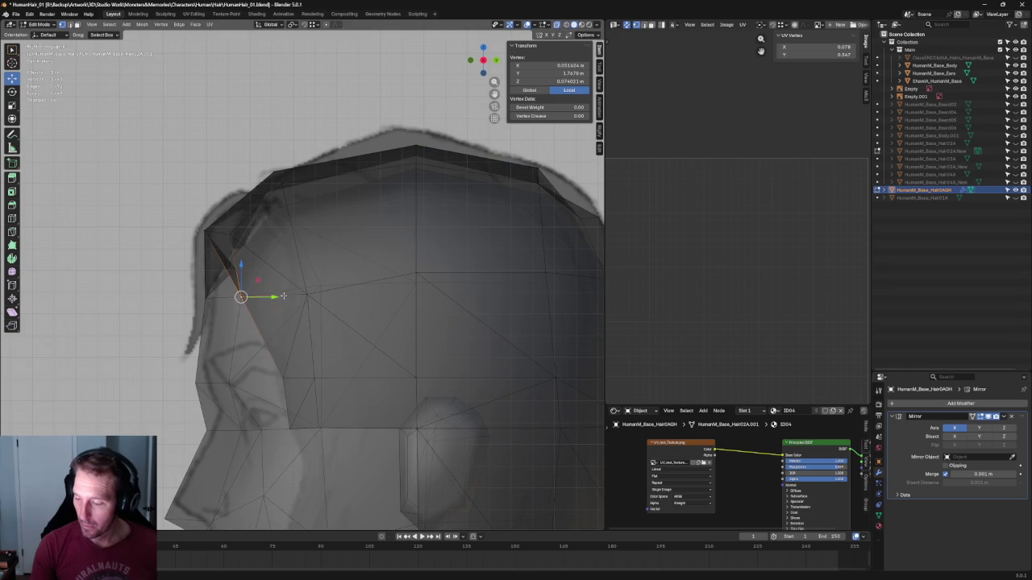
Pull the temple vertex back toward the reference outline
left_click_drag(280, 302, 271, 301)
left_click(270, 301)
scroll(270, 300, "down", 3)
scroll(282, 307, "down", 3)
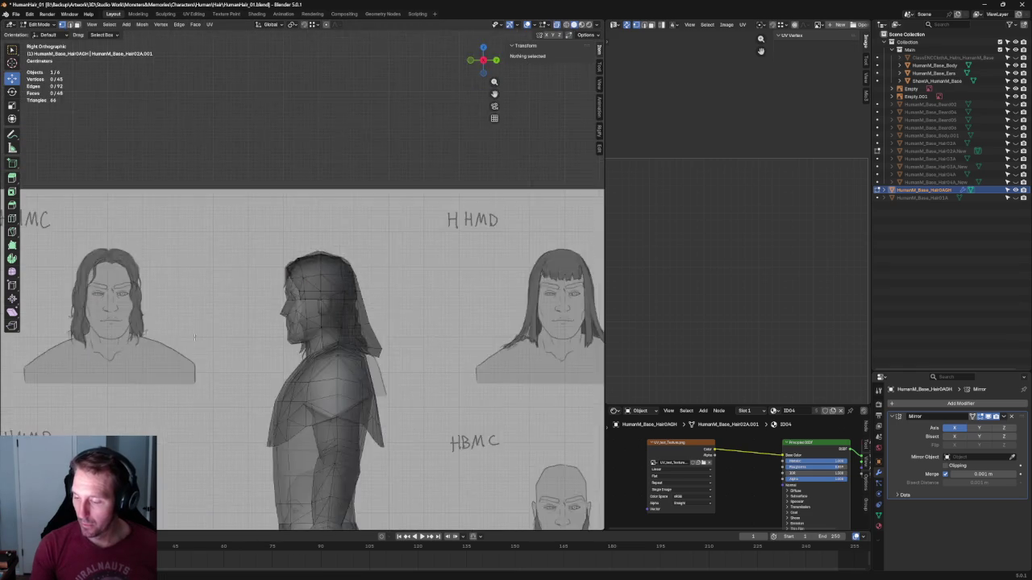
middle_click_drag(282, 307, 295, 329)
scroll(295, 329, "down", 2)
key("alt+a")
In side orthographic view, move the temple vertex front-to-back along Y
key("KP_3")
scroll(295, 329, "up", 3)
scroll(269, 342, "up", 2)
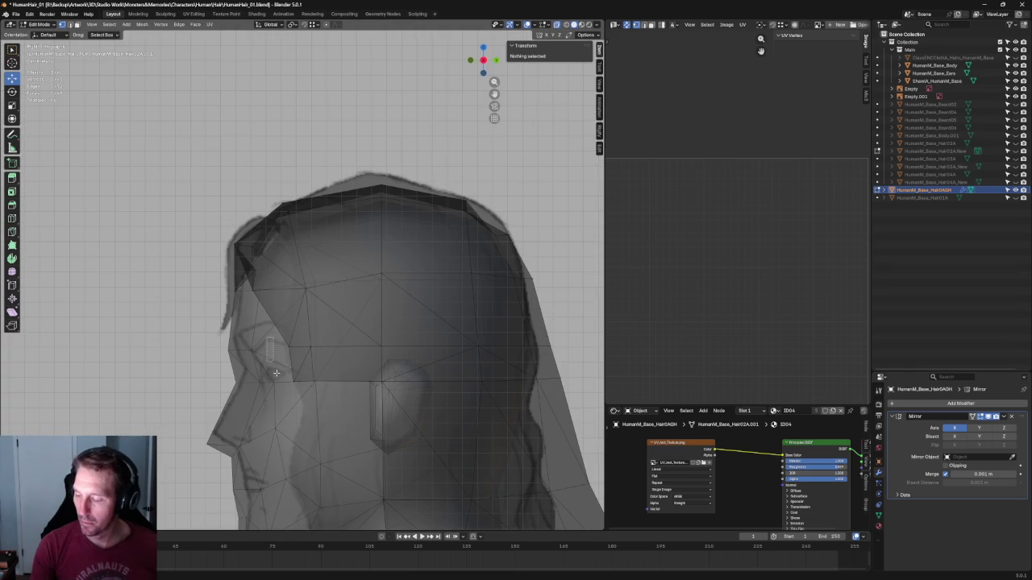
left_click(303, 367)
key("g")
key("y")
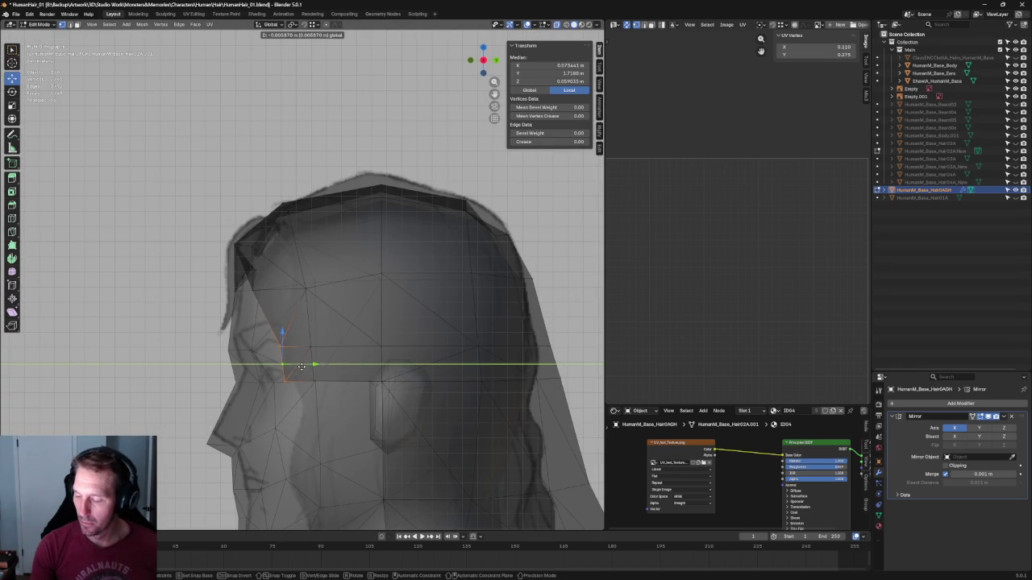
left_click(301, 366)
Move the neighbouring temple vertex along Y as well
left_click(278, 348)
key("g")
key("y")
left_click(304, 347)
middle_click_drag(304, 347, 307, 272)
key("alt+a")
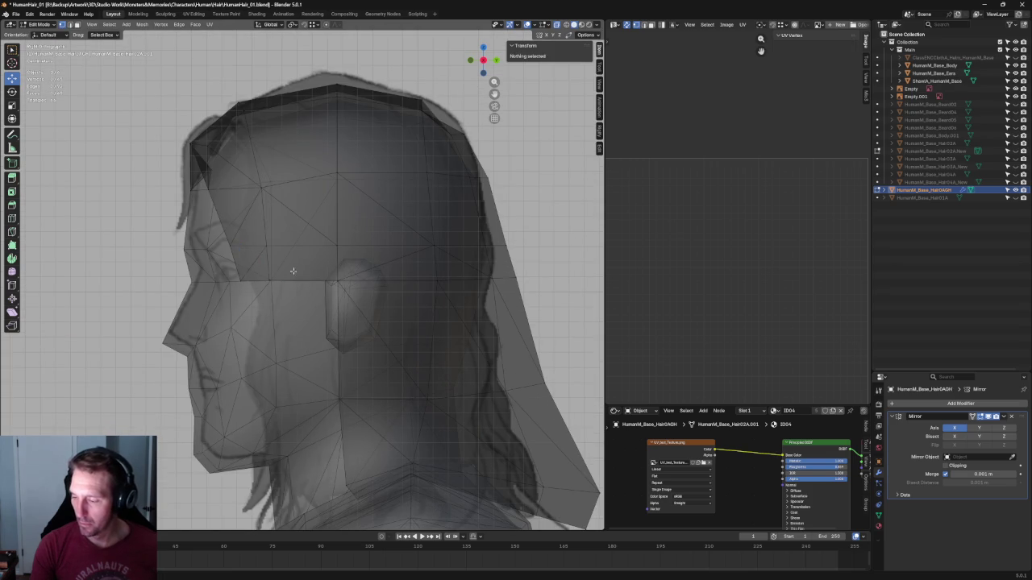
Lower the edge in front of the ear down the cheek to form the sideburn
left_click(301, 280)
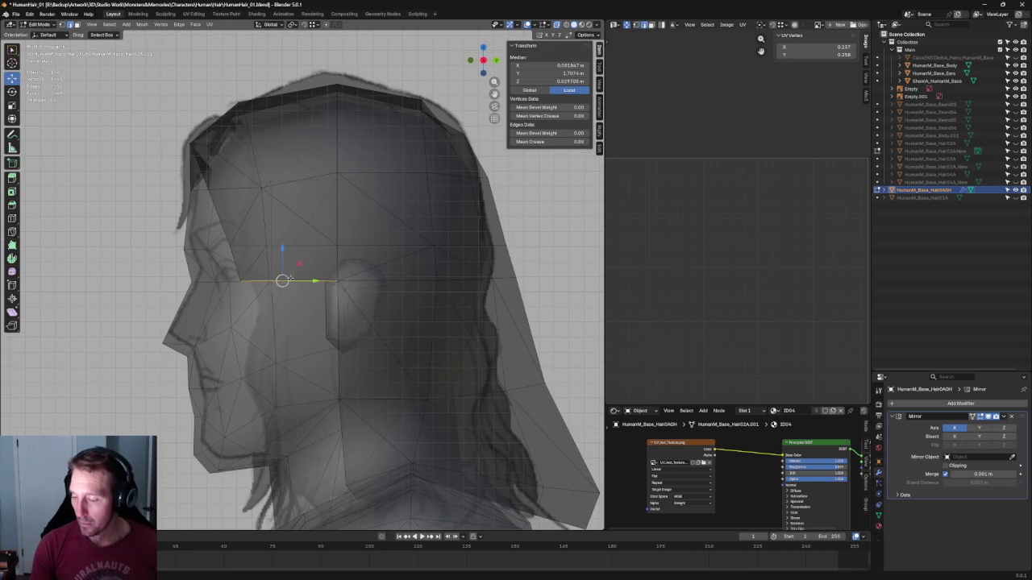
key("g")
key("z")
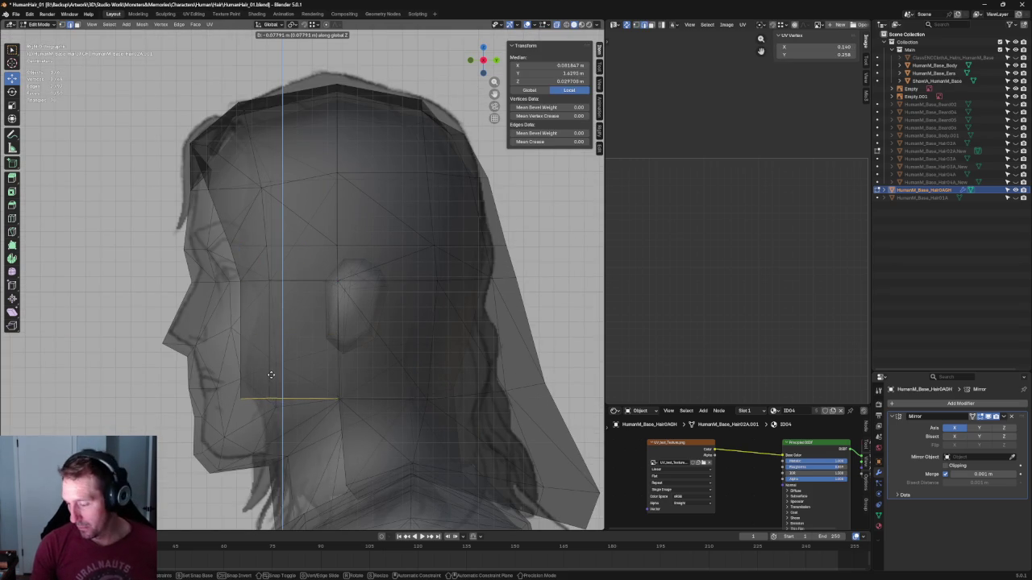
left_click(271, 375)
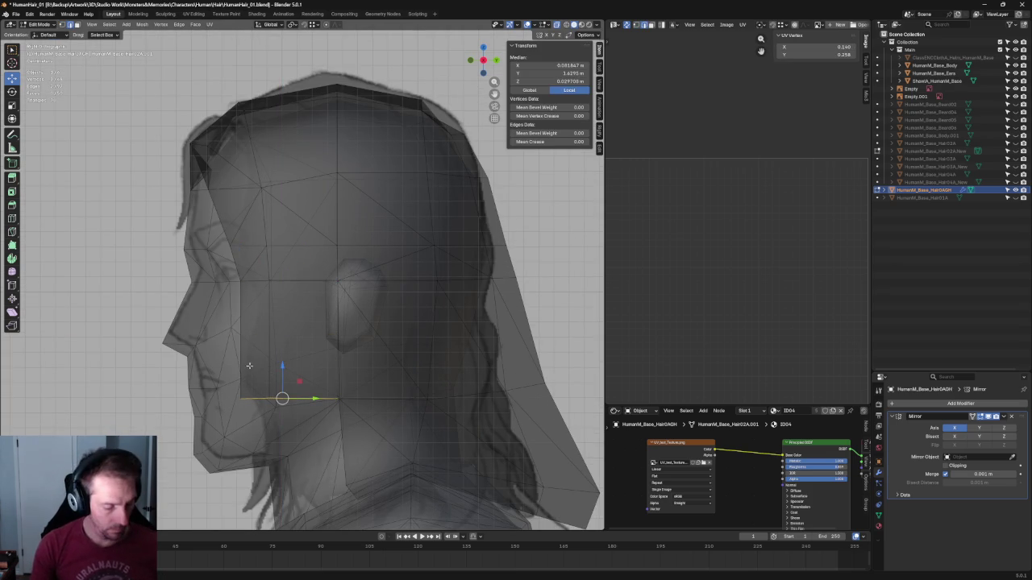
Slide the sideburn's bottom front vertex along its edge, then shift it along Y
left_click(252, 399)
key("g")
key("g")
left_click(255, 280)
key("g")
key("y")
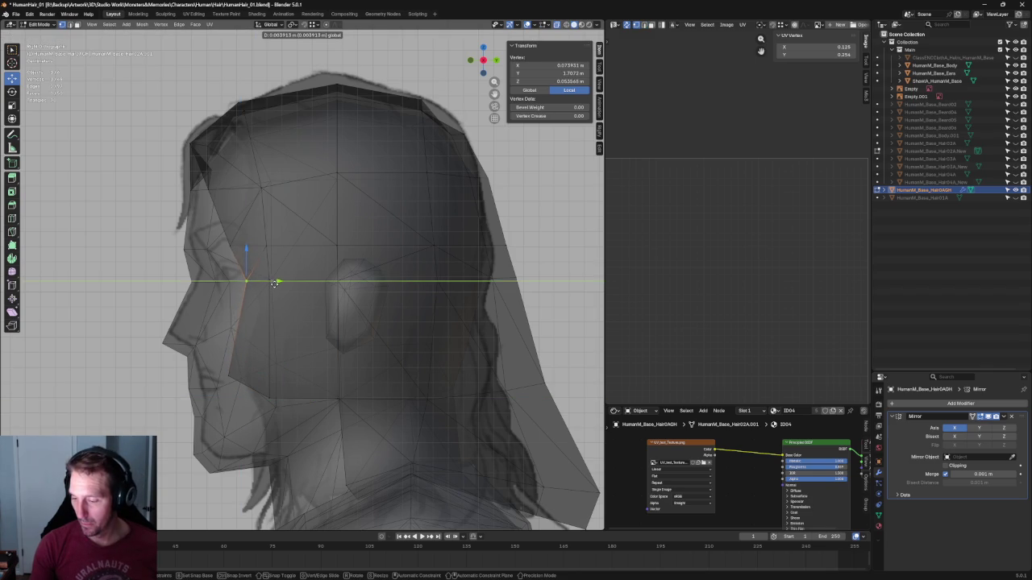
left_click(277, 283)
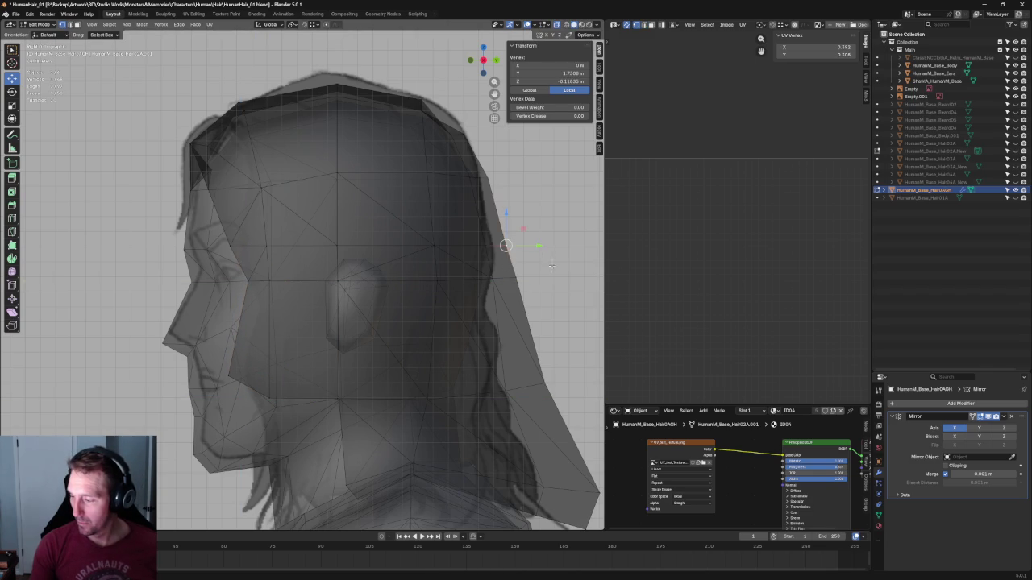
key("alt+a")
Add a horizontal edge loop across the hair's side and flatten it with scale Z 0
key("ctrl+r")
left_click(407, 263)
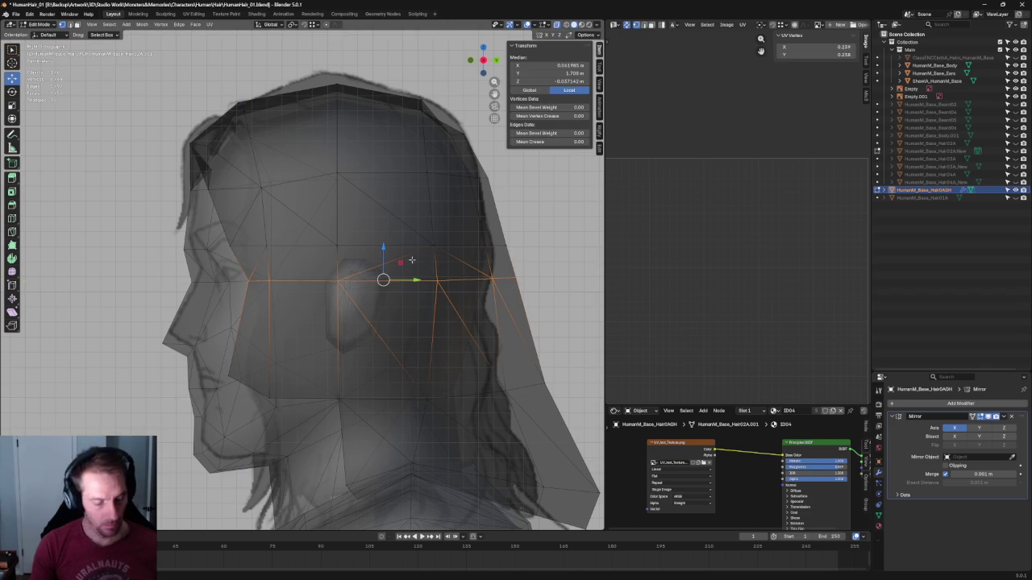
key("shift+space")
key("s")
key("s")
key("z")
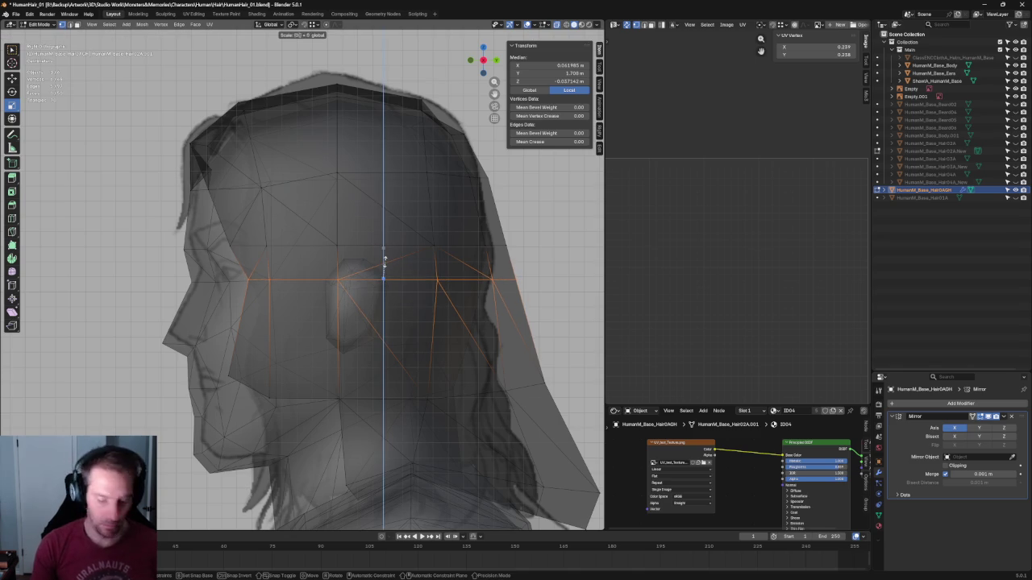
key("0")
key("Return")
key("shift+space")
Nudge the flattened loop slightly vertically and turn off X-ray
key("g")
left_click_drag(383, 252, 383, 260)
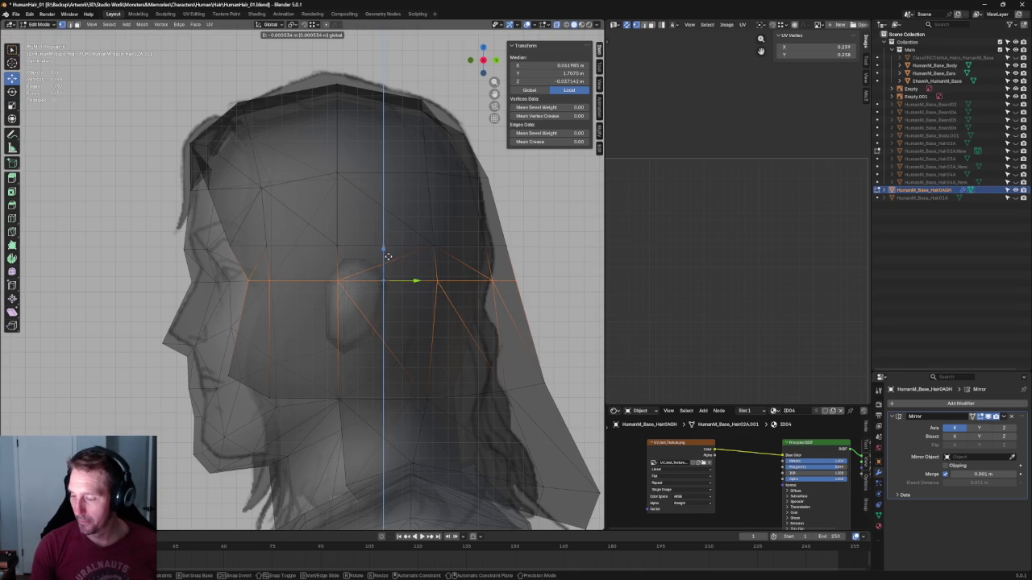
key("alt+a")
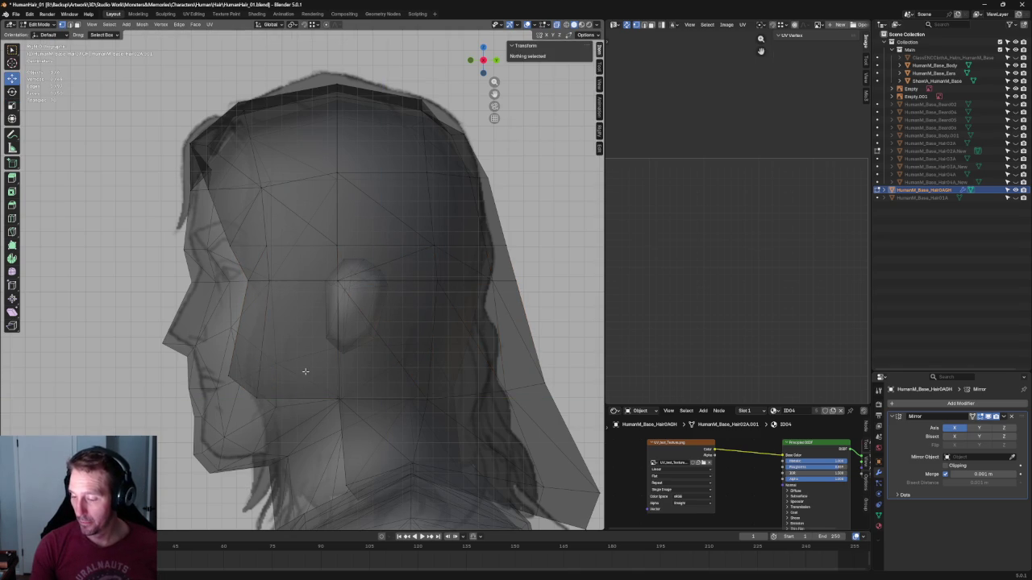
key("alt+z")
key("KP_1")
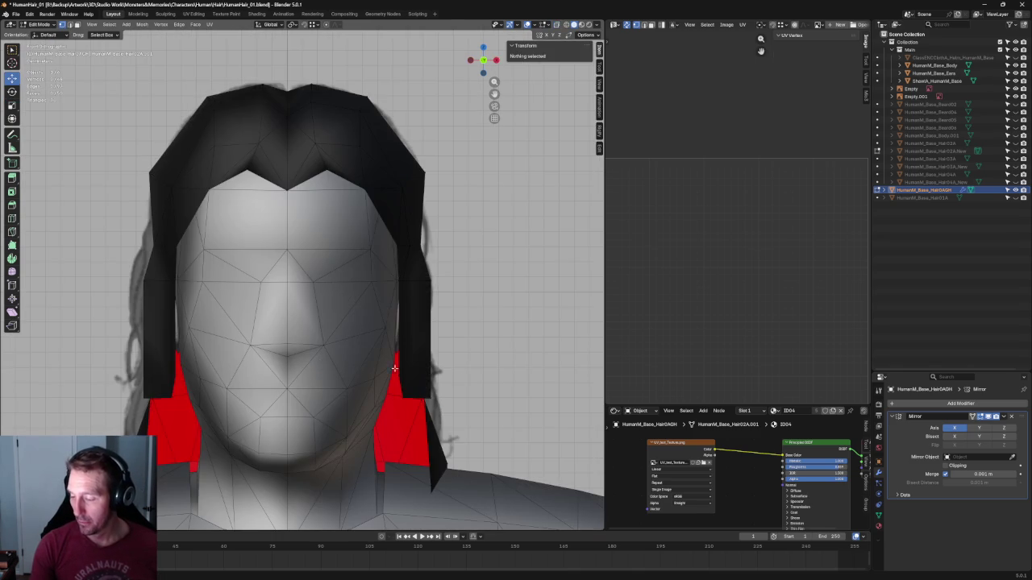
Pull the sideburn's lower vertex inward along X
left_click(411, 402)
key("g")
key("x")
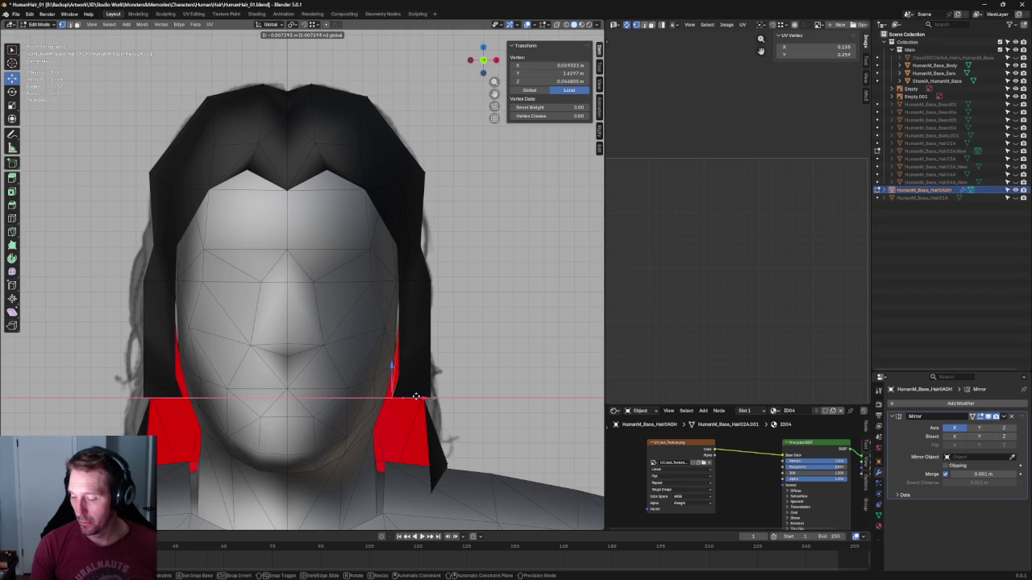
key("Escape")
middle_click_drag(432, 341, 401, 337)
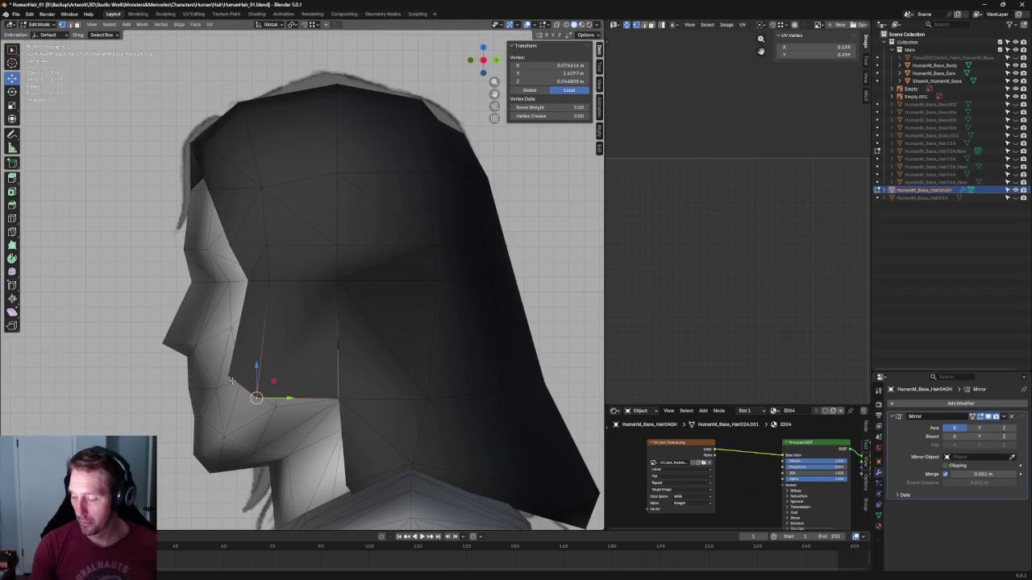
middle_click_drag(312, 372, 387, 362)
key("g")
key("x")
left_click(413, 391)
Push the sideburn's upper vertex outward along X
key("g")
key("x")
key("Escape")
key("alt+z")
left_click(403, 281)
key("alt+z")
key("g")
key("x")
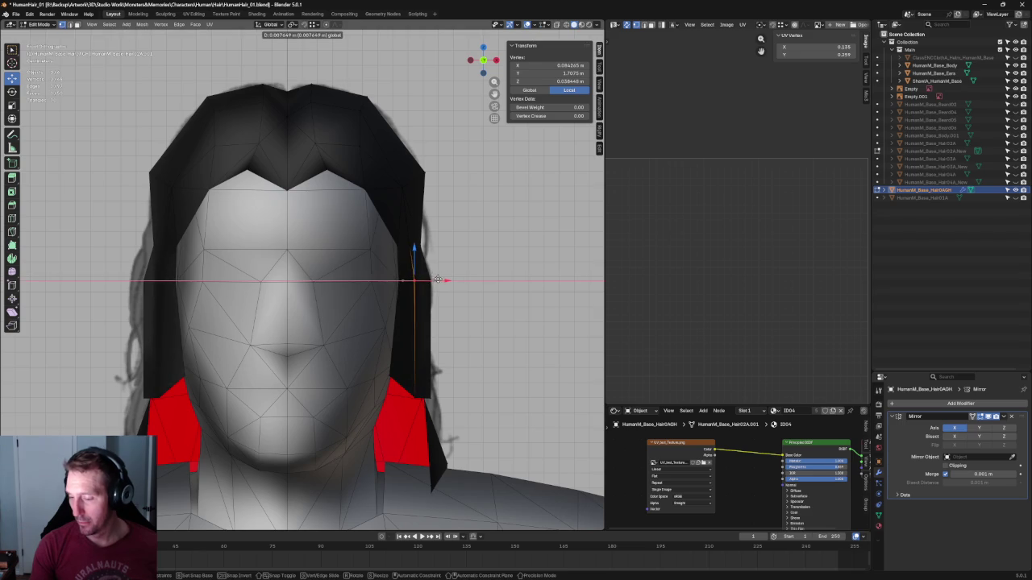
left_click(437, 279)
Adjust the temple vertex side-to-side and return to the front reference view
scroll(437, 280, "down", 3)
mouse_move(347, 278)
middle_mouse_down()
mouse_move(323, 307)
mouse_move(306, 297)
mouse_move(351, 342)
mouse_move(379, 282)
mouse_move(413, 256)
middle_mouse_up()
scroll(306, 298, "up", 3)
key("g")
key("x")
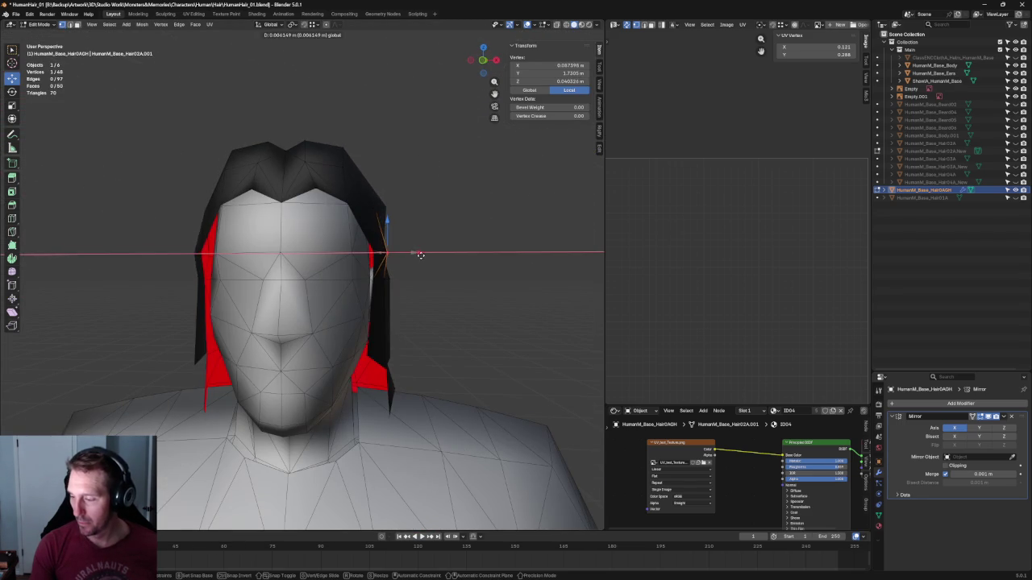
left_click(415, 252)
key("KP_1")
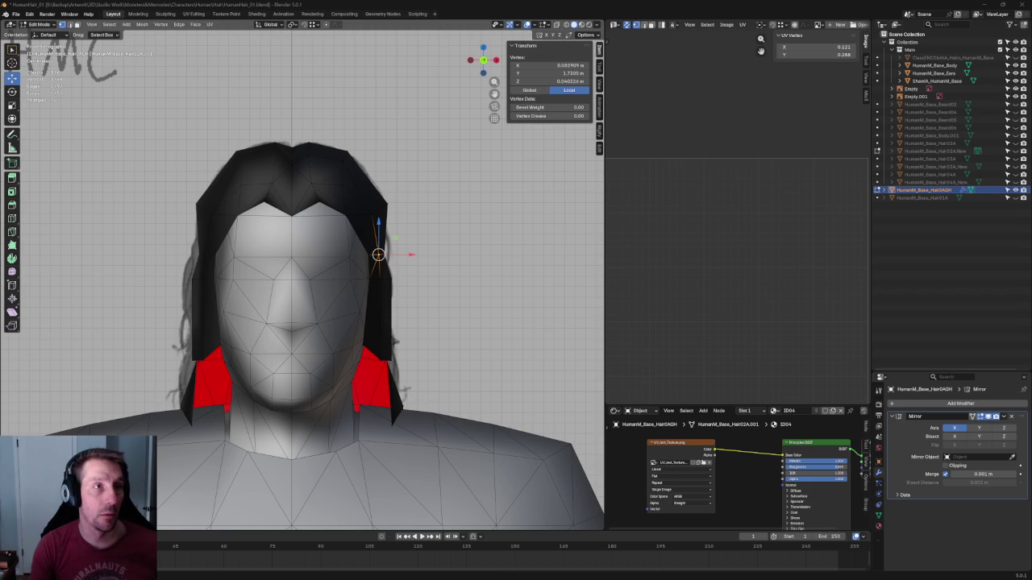
key("alt+Tab")
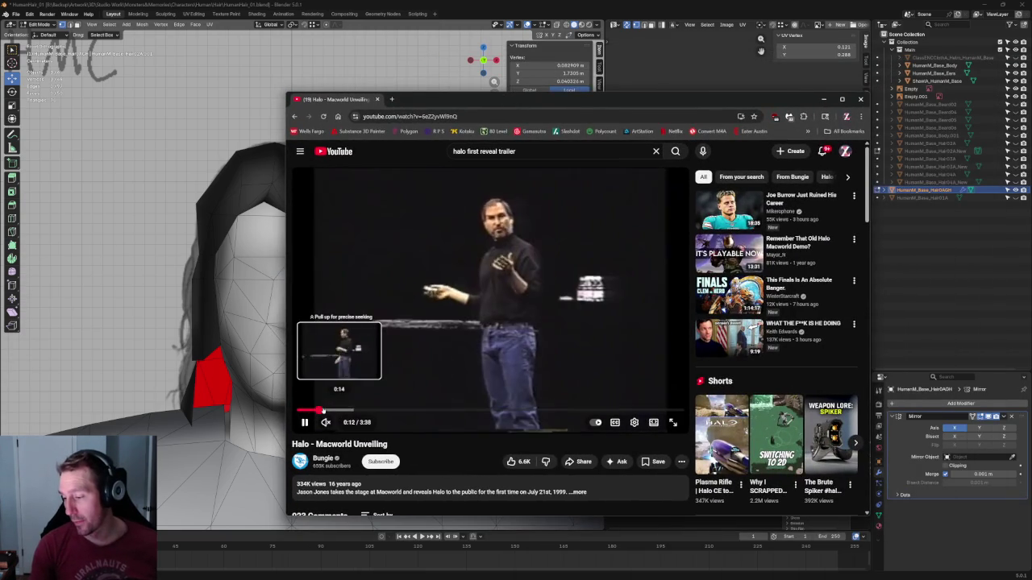
Skip the Halo Macworld Unveiling video ahead and switch the player to theater mode
left_click_drag(316, 412, 395, 411)
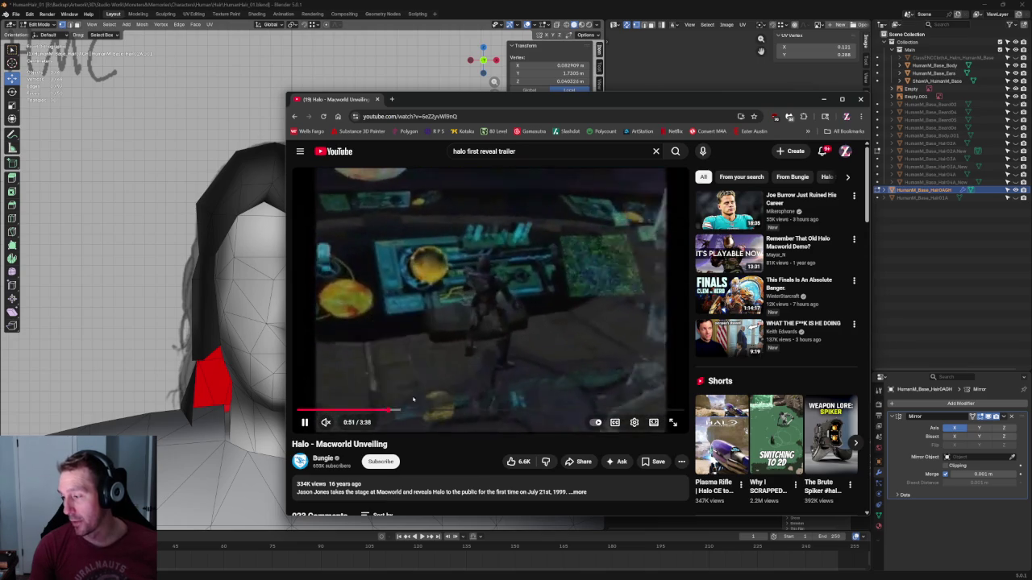
left_click_drag(555, 107, 465, 104)
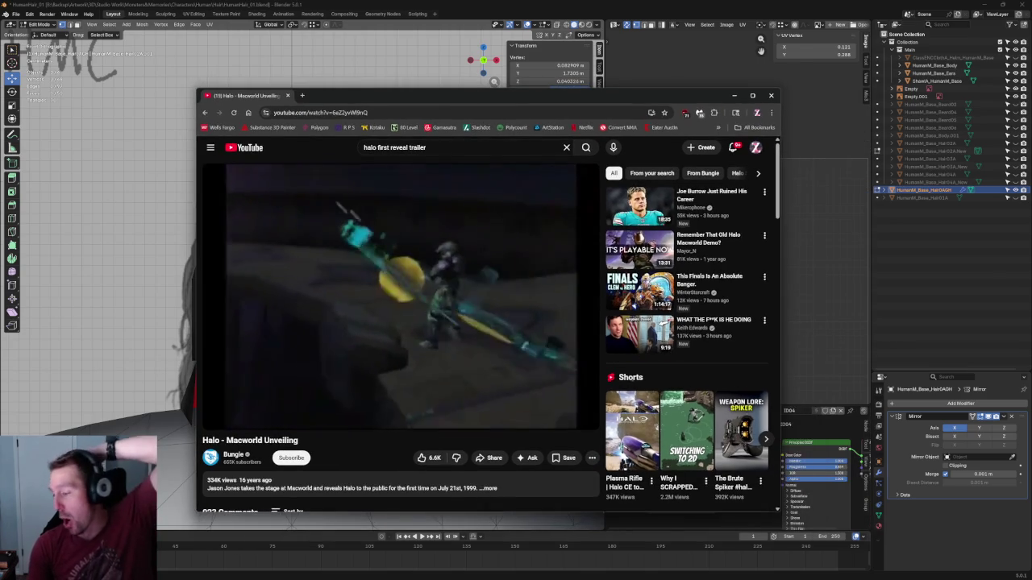
left_click(564, 418)
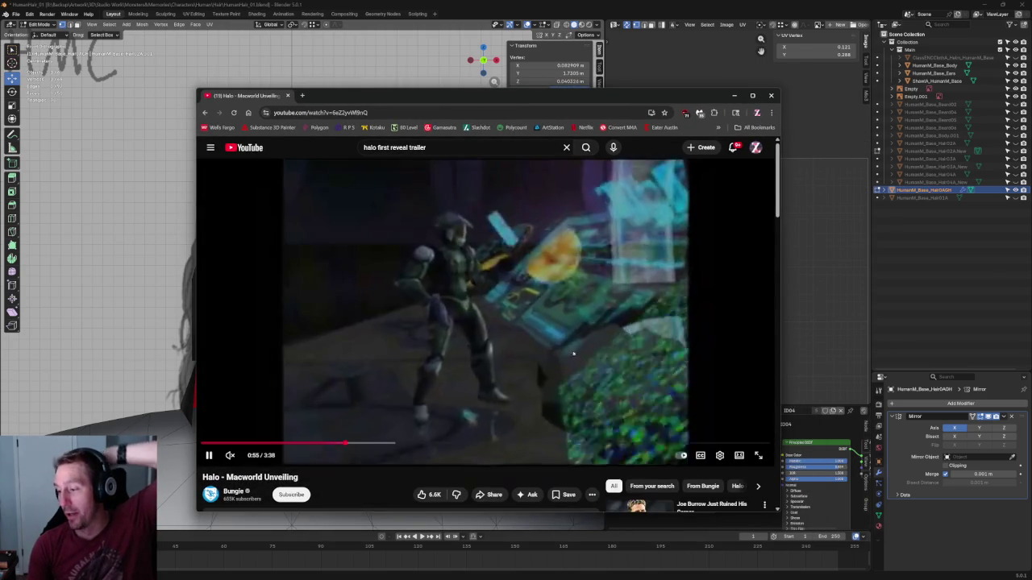
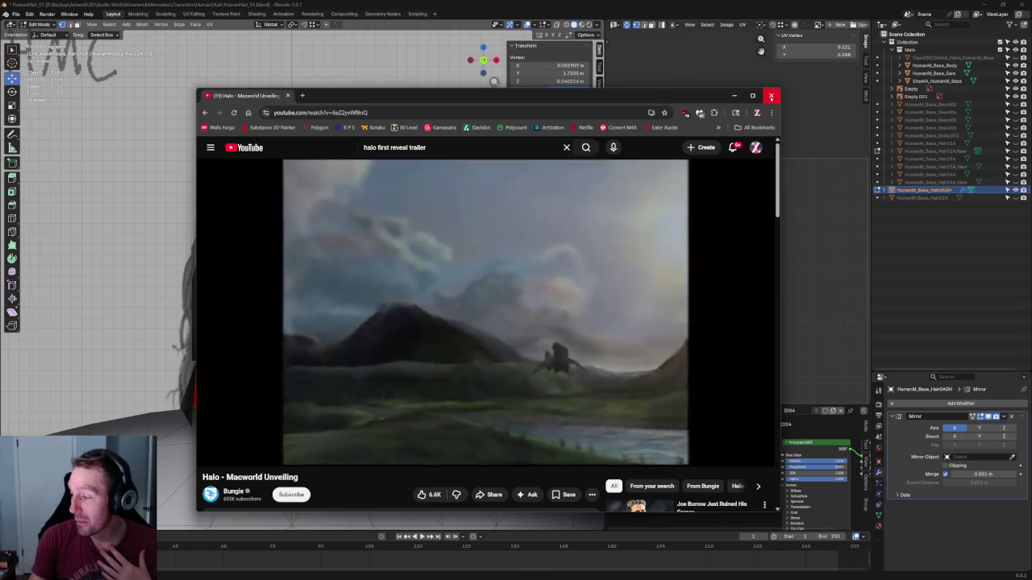
Close the browser and, with X-ray on, move the side hair vertex outward along X
left_click(770, 96)
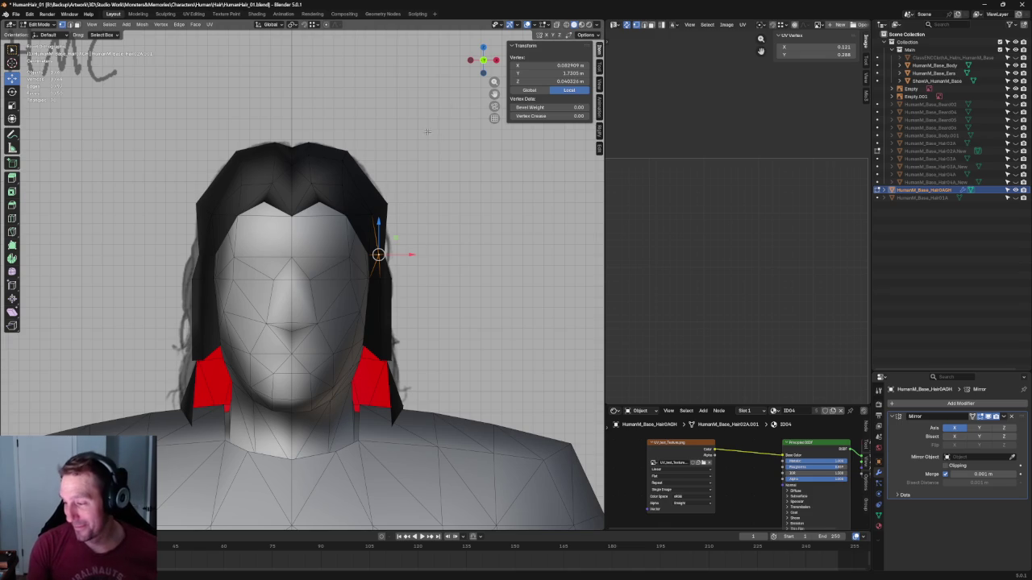
key("alt+z")
scroll(428, 161, "up", 3)
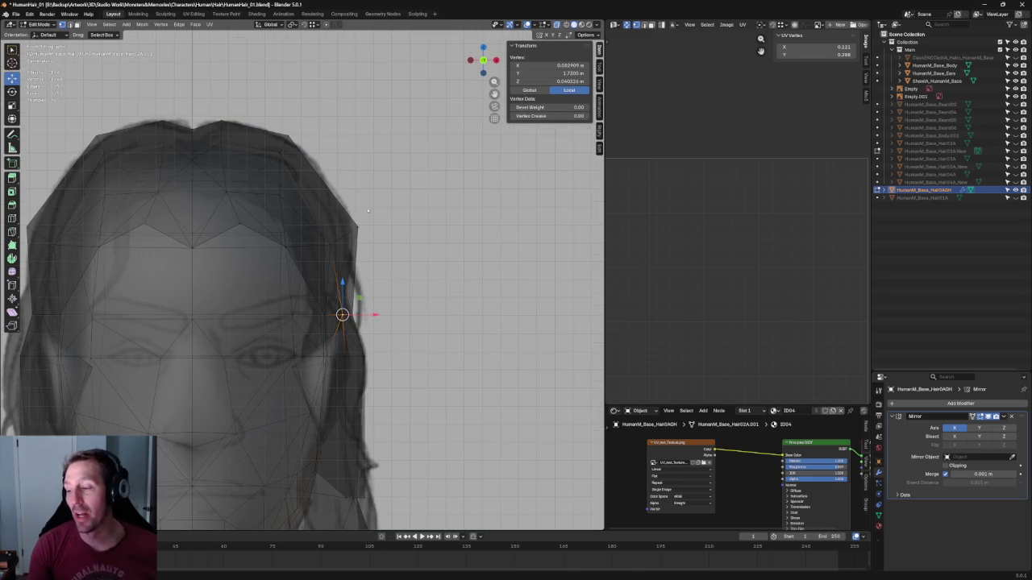
key("g")
key("alt+z")
key("x")
left_click(436, 287)
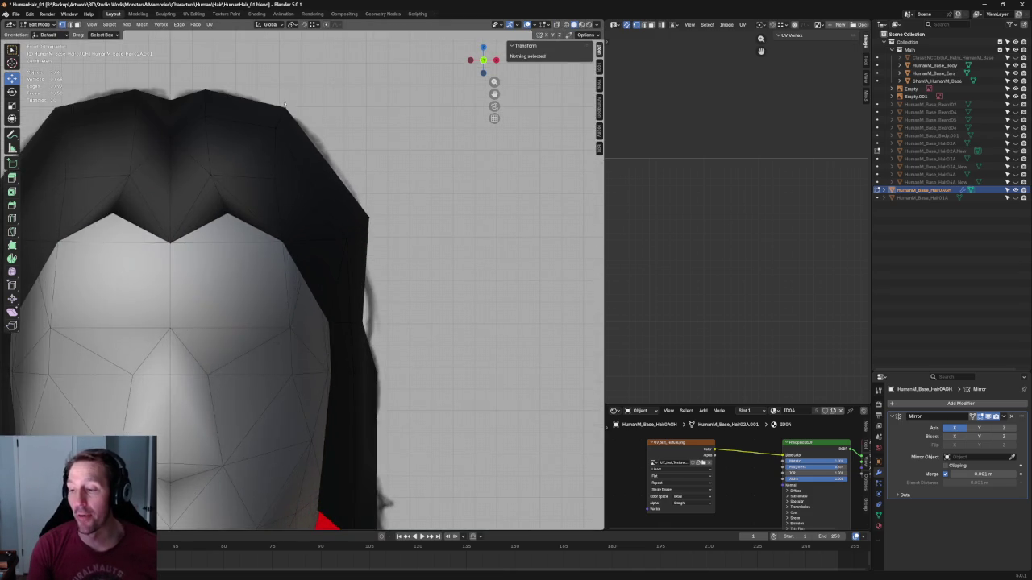
key("alt+z")
Box-select the hairline peak vertices and shift them along X to match the front sketch
left_click(287, 127)
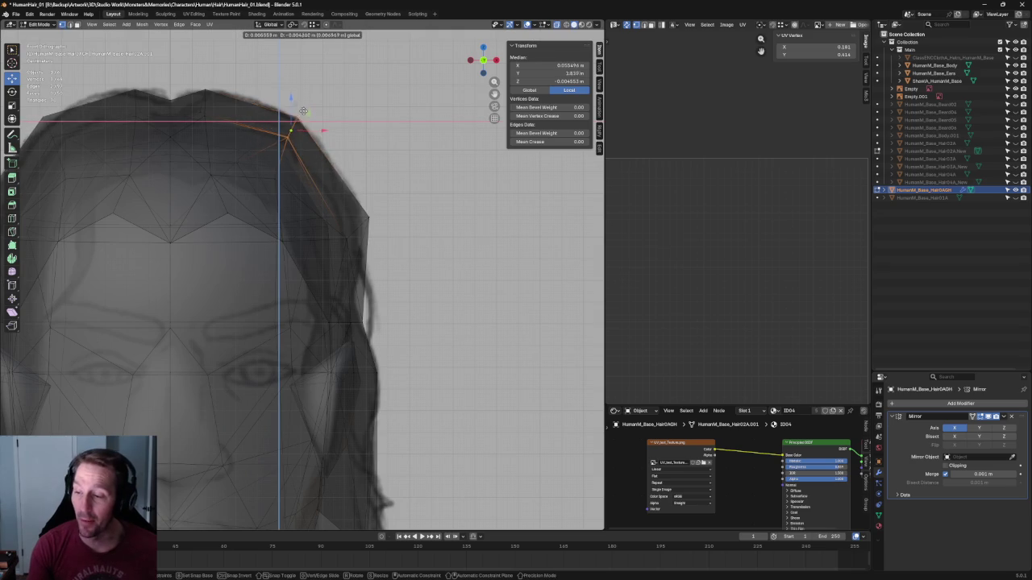
left_click(392, 148)
left_click(200, 112)
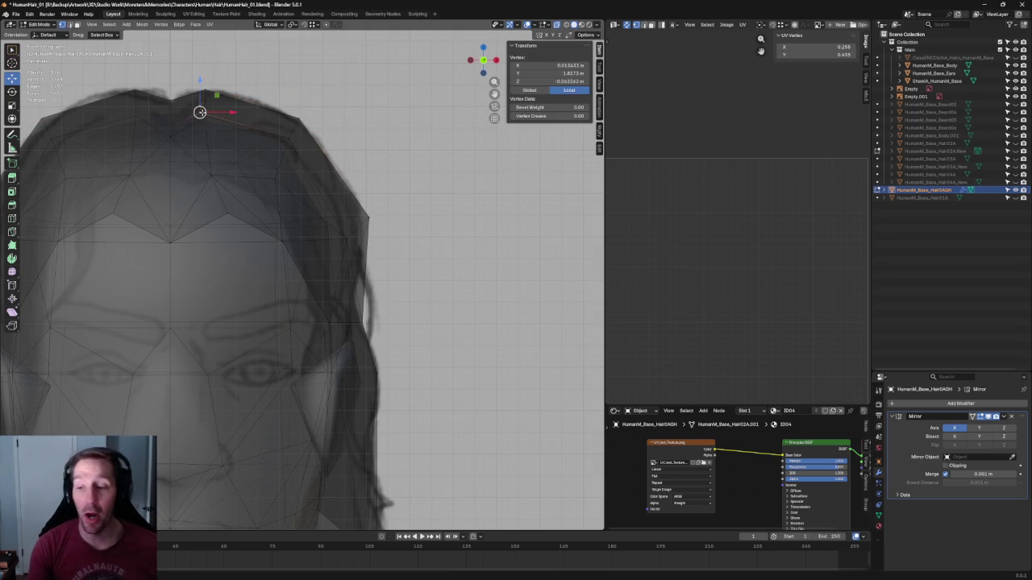
left_click_drag(230, 113, 234, 141)
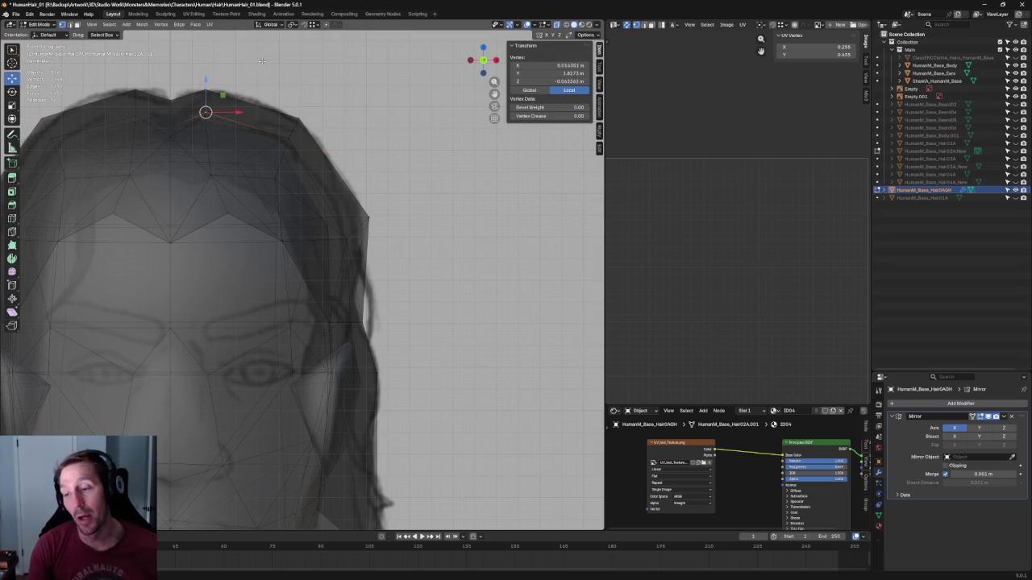
left_click_drag(197, 91, 255, 129)
key("g")
key("x")
left_click(244, 107)
Abandon rotating the peak, then raise the centre hairline vertex along Z
key("shift+space")
key("r")
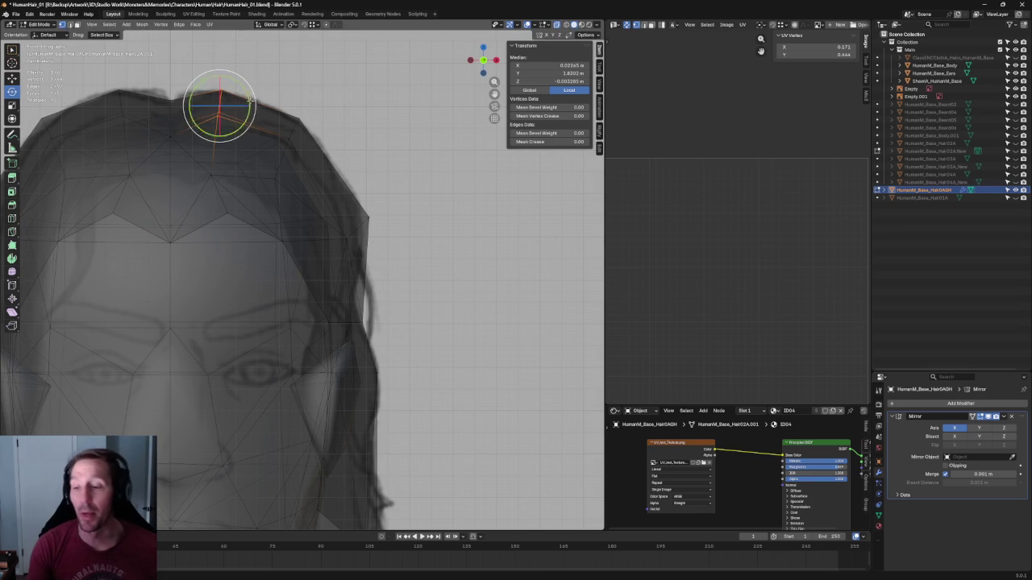
key("shift+space")
key("g")
left_click(167, 101)
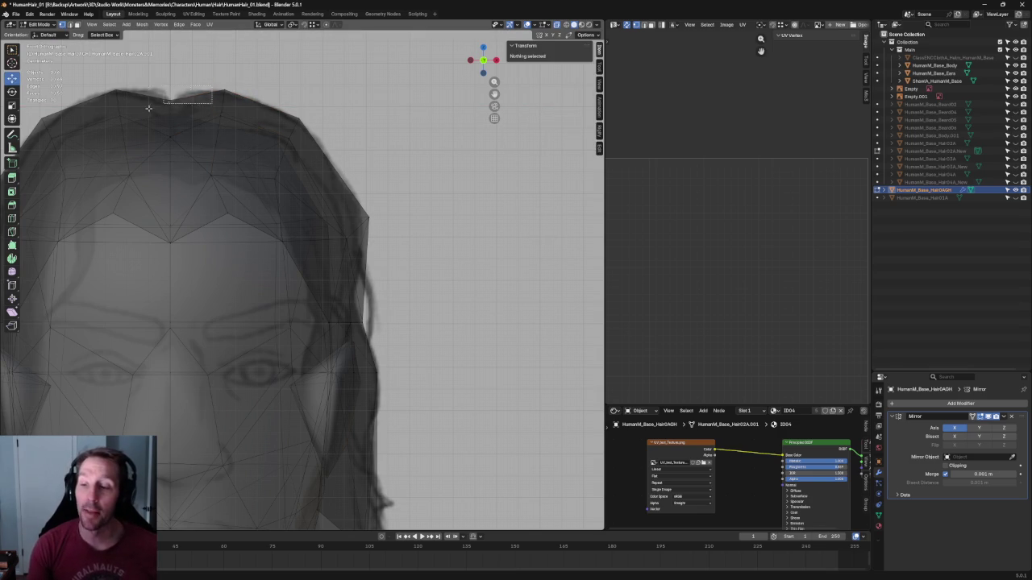
left_click(166, 99)
scroll(166, 101, "up", 2)
scroll(166, 101, "up", 2)
key("g")
key("z")
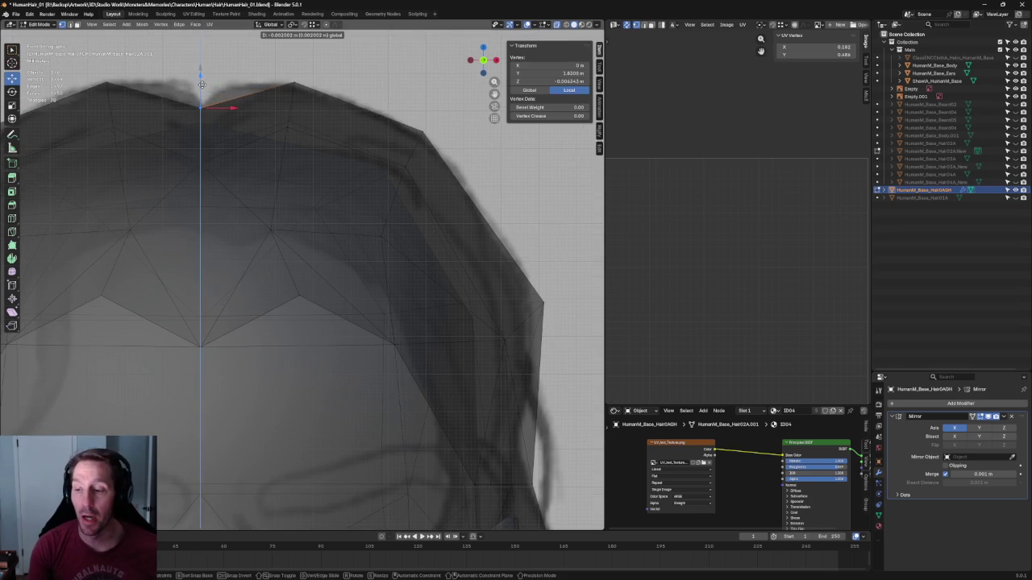
left_click(202, 84)
From a top-down view, slide the centre hairline vertex along X, then return to front view
scroll(274, 107, "down", 3)
scroll(275, 107, "up", 2)
middle_click_drag(299, 147, 319, 230)
key("g")
key("x")
left_click(319, 230)
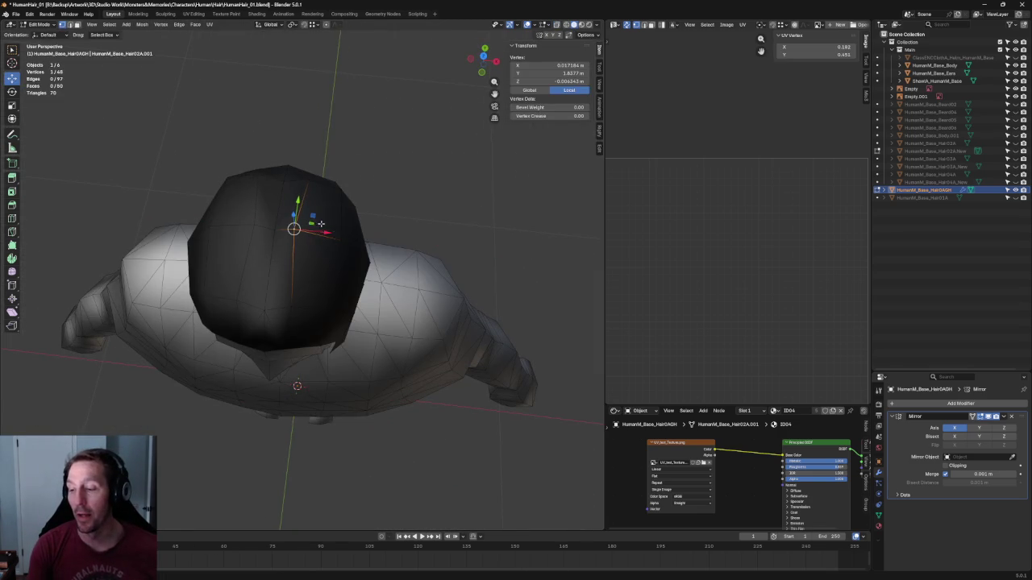
key("KP_1")
Inspect the hairline topology and nudge another hairline vertex along X in front view
scroll(260, 146, "up", 3)
middle_click_drag(260, 146, 307, 188)
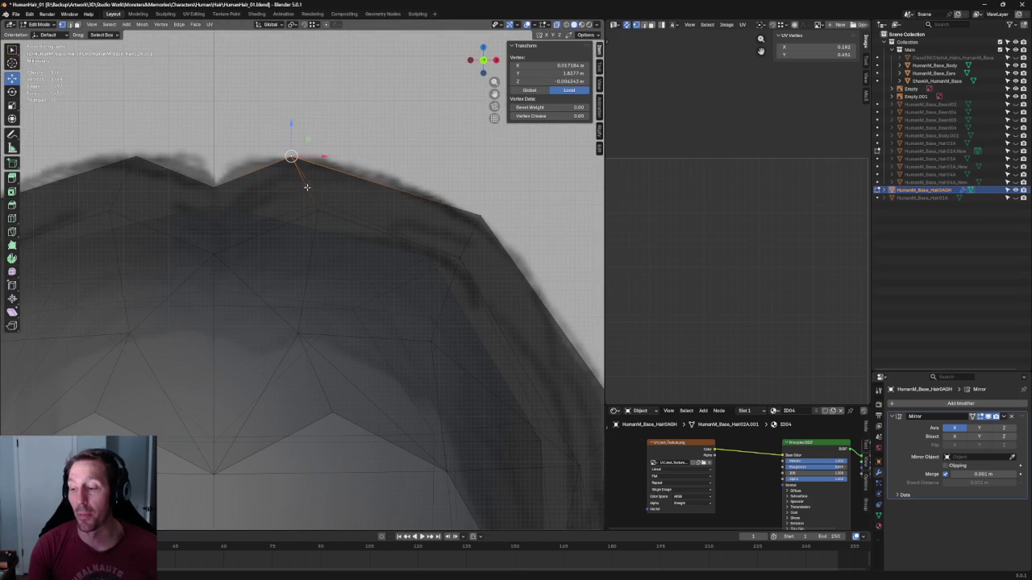
key("KP_1")
key("g")
key("x")
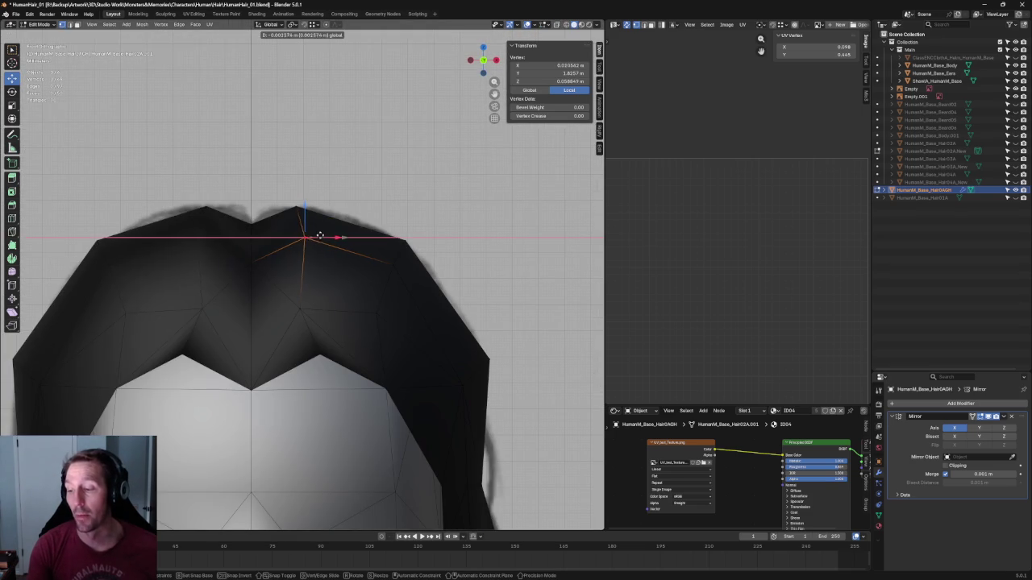
left_click(316, 231)
key("alt+a")
With X-ray on, select the vertex where the new cut will start and bring up the Knife tool
key("alt+z")
key("alt+z")
left_click(300, 303)
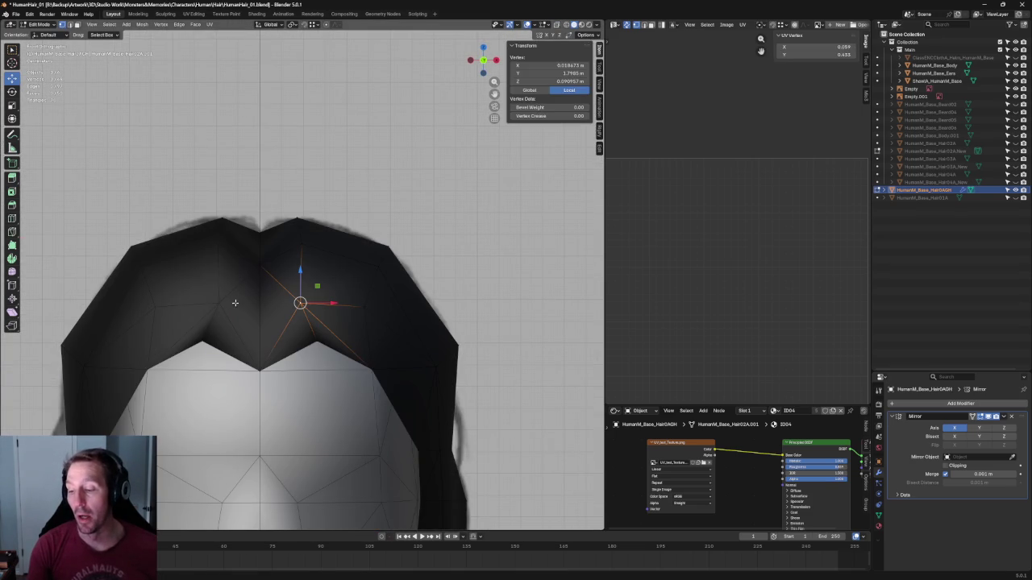
key("shift+space")
key("k")
key("j")
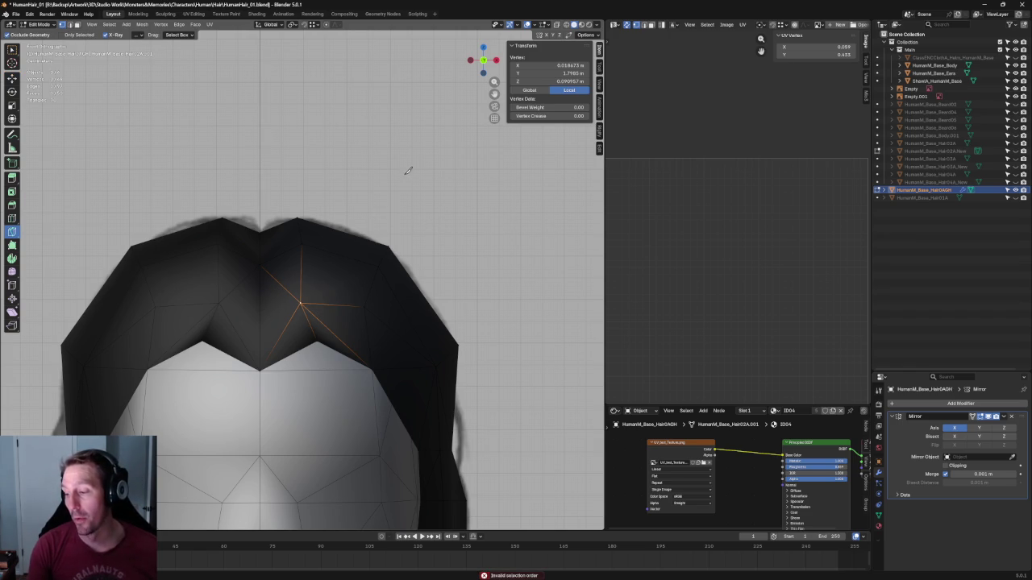
Knife-cut a new edge from the side hair vertex to the centre line
left_click(299, 303)
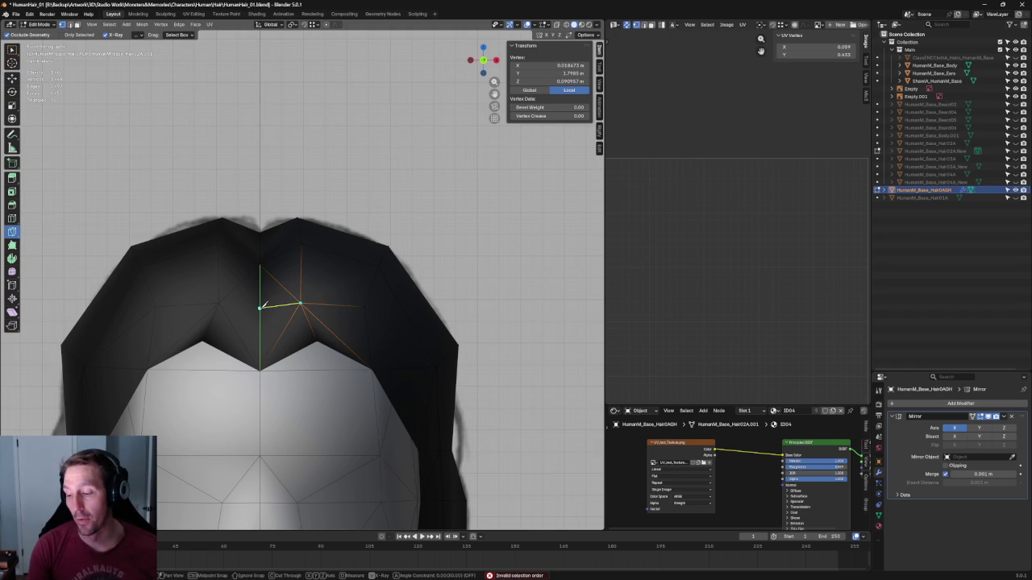
left_click(260, 304)
key("Return")
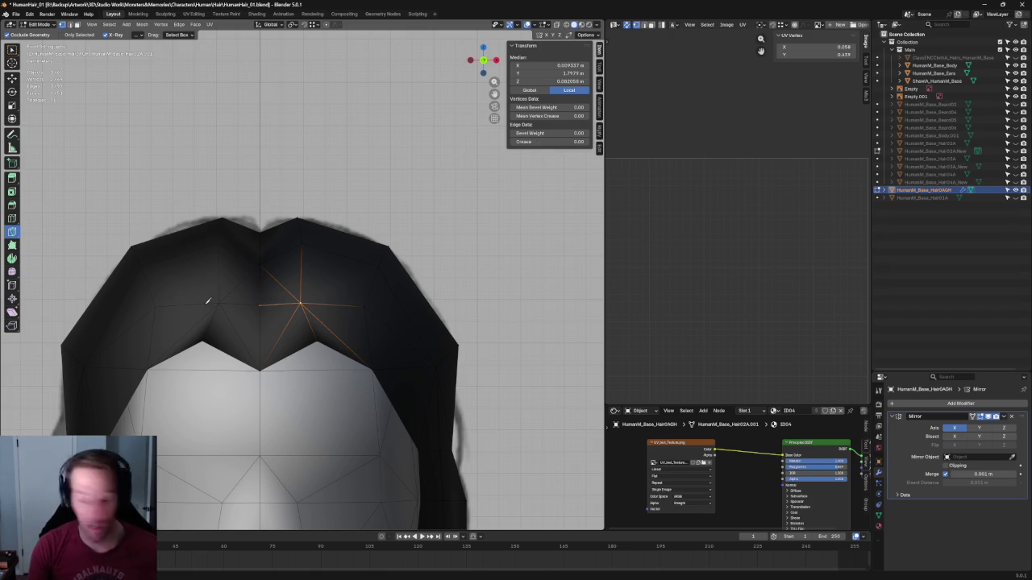
key("shift+space")
key("g")
Move the new centre-line vertex to fit the side profile reference
left_click(261, 304)
mouse_move(262, 307)
middle_mouse_down()
mouse_move(359, 379)
mouse_move(332, 303)
middle_mouse_up()
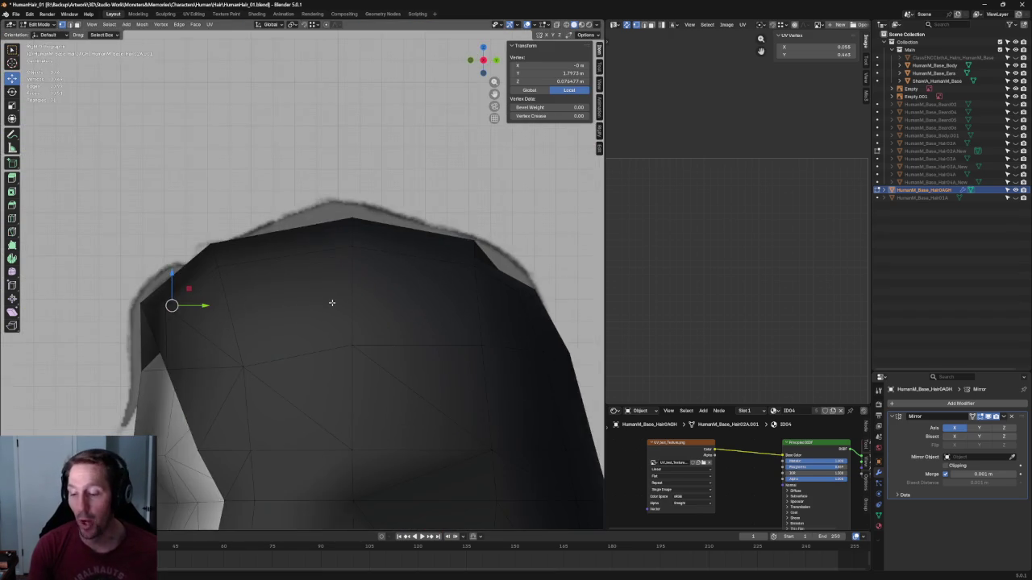
key("KP_Decimal")
key("alt+z")
left_click_drag(341, 260, 333, 275)
key("alt+z")
mouse_move(315, 306)
middle_mouse_down()
mouse_move(367, 277)
mouse_move(338, 298)
middle_mouse_up()
left_click_drag(339, 300, 340, 307)
middle_click_drag(340, 306, 344, 317)
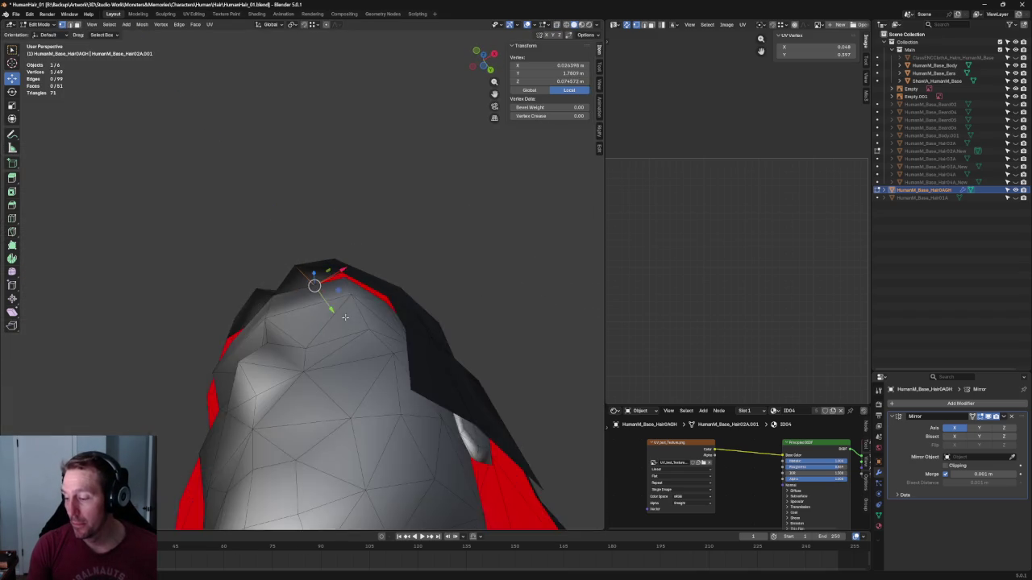
key("KP_1")
scroll(367, 308, "down", 4)
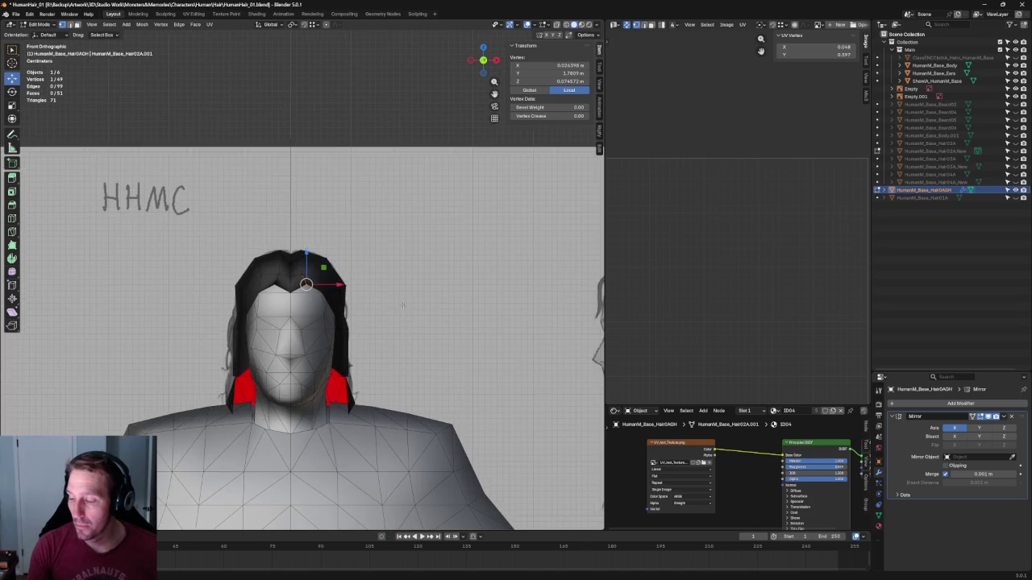
In side view, slide a side hair vertex front-to-back to fit the sketch
left_click(395, 303)
scroll(394, 303, "down", 5)
scroll(372, 301, "up", 5)
scroll(372, 301, "up", 4)
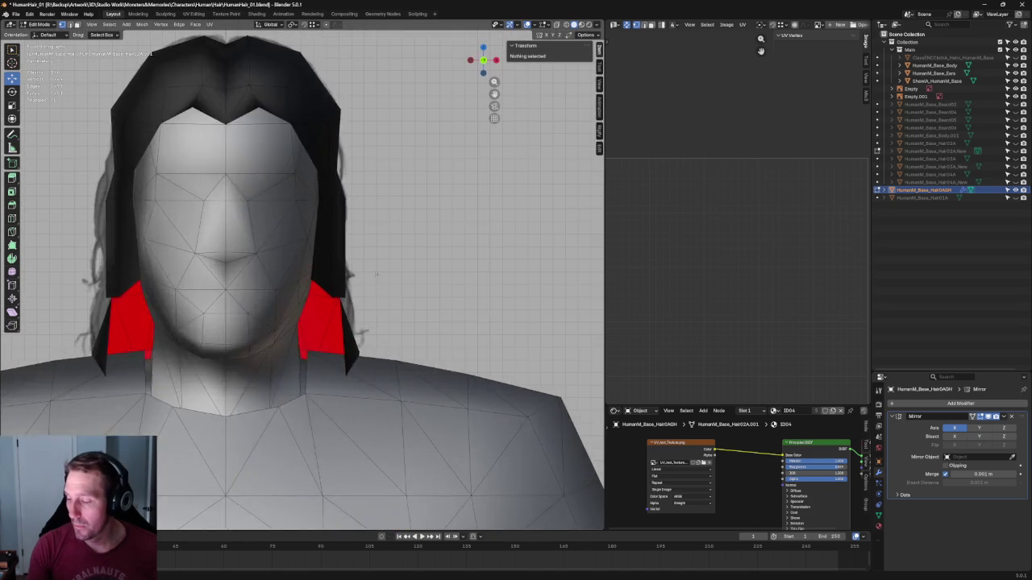
key("alt+z")
left_click(331, 297)
key("alt+z")
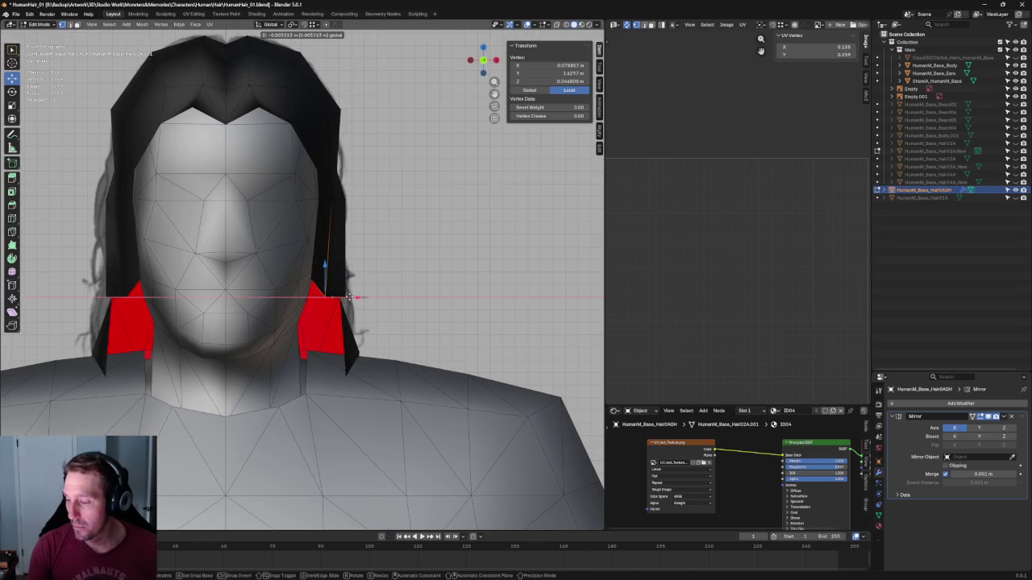
mouse_move(333, 294)
middle_mouse_down()
mouse_move(312, 283)
mouse_move(214, 283)
middle_mouse_up()
key("KP_3")
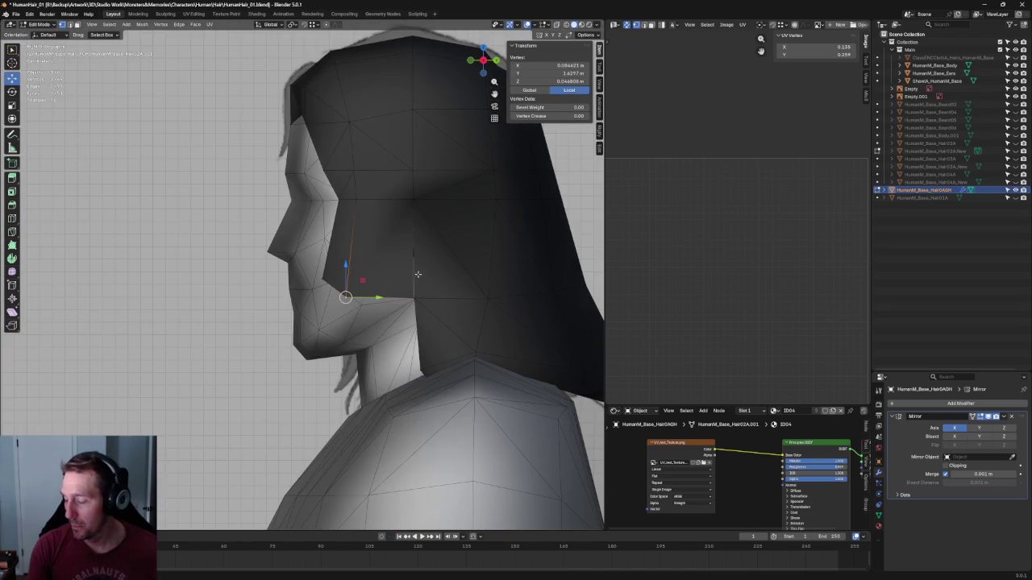
key("alt+z")
left_click_drag(384, 290, 366, 293)
key("alt+z")
Join two side vertices by the temple with Connect Vertex Pairs
left_click(358, 203)
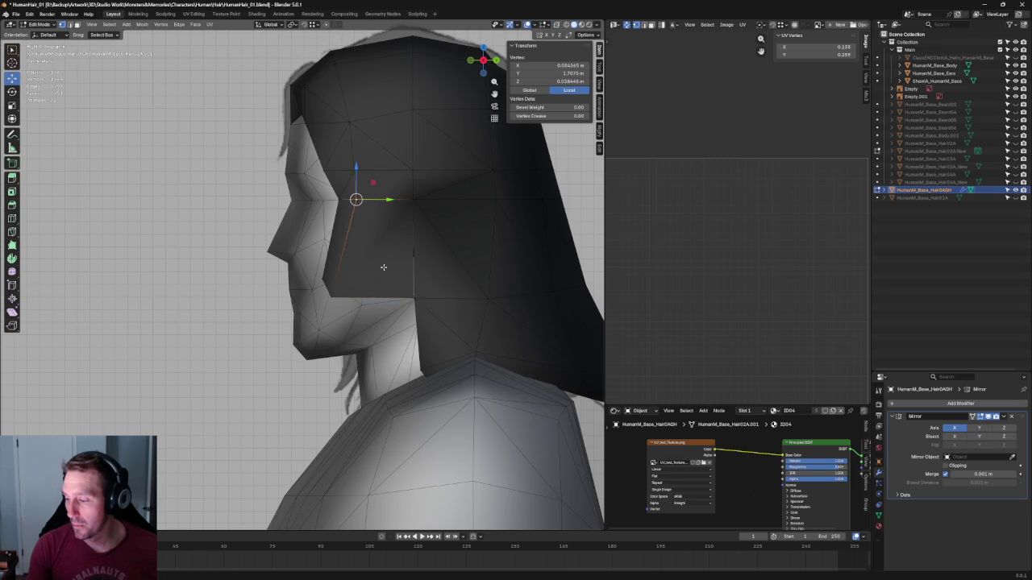
scroll(358, 203, "down", 2)
middle_click_drag(358, 203, 402, 282)
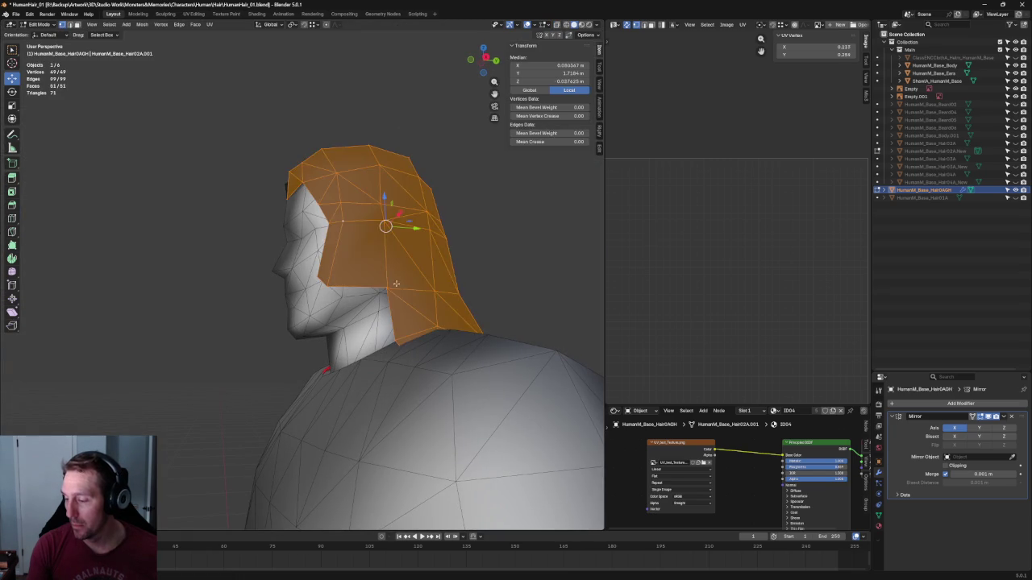
left_click(387, 287, "ctrl")
key("j")
key("ctrl+v")
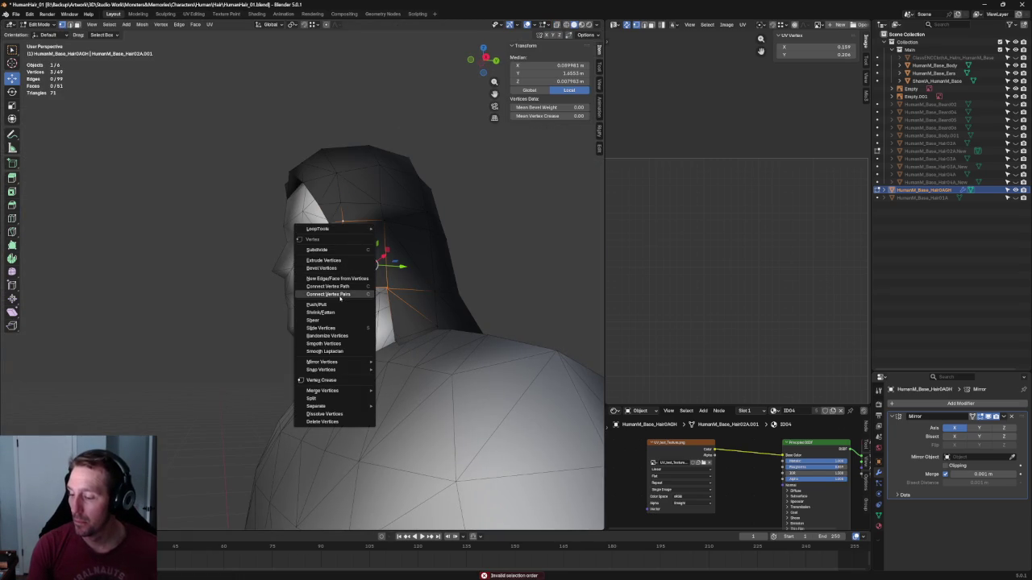
left_click(340, 295)
left_click(208, 271)
scroll(213, 281, "down", 3)
key("KP_1")
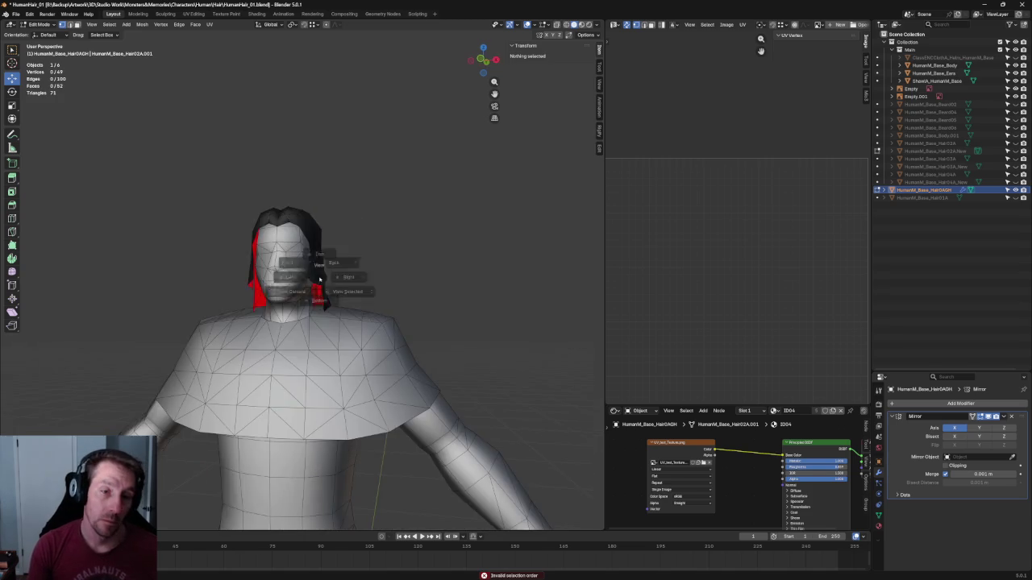
key("KP_5")
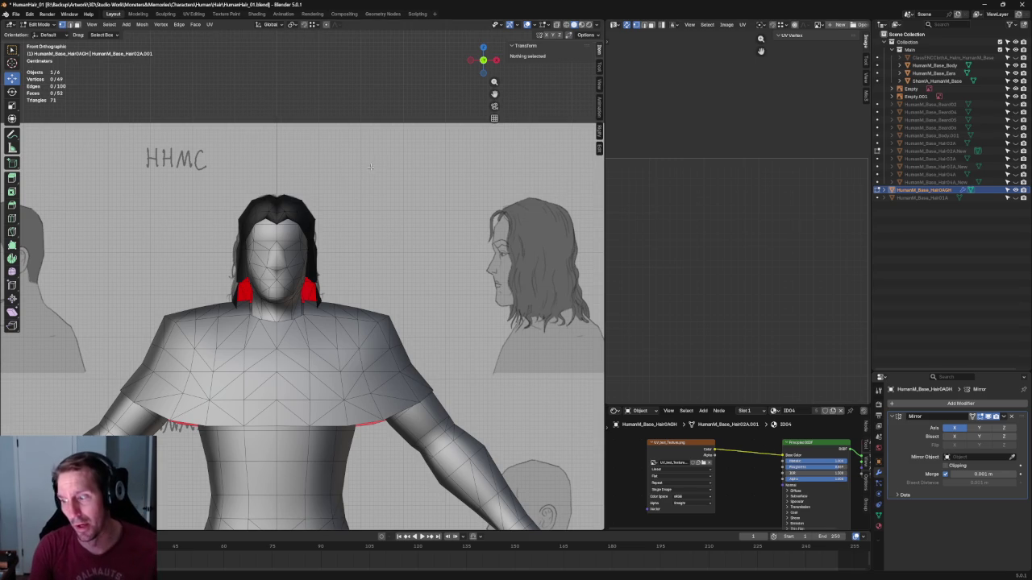
Move a vertex on the hair's upper side sideways along X
scroll(308, 128, "up", 4)
scroll(396, 129, "up", 3)
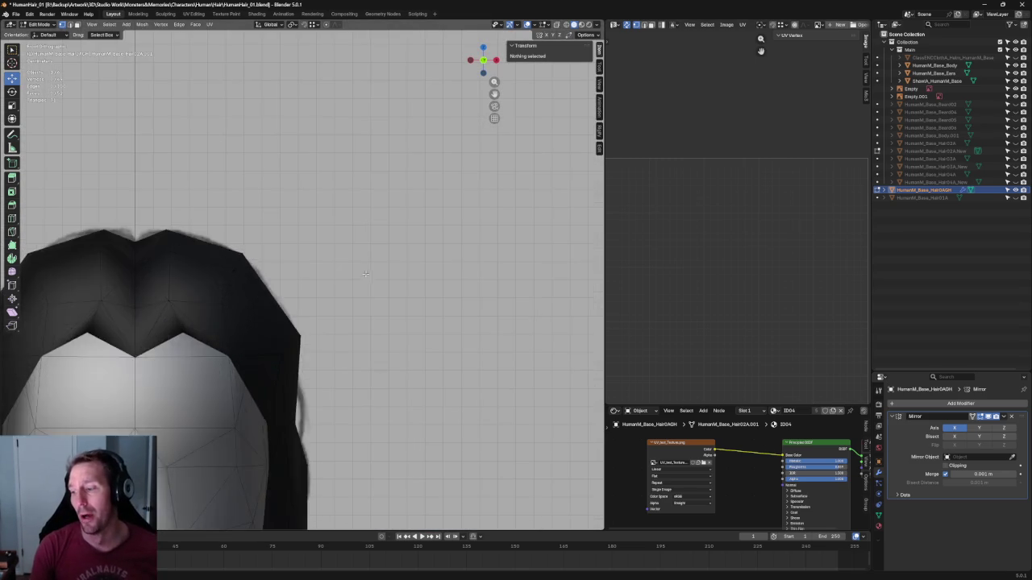
left_click(242, 271)
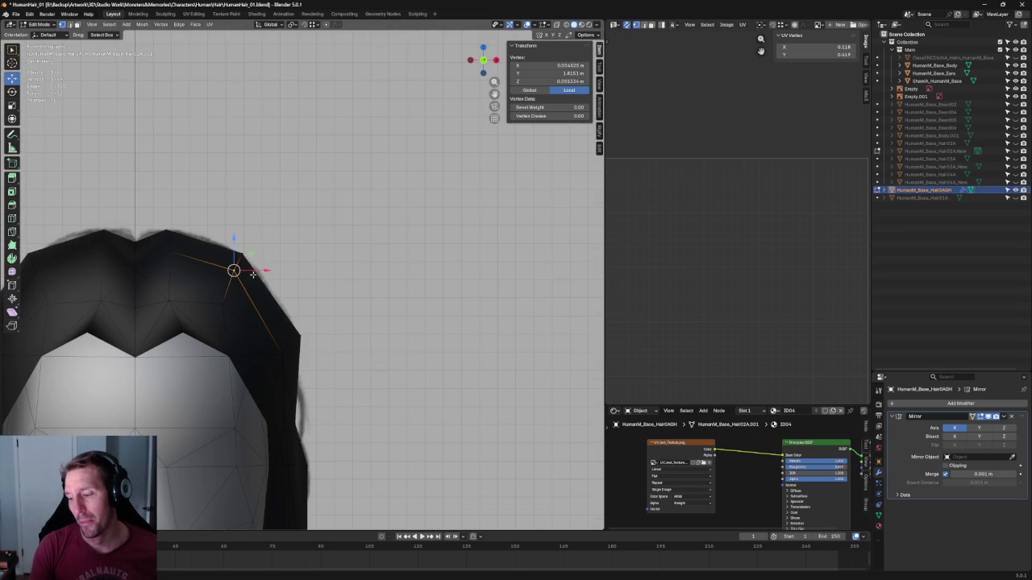
key("g")
key("x")
left_click(262, 273)
Connect two hair vertices with a first new edge across the crown
left_click(292, 330, "alt")
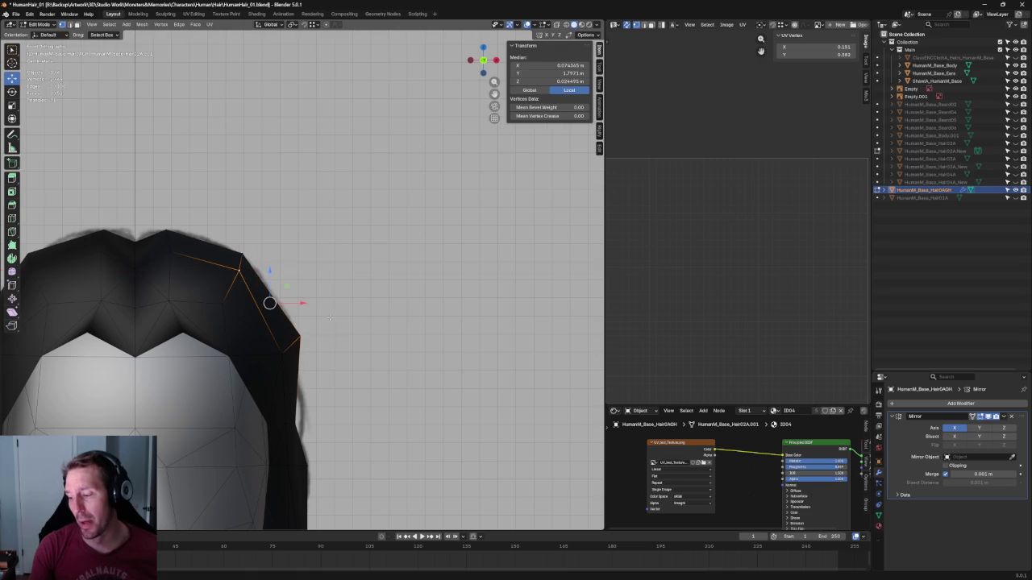
left_click(255, 278)
scroll(266, 286, "down", 3)
mouse_move(266, 290)
middle_mouse_down()
mouse_move(253, 256)
mouse_move(335, 265)
middle_mouse_up()
left_click(358, 281)
left_click_drag(287, 315, 240, 349, "shift")
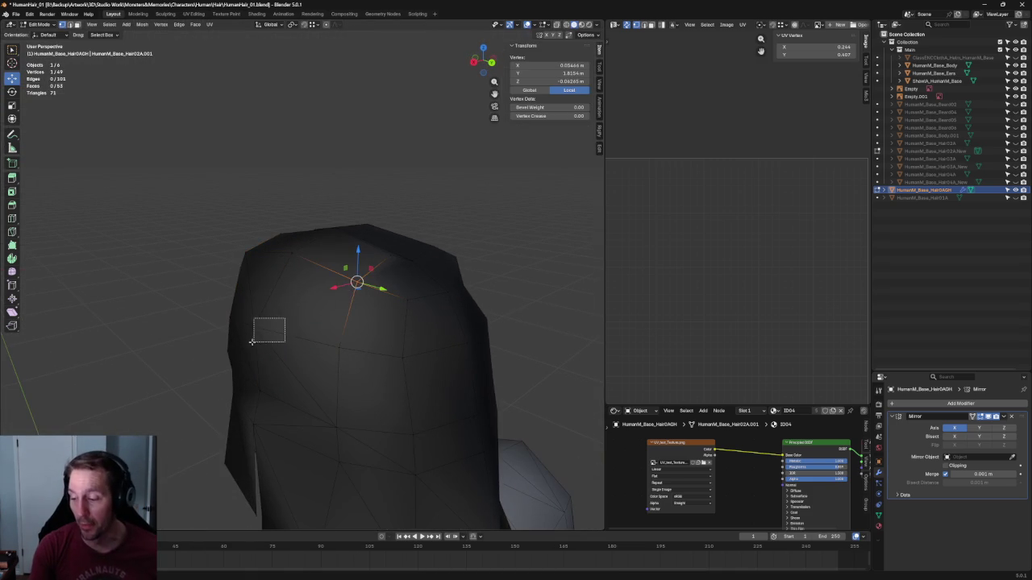
key("j")
Add a second crown edge between two top vertices, then check the hair from above and side
left_click(393, 252)
left_click(403, 299, "shift")
key("j")
key("alt+a")
scroll(387, 253, "down", 2)
middle_click_drag(387, 253, 383, 265)
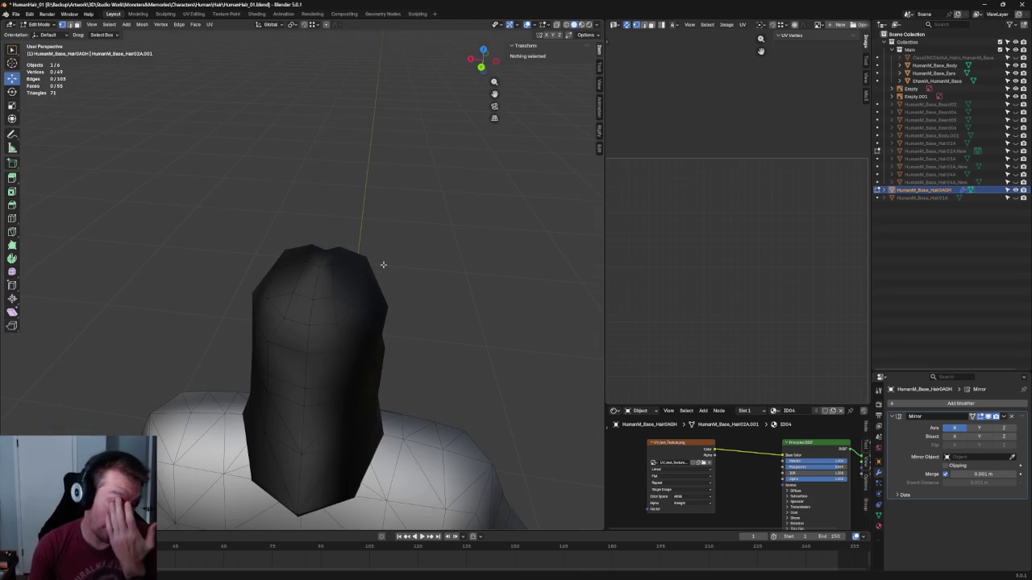
mouse_move(377, 262)
middle_mouse_down()
mouse_move(350, 297)
mouse_move(263, 295)
mouse_move(333, 297)
middle_mouse_up()
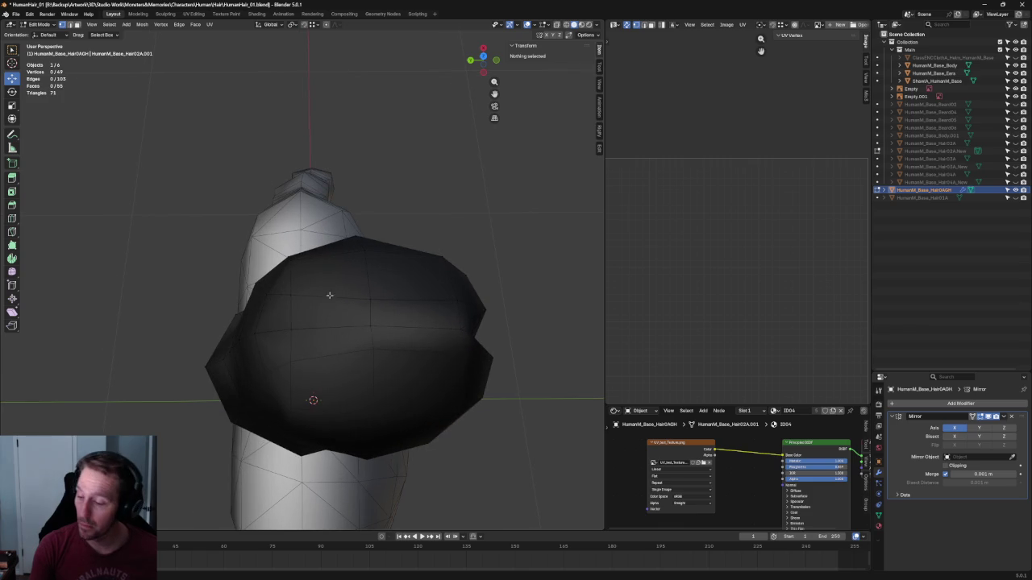
left_click(310, 292)
mouse_move(269, 299)
middle_mouse_down()
mouse_move(448, 276)
mouse_move(428, 263)
middle_mouse_up()
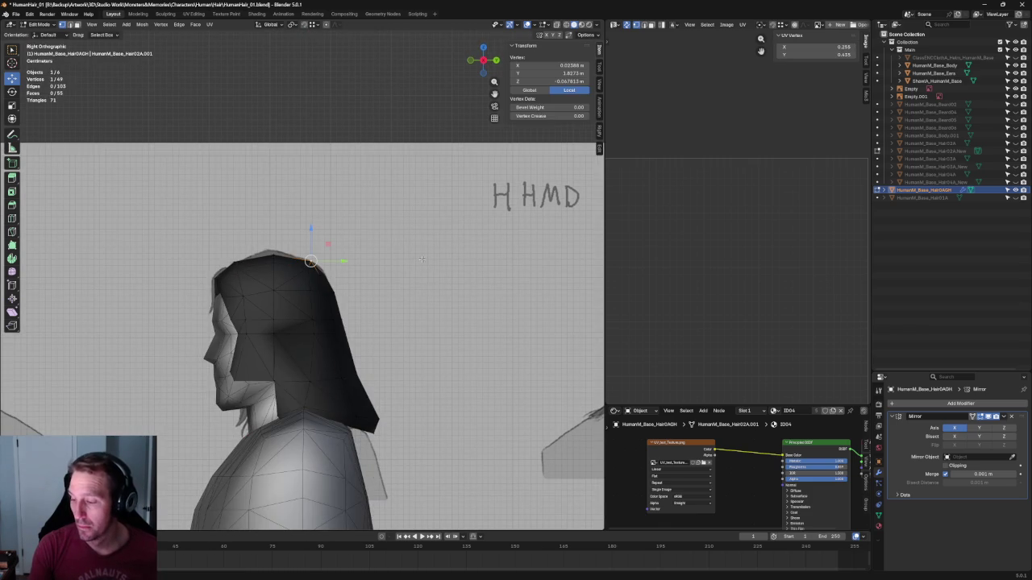
Toggle X-ray and try moving a back-crown vertex, then cancel and leave it in place
key("alt+z")
scroll(404, 233, "up", 4)
left_click(378, 207)
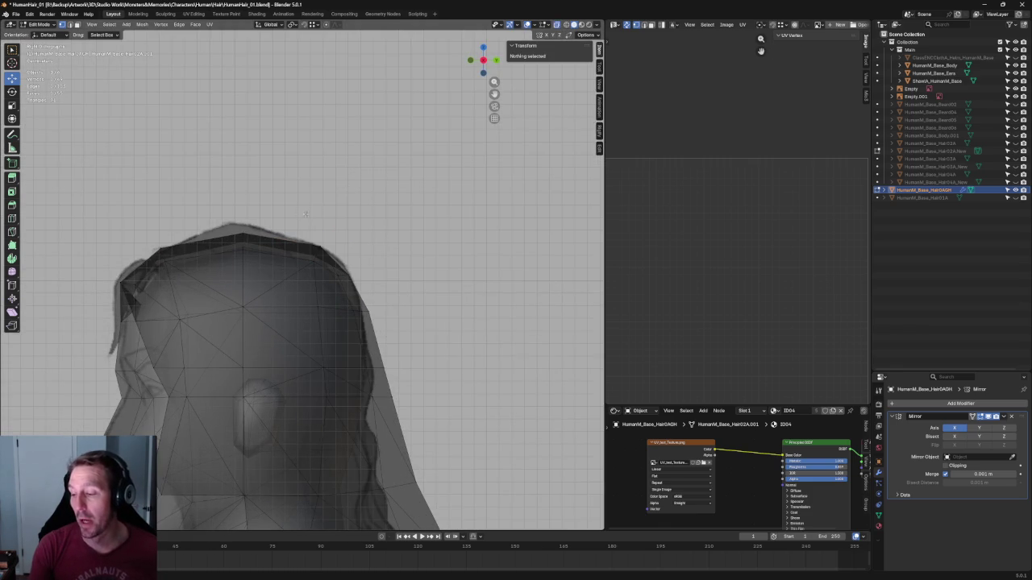
scroll(362, 254, "up", 2)
left_click(367, 275)
key("g")
key("y")
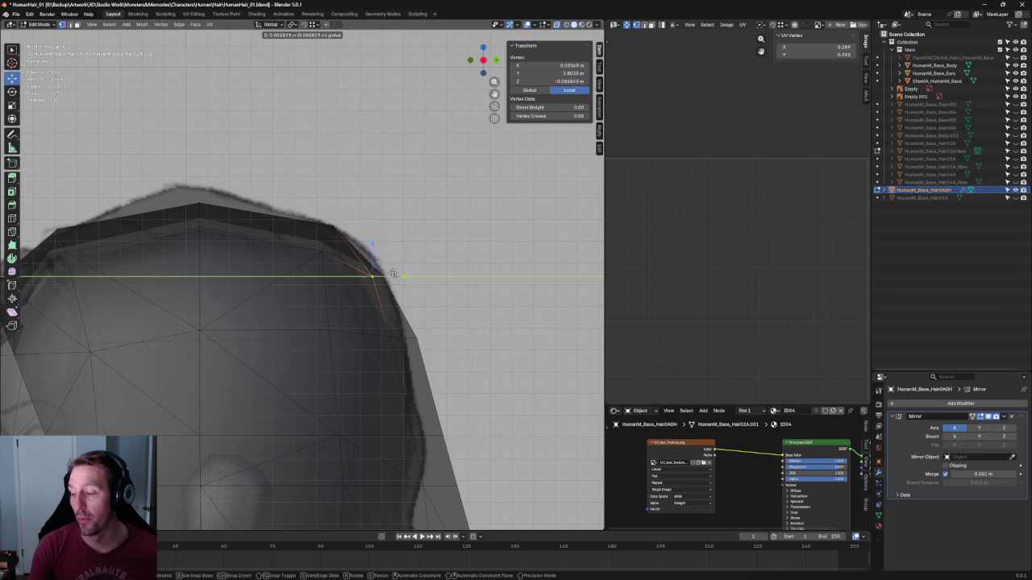
key("z")
key("alt+z")
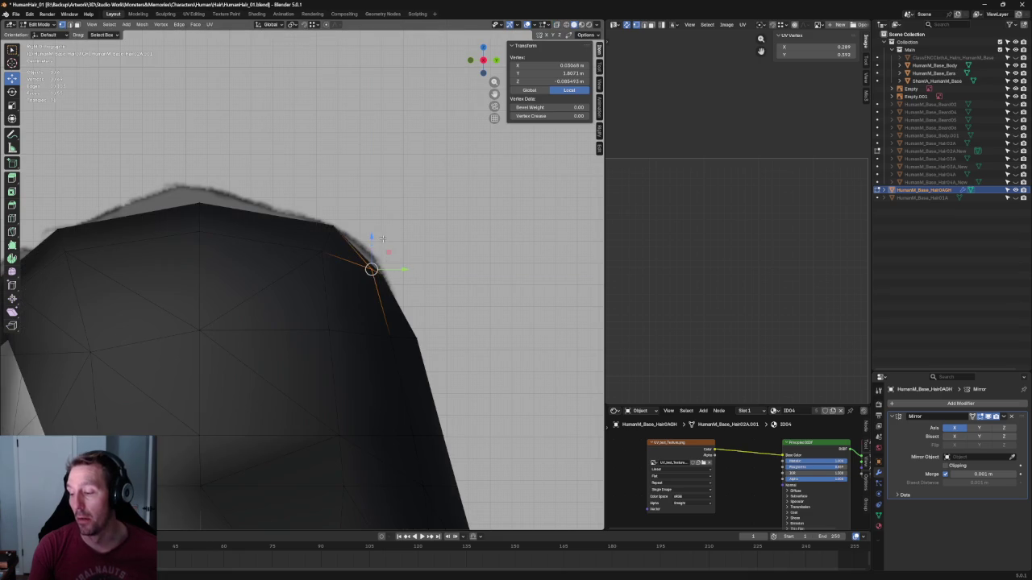
key("Escape")
left_click(441, 259)
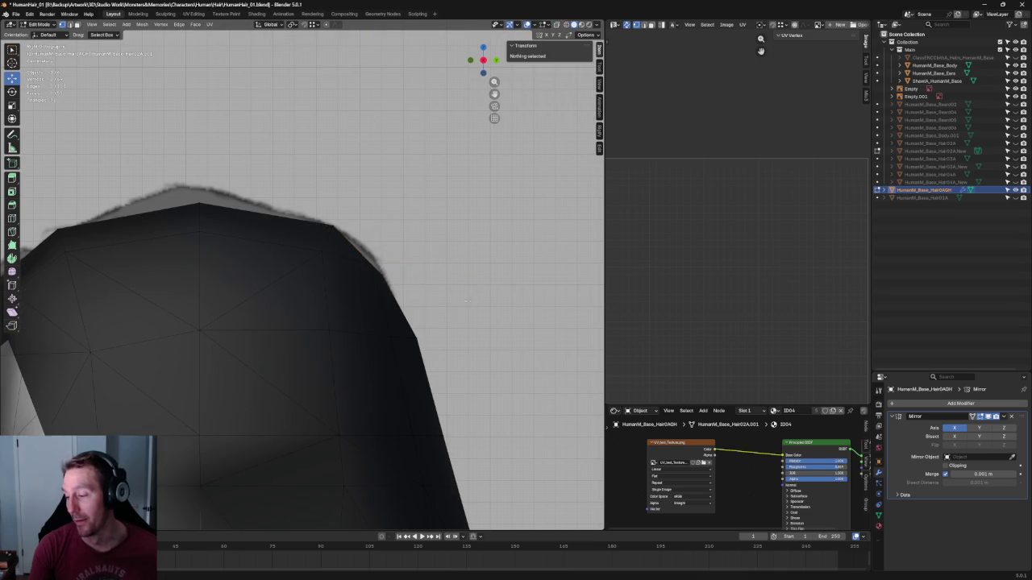
Orbit above the head to inspect the crown vertices of the hair mesh
middle_click_drag(442, 259, 468, 337)
mouse_move(454, 288)
middle_mouse_down()
mouse_move(386, 206)
mouse_move(369, 249)
middle_mouse_up()
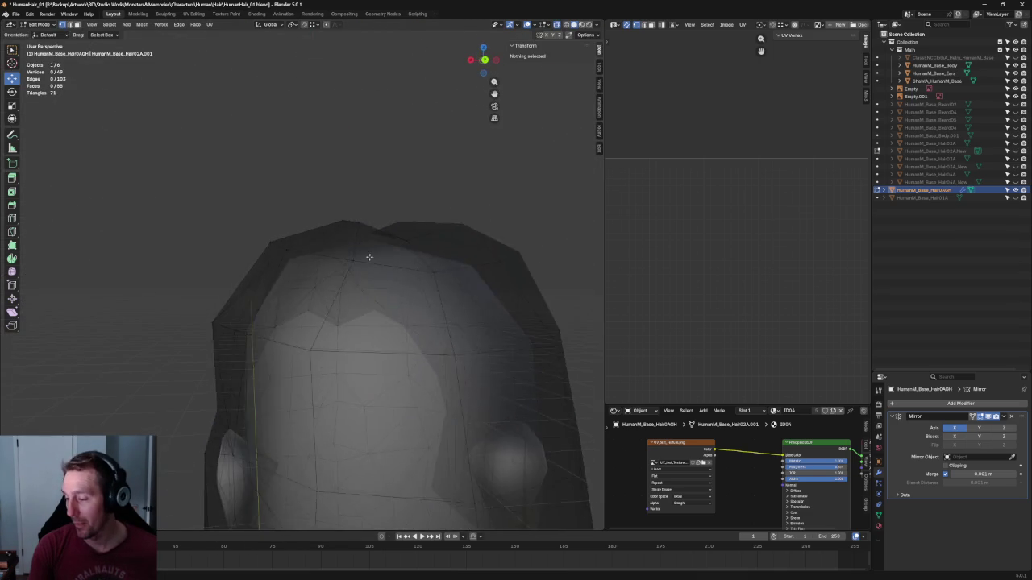
key("alt+z")
left_click(355, 263)
left_click(437, 321, "shift")
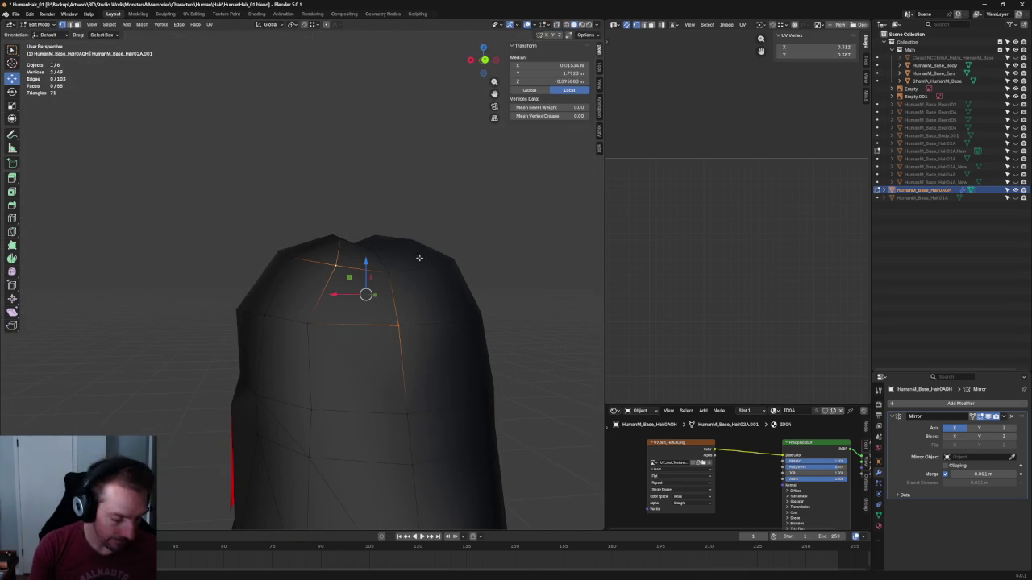
left_click(341, 166)
scroll(359, 205, "down", 5)
mouse_move(360, 205)
middle_mouse_down()
mouse_move(342, 257)
mouse_move(344, 201)
mouse_move(408, 191)
mouse_move(457, 212)
middle_mouse_up()
In Right view, pull the hair-tip vertices toward the neck onto the reference hair outline
key("KP_3")
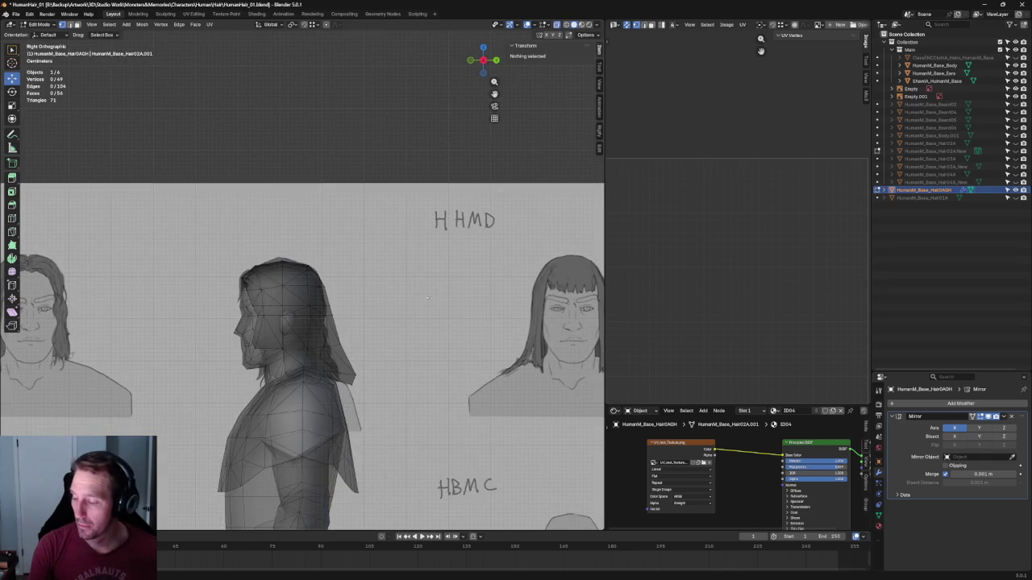
scroll(375, 285, "up", 6)
left_click(304, 362)
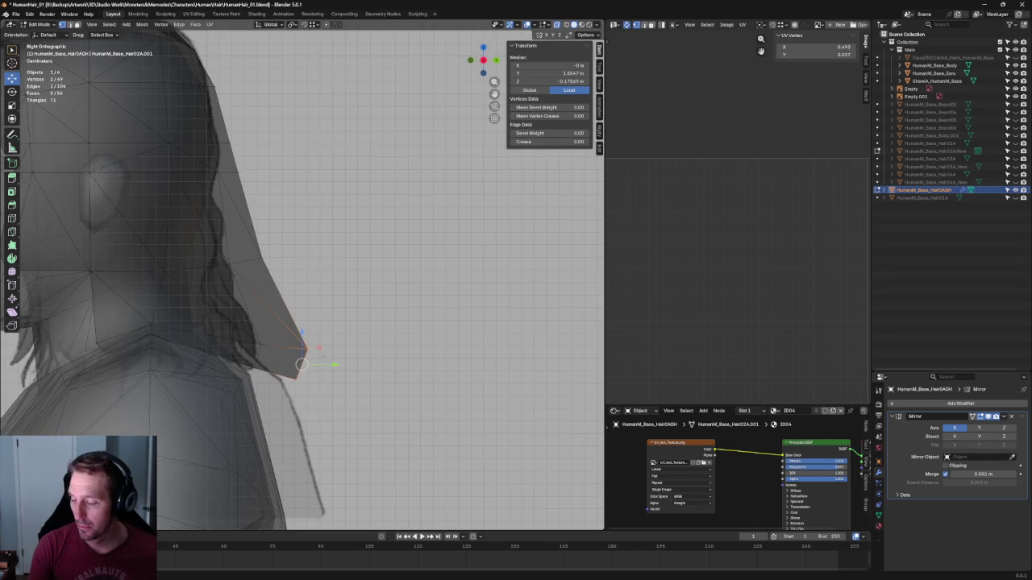
key("g")
left_click(224, 327)
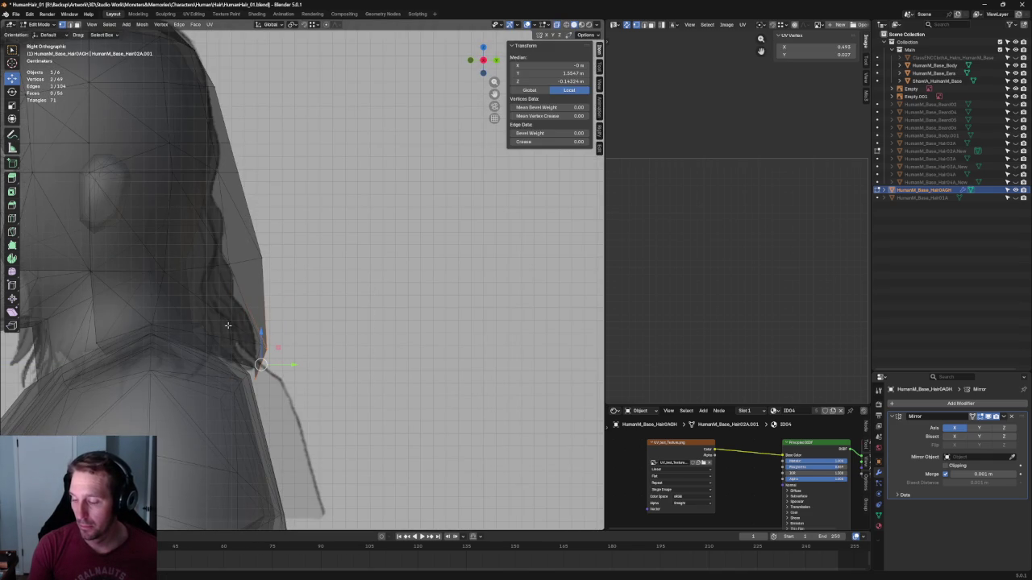
left_click_drag(256, 367, 258, 369)
key("g")
key("y")
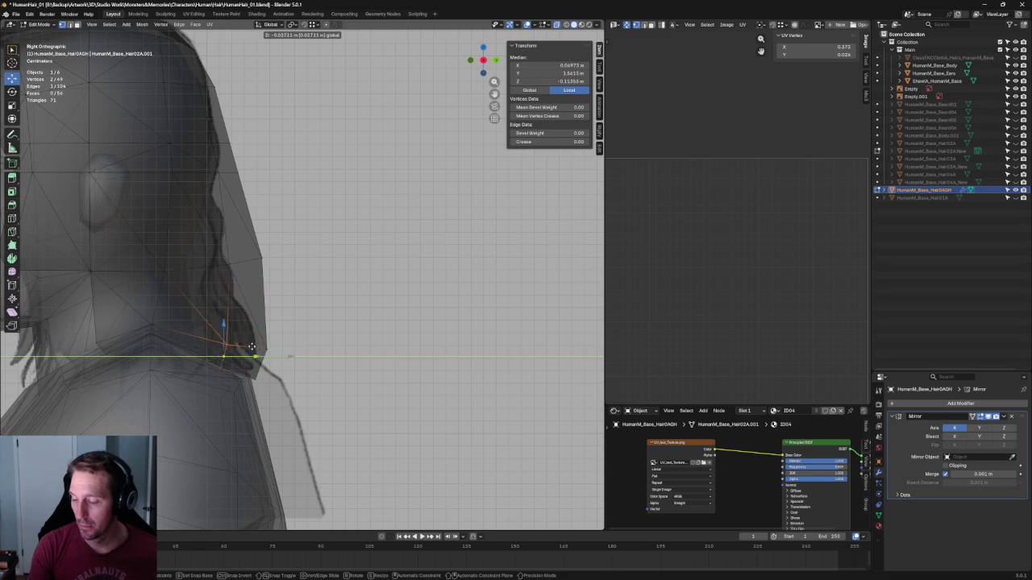
left_click(250, 342)
key("g")
Flatten three back-edge vertices to one height with a scale of 0, then nudge them toward the head
left_click(260, 285)
left_click(211, 264)
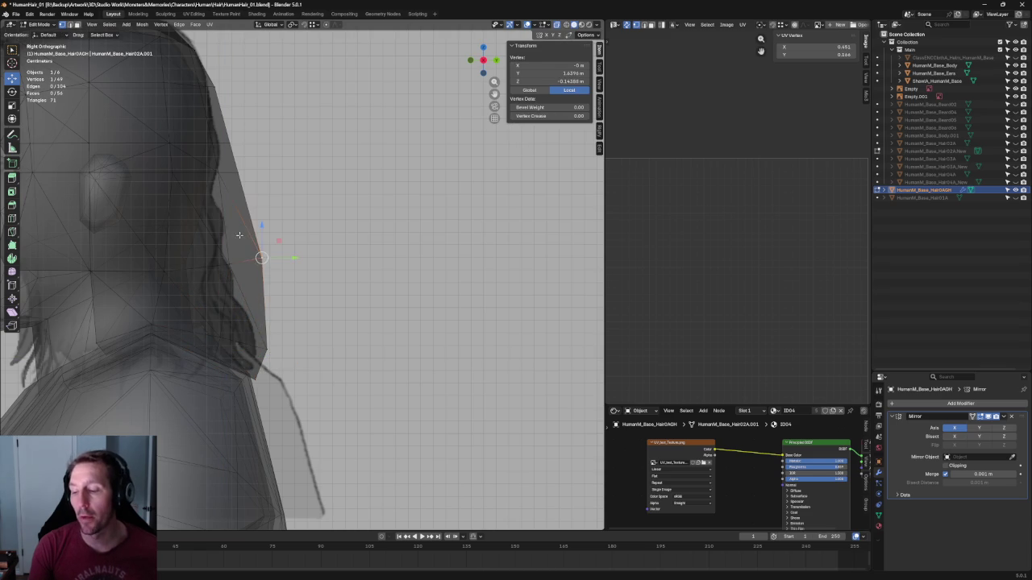
key("g")
key("y")
left_click_drag(202, 226, 250, 246, "shift")
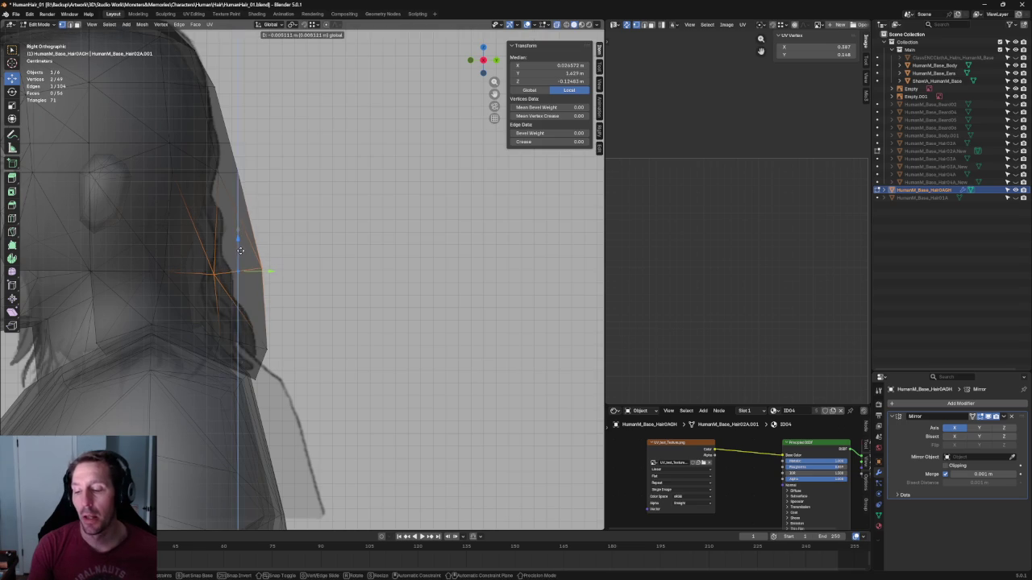
left_click_drag(265, 258, 147, 292, "shift")
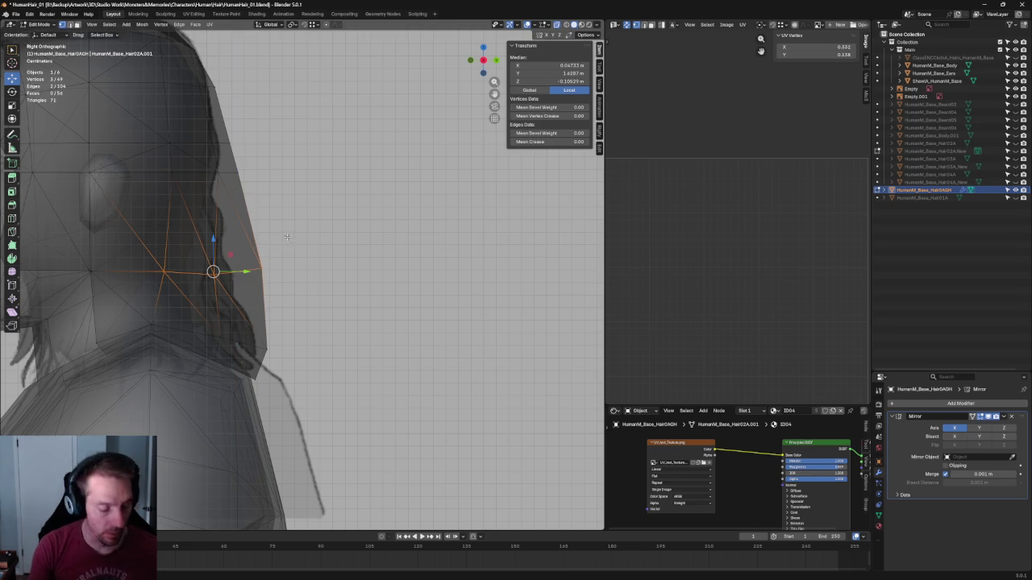
key("shift+space")
key("s")
left_click_drag(214, 245, 213, 251)
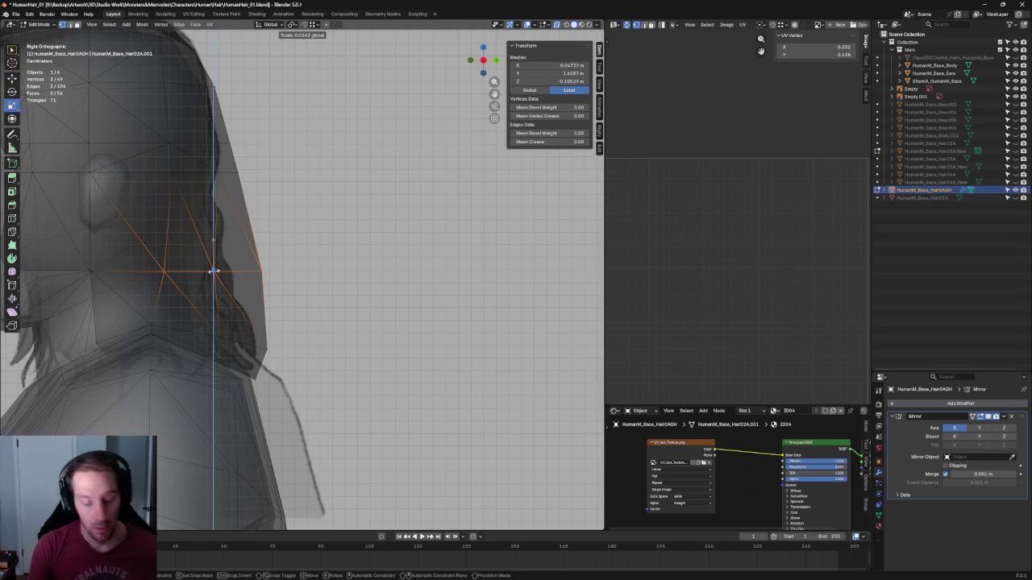
type("0|0] | Invalid")
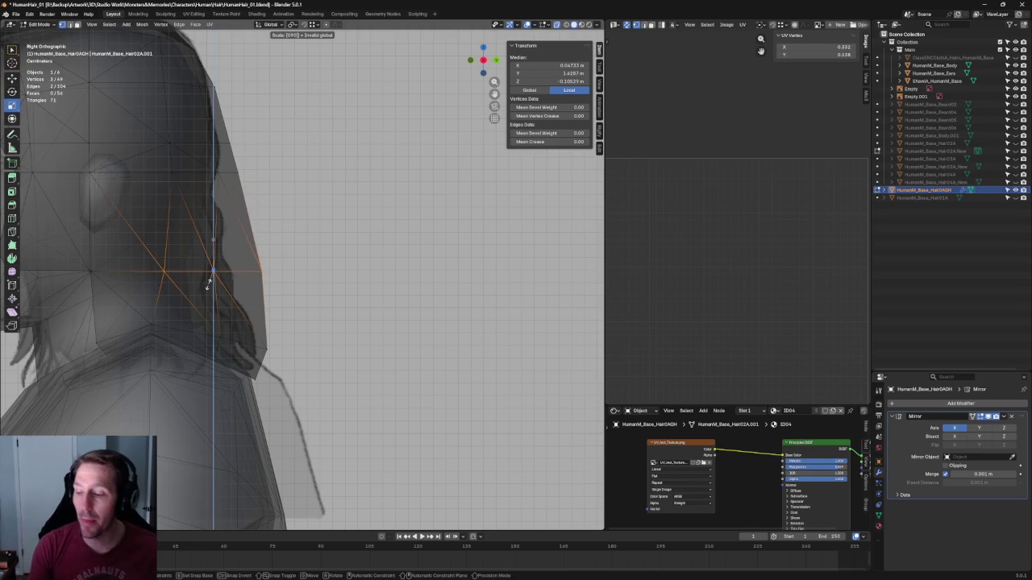
key("Return")
key("shift+space")
key("g")
key("g")
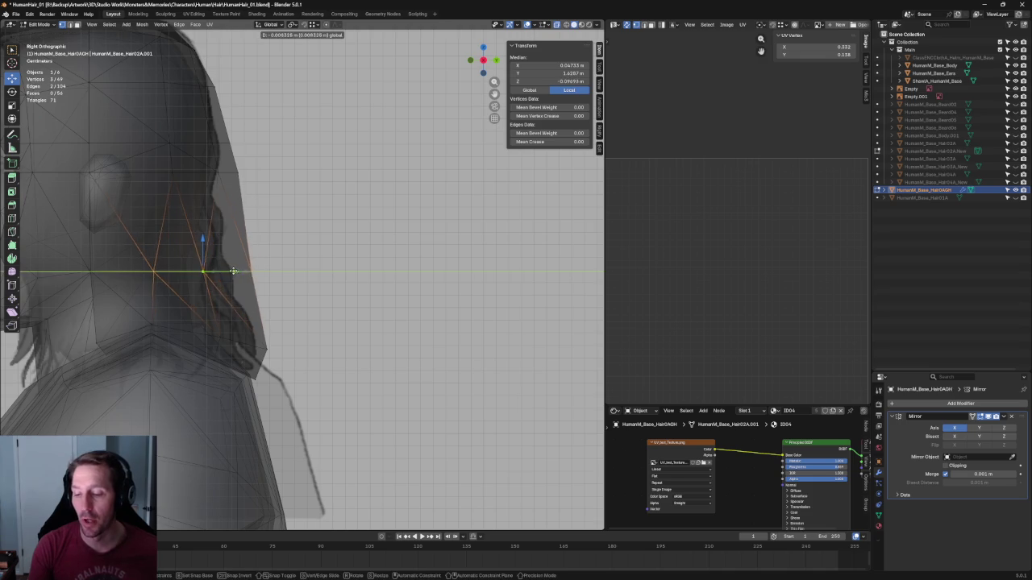
left_click(290, 247)
Shift a back-edge vertex front-back and move the brow-height vertex row vertically
left_click_drag(226, 280, 228, 278)
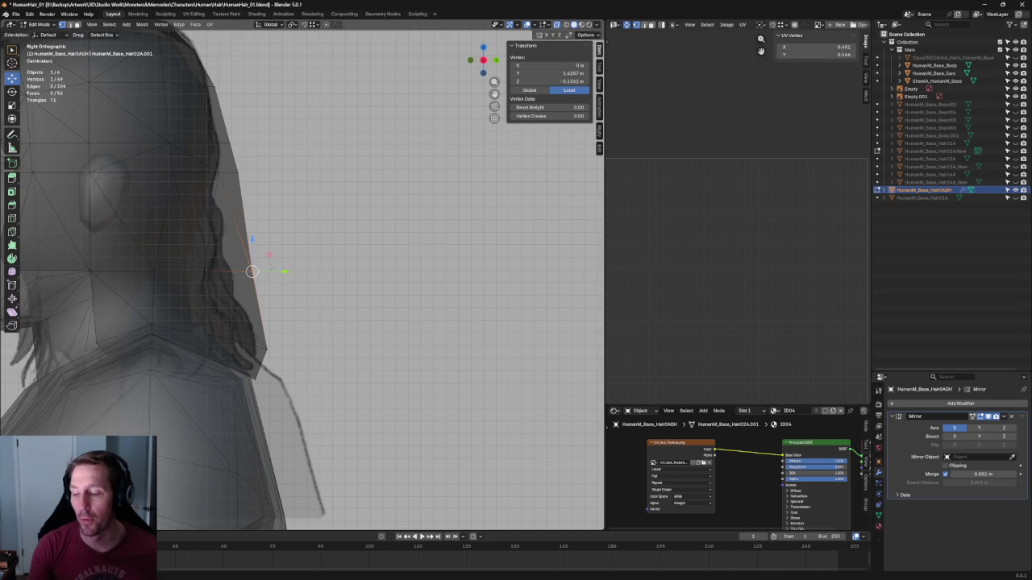
key("g")
key("y")
left_click(259, 272)
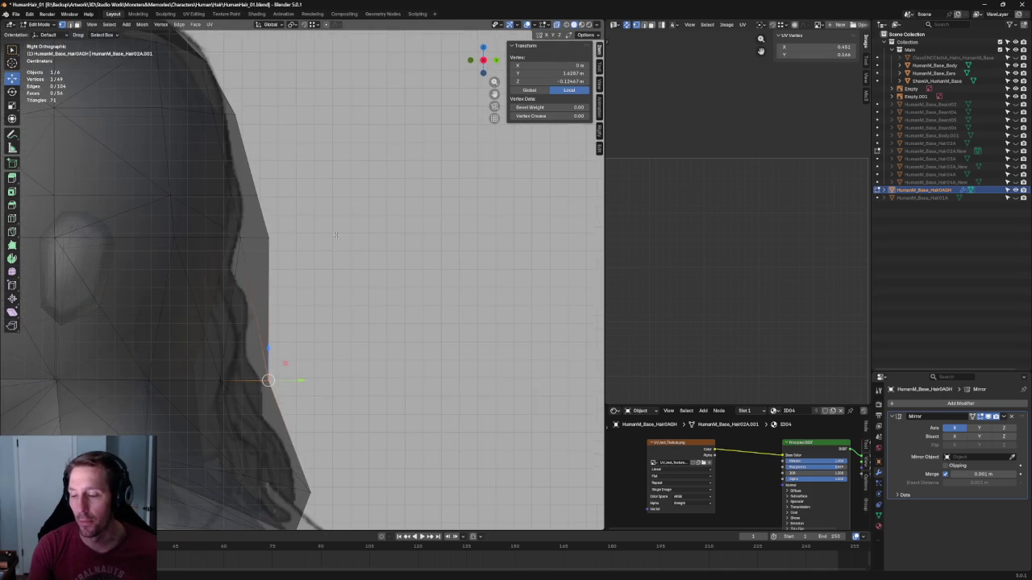
key("alt+a")
middle_click_drag(260, 271, 298, 252)
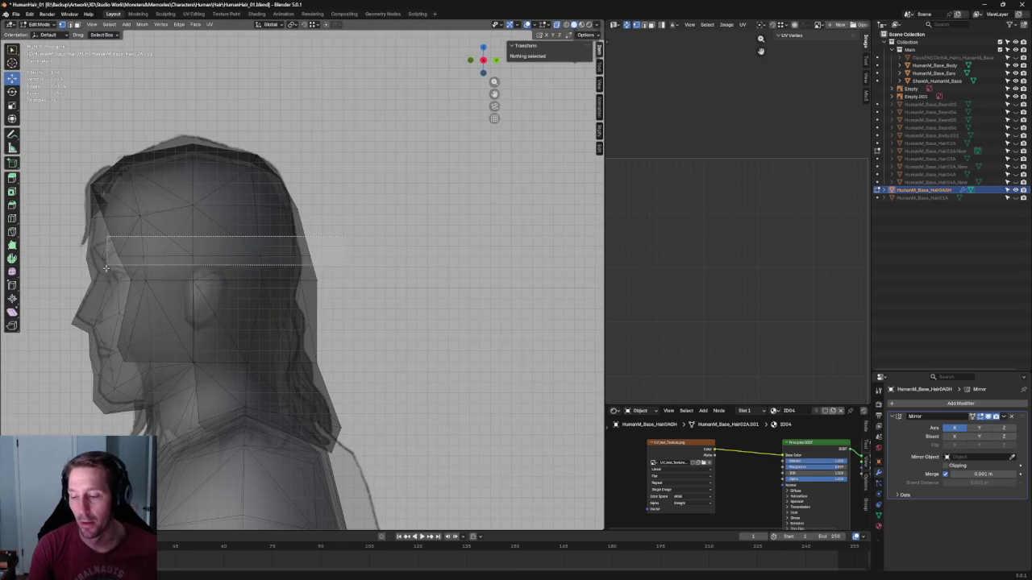
left_click_drag(314, 236, 105, 271)
key("g")
key("z")
left_click(225, 223)
key("alt+a")
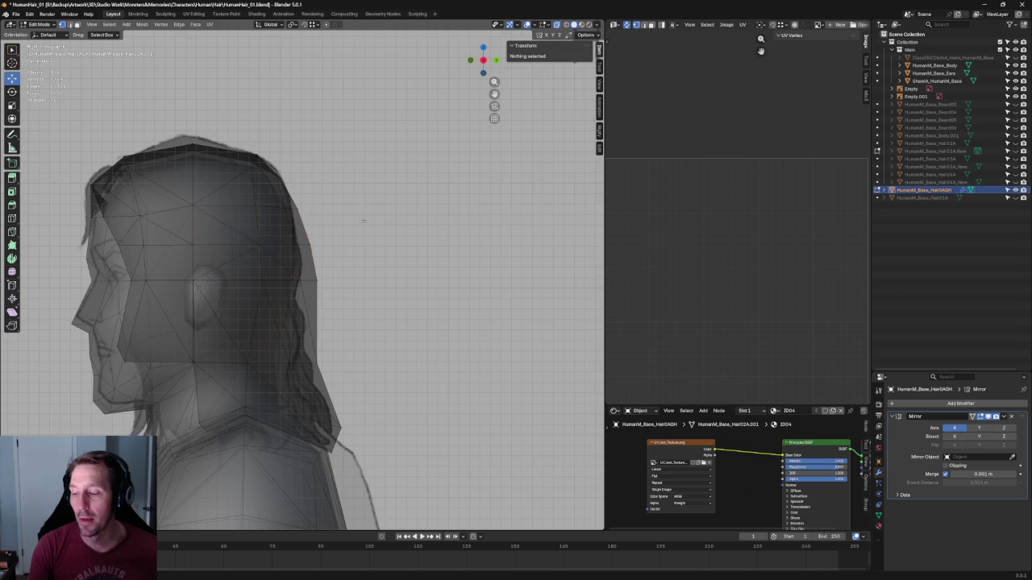
Push two back-of-hair vertices front-back onto the side reference outline
scroll(225, 223, "up", 3)
left_click_drag(323, 280, 304, 287)
key("g")
key("y")
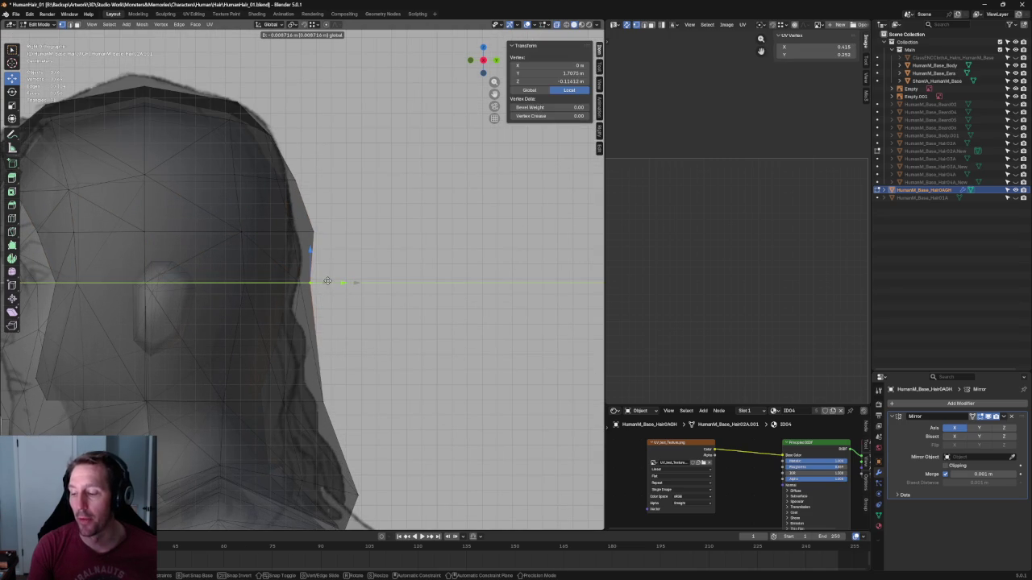
left_click(328, 280)
left_click(305, 198)
key("g")
key("y")
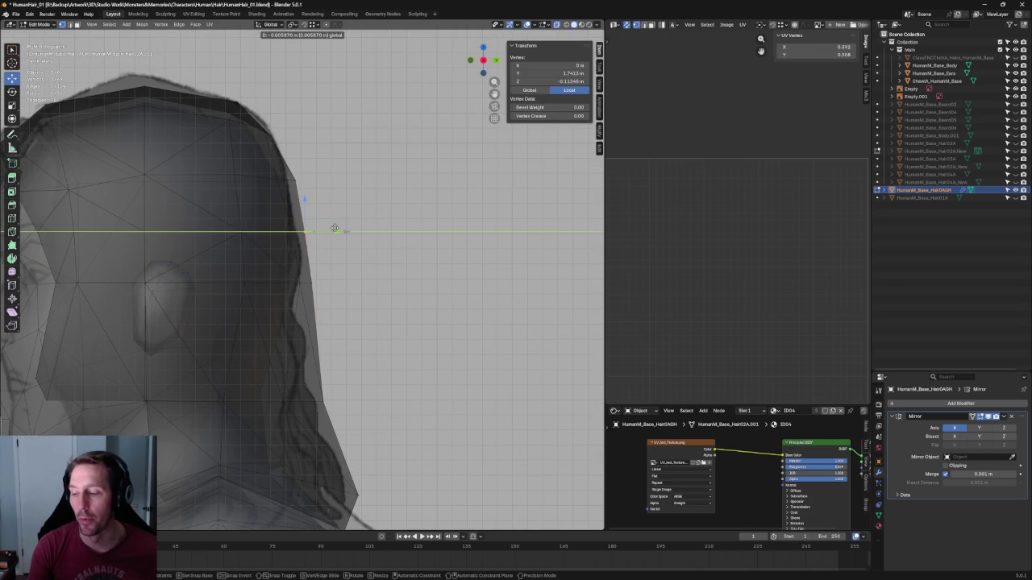
left_click(335, 228)
Move a pair of back-edge vertices front-back and raise a higher edge vertex vertically
left_click_drag(247, 196, 311, 268)
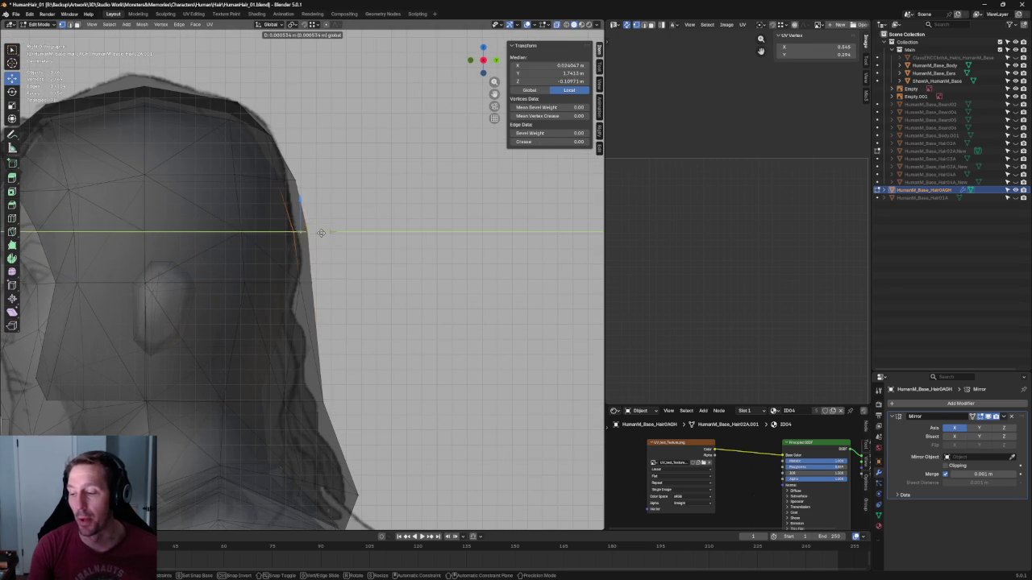
key("g")
key("y")
left_click(330, 233)
left_click_drag(246, 155, 305, 202)
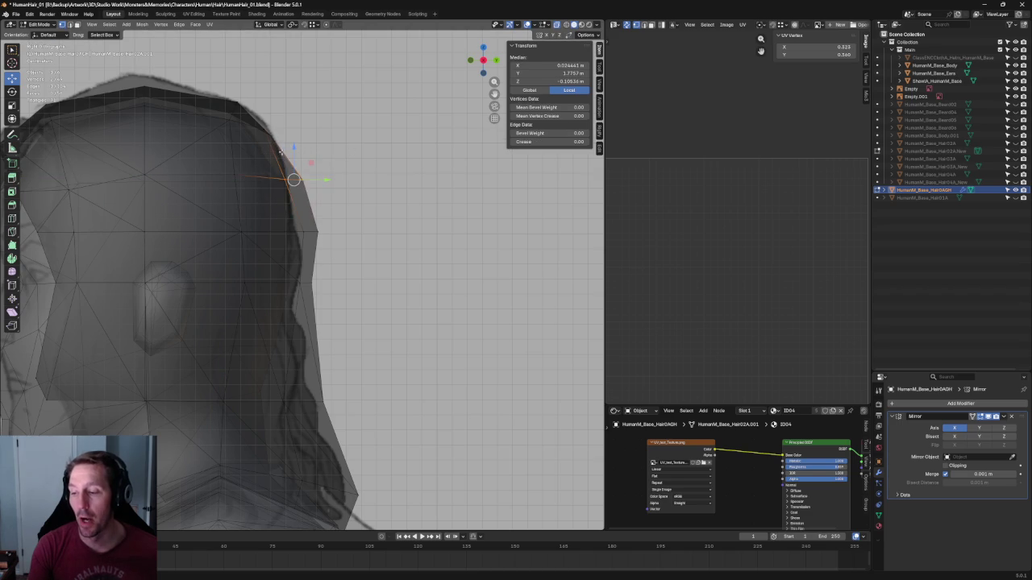
key("g")
key("z")
left_click(292, 147)
Squash a group of hair vertices vertically and adjust a vertex near the forehead
key("alt+a")
middle_click_drag(292, 146, 304, 215, "shift")
left_click_drag(329, 218, 145, 260)
key("shift+space")
key("s")
left_click_drag(262, 216, 268, 223)
key("shift+space")
key("g")
key("alt+a")
left_click(87, 253)
left_click_drag(90, 219, 94, 219)
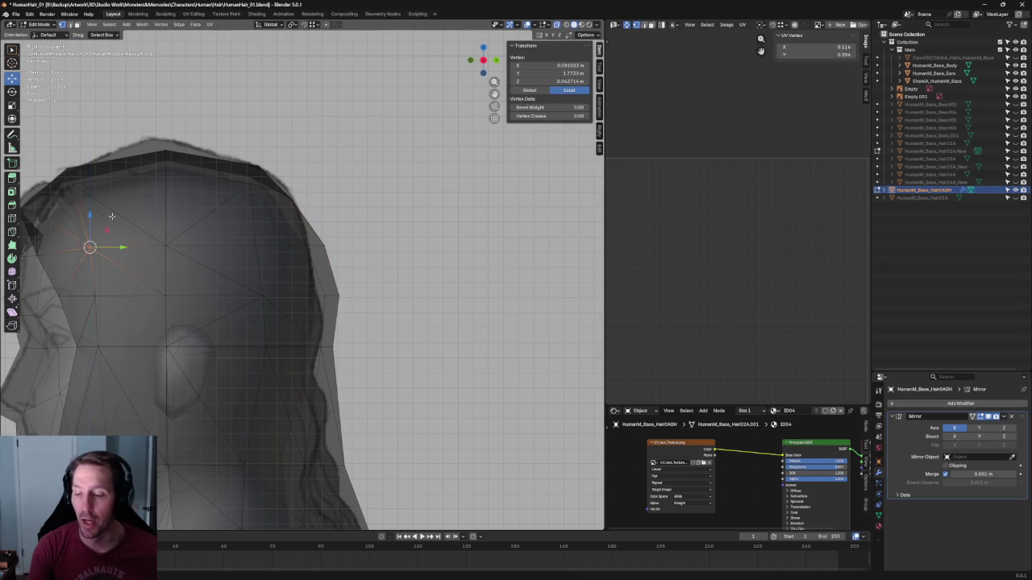
key("alt+a")
In a see-through perspective view, shift a back-edge hair vertex front-back
scroll(319, 239, "up", 2)
scroll(319, 240, "up", 2)
scroll(319, 239, "down", 2)
scroll(319, 240, "down", 2)
mouse_move(318, 240)
middle_mouse_down()
mouse_move(235, 237)
mouse_move(347, 237)
middle_mouse_up()
key("alt+z")
left_click(298, 252)
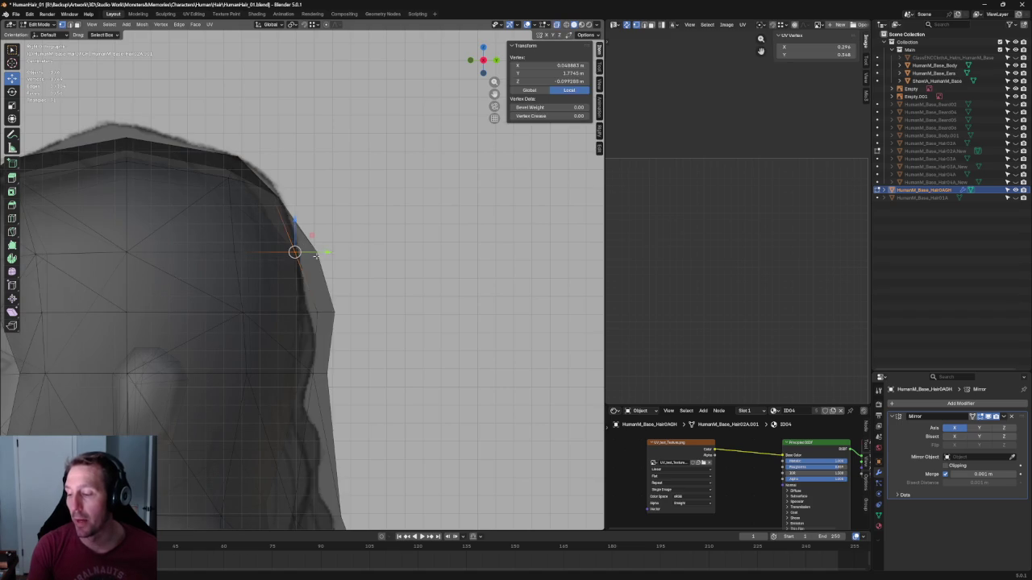
key("g")
key("y")
left_click(328, 252)
Move a lower back-edge vertex front-back twice to refine its position
left_click(311, 312)
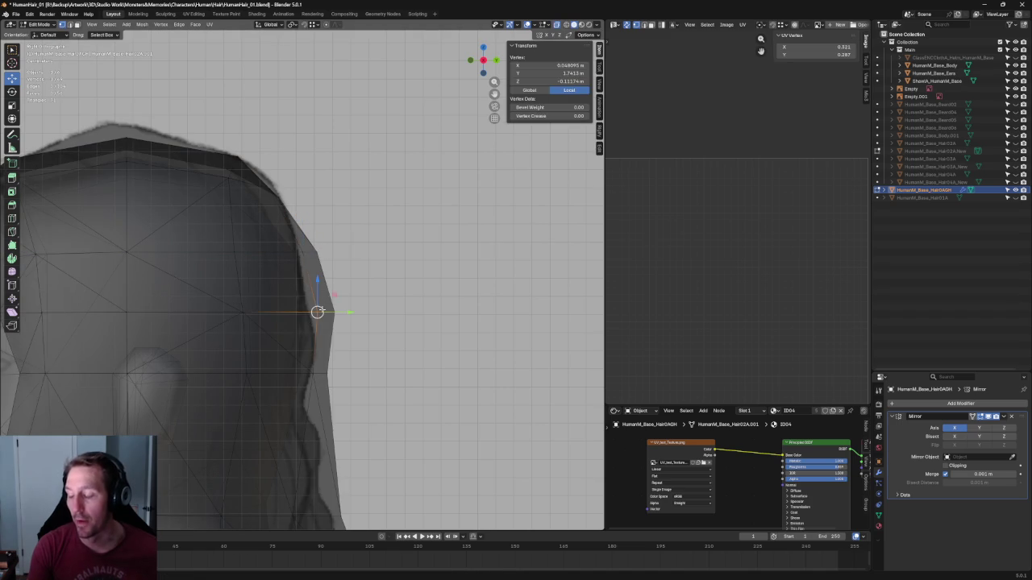
key("g")
key("y")
left_click(341, 300)
key("g")
key("y")
left_click(331, 307)
key("alt+a")
Check the back-edge vertices, trying one move but cancelling and deselecting everything
scroll(332, 301, "down", 2)
scroll(332, 301, "down", 2)
scroll(295, 254, "up", 3)
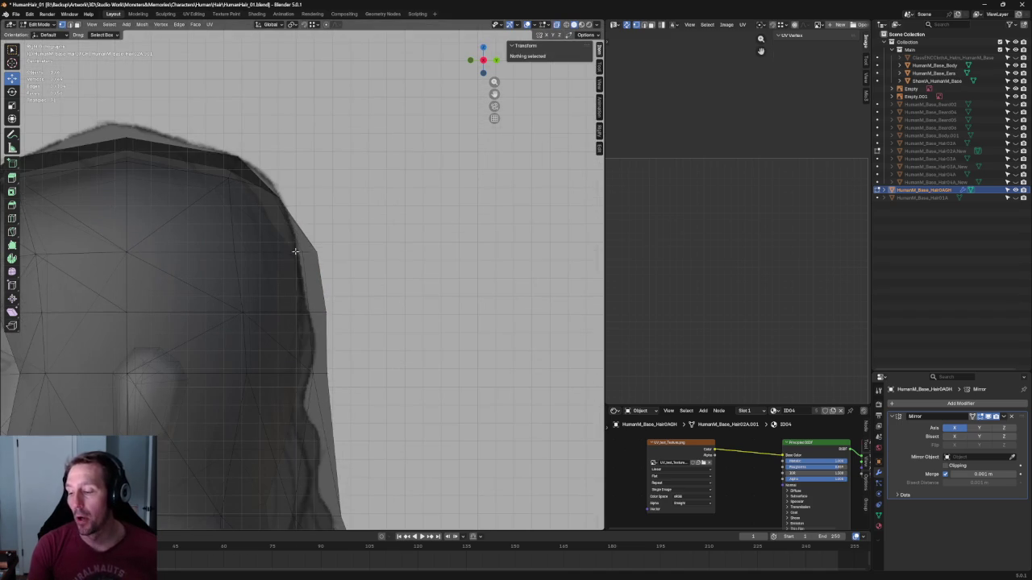
left_click(293, 260)
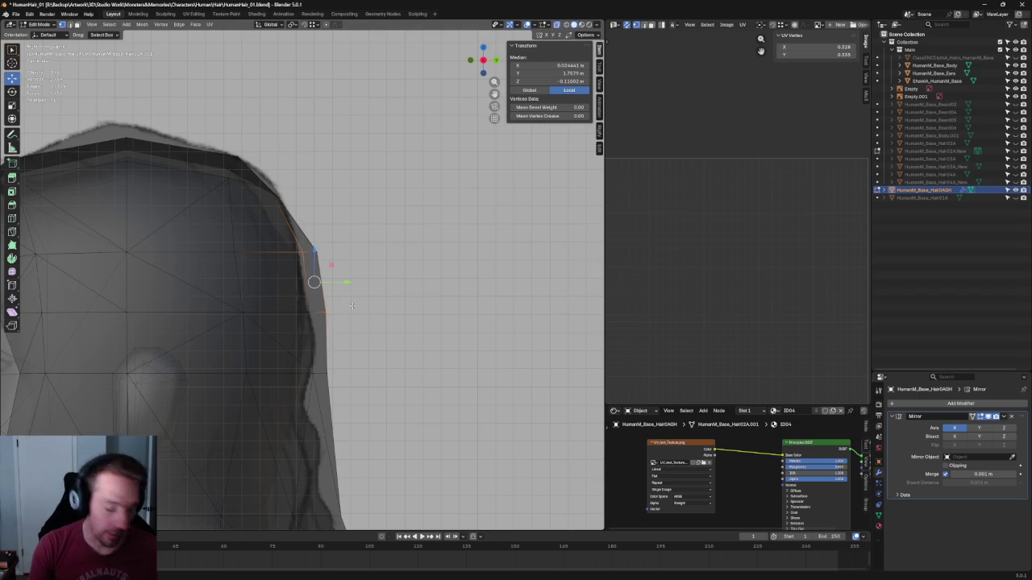
left_click(329, 307, "shift")
left_click(362, 296)
left_click(310, 308)
key("g")
key("y")
key("Escape")
left_click(412, 355)
scroll(412, 355, "down", 5)
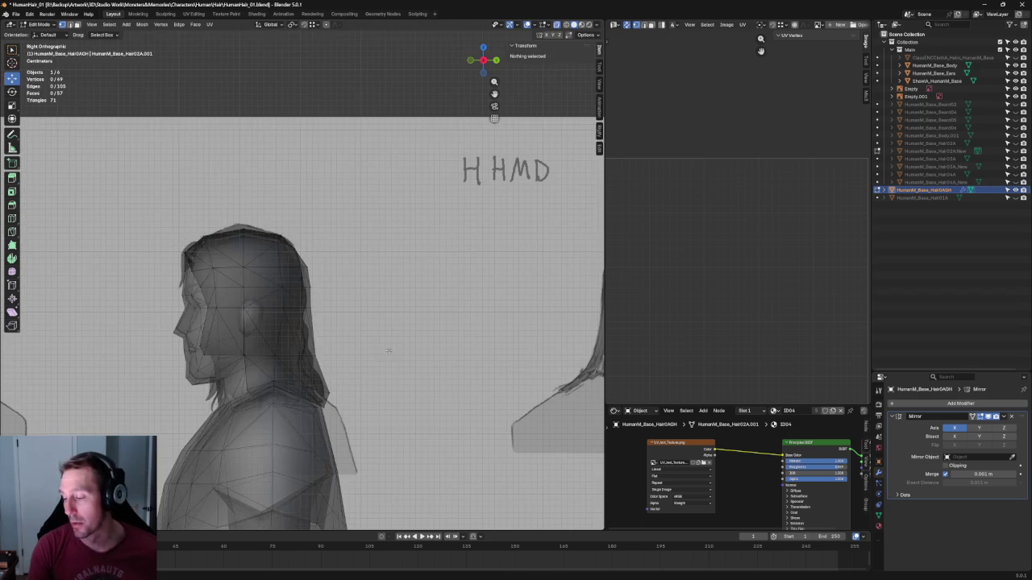
Viewed from behind, shift a hair vertex slightly sideways along X
scroll(339, 322, "up", 1)
mouse_move(338, 322)
middle_mouse_down()
mouse_move(289, 288)
mouse_move(279, 302)
middle_mouse_up()
left_click(299, 287)
key("g")
key("x")
key("Escape")
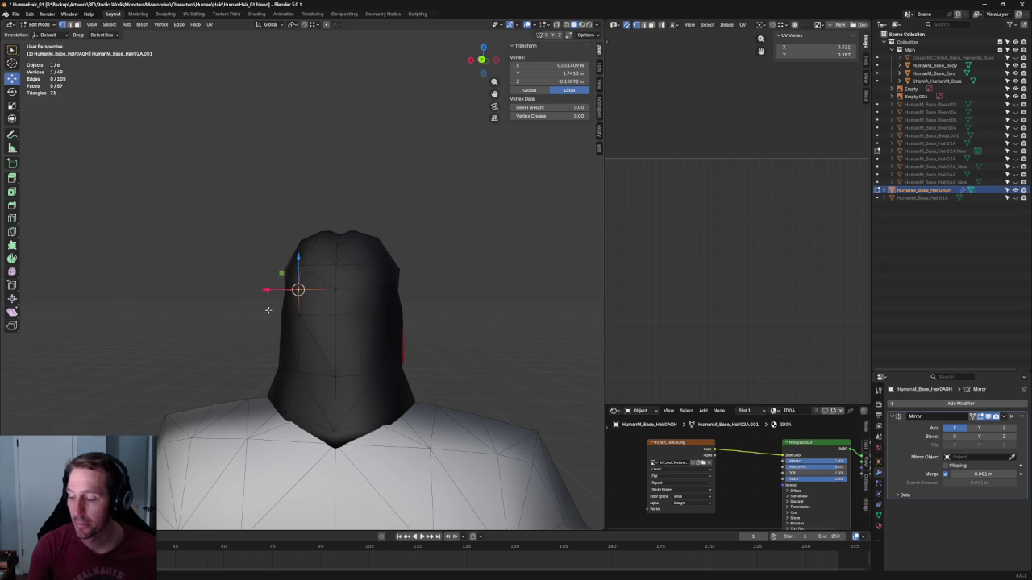
key("g")
key("x")
left_click(263, 292)
middle_click_drag(264, 292, 385, 297)
In Front view, move the hair vertex beside the face along X, then return to Right view
key("KP_1")
left_click(373, 322)
scroll(373, 323, "up", 3)
scroll(373, 322, "up", 2)
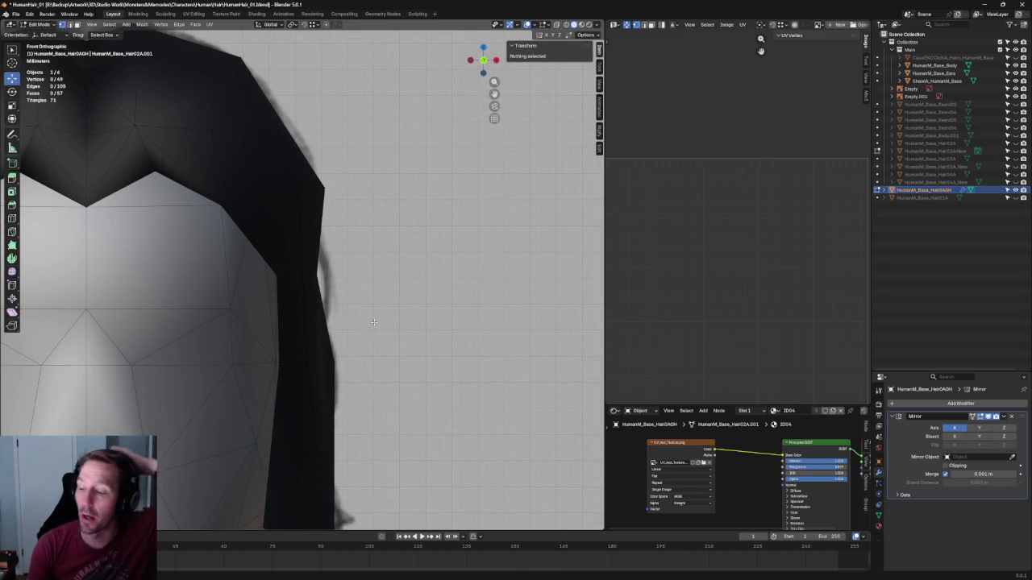
left_click(278, 275)
key("g")
key("x")
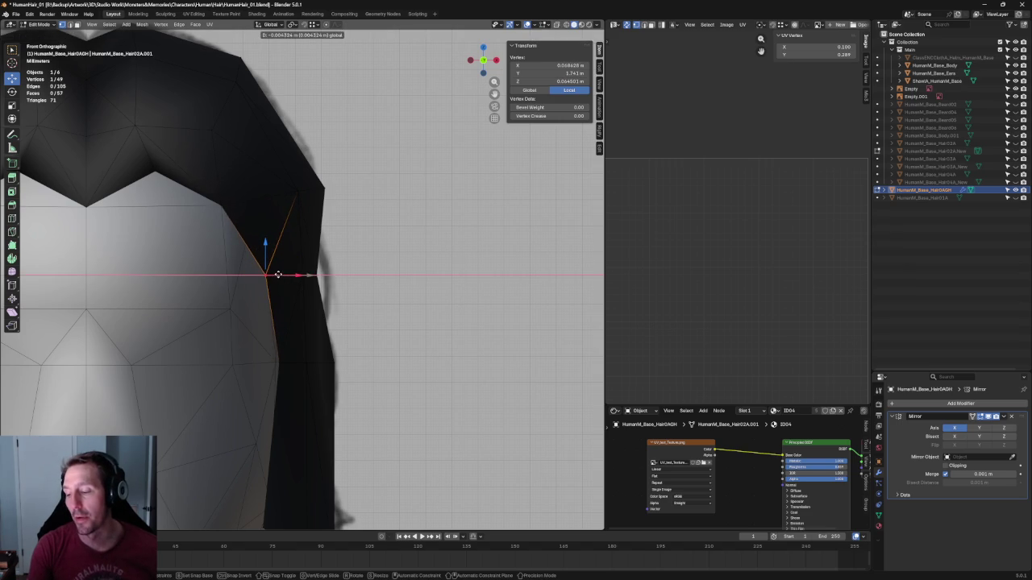
left_click(277, 275)
scroll(367, 165, "down", 7)
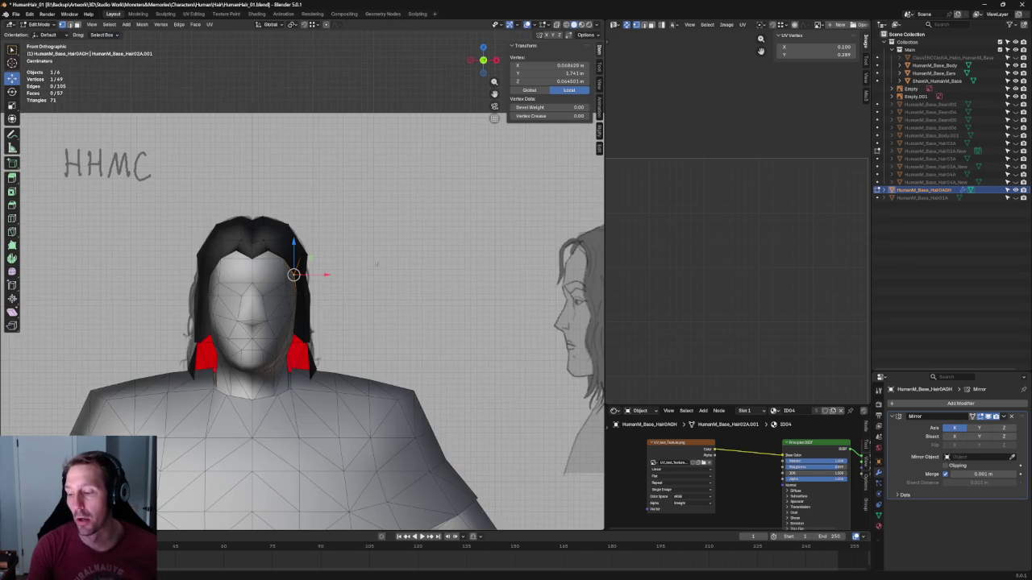
key("KP_3")
scroll(290, 261, "up", 3)
scroll(290, 261, "up", 3)
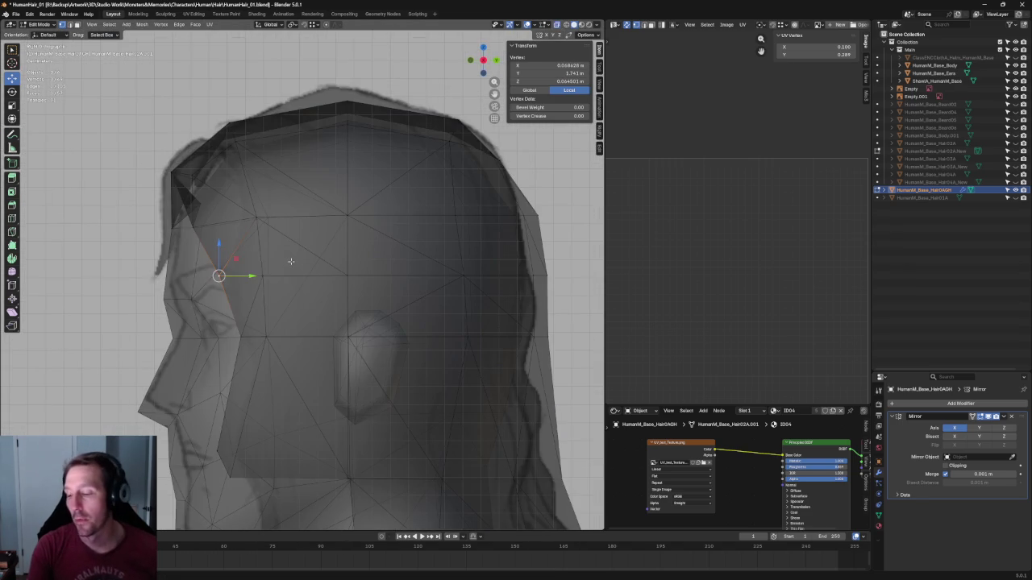
Move the front hairline vertex within the side-view plane (Shift+X constraint)
key("g")
key("y")
key("Escape")
key("g")
key("shift+x")
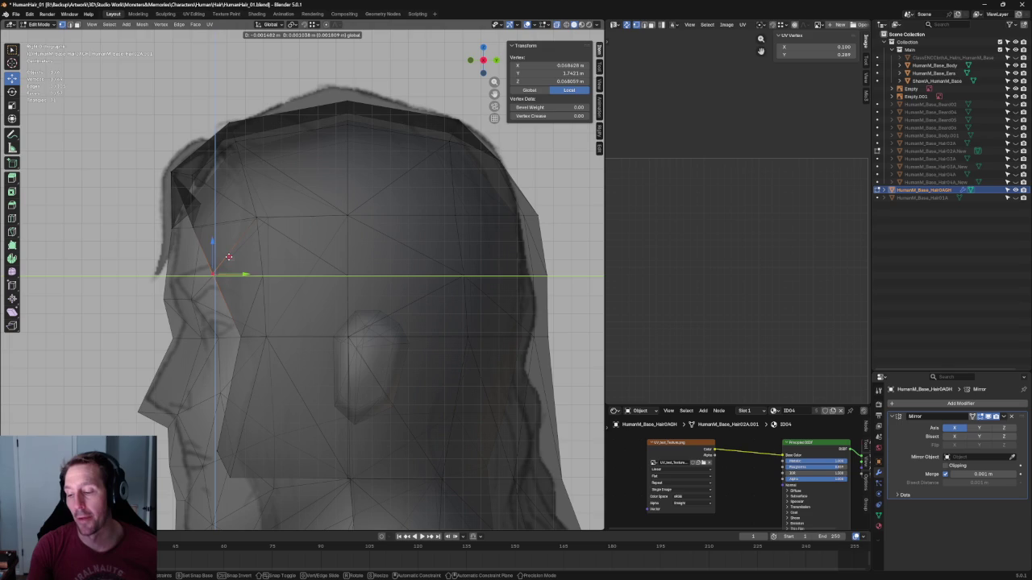
left_click(226, 256)
left_click(118, 298)
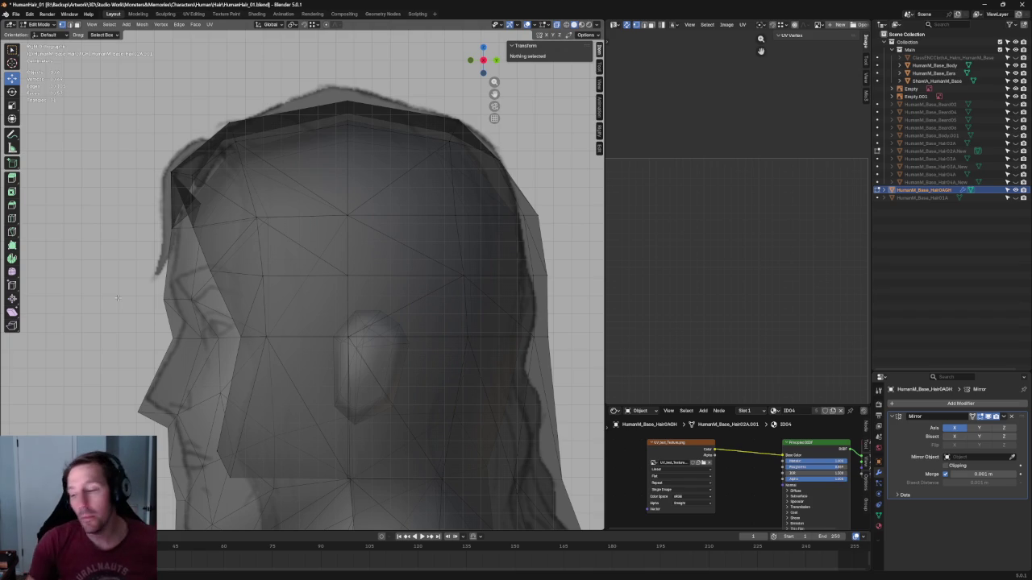
Shift the top-of-hair vertices along Y and nudge the top-front corner vertex into place
middle_click_drag(309, 208, 281, 233)
left_click_drag(261, 119, 186, 316)
left_click_drag(240, 202, 233, 203)
key("alt+a")
left_click(196, 148)
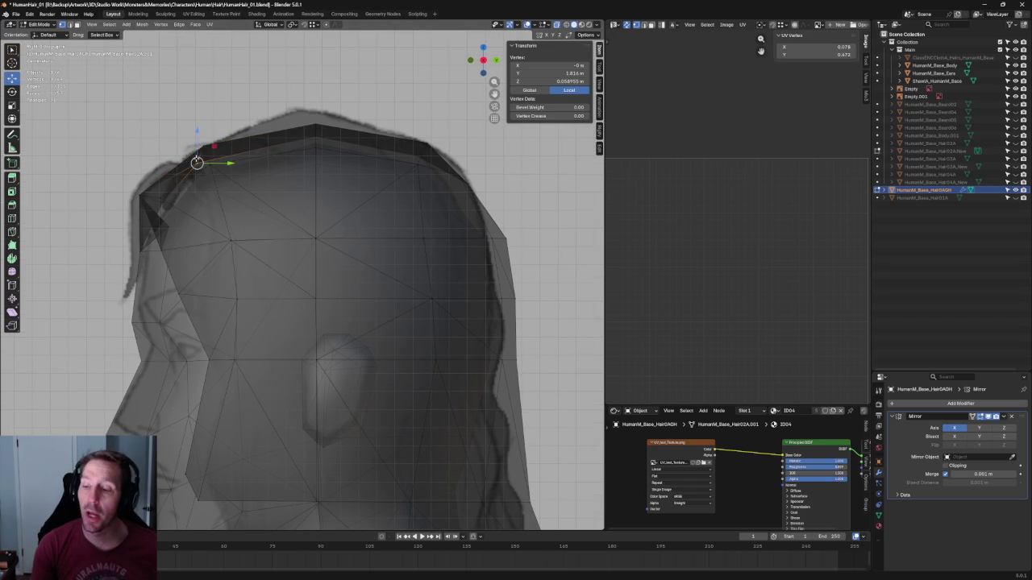
mouse_move(230, 146)
left_mouse_down()
mouse_move(217, 165)
mouse_move(202, 163)
left_mouse_up()
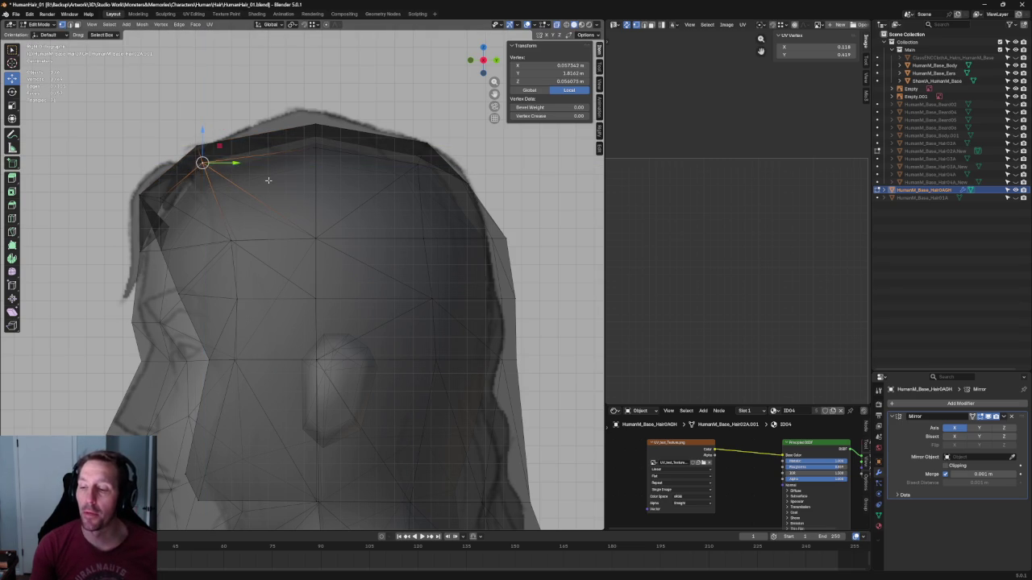
Adjust the lower front hairline vertices, pulling one toward the face and the front edge forward
left_click(231, 240)
mouse_move(250, 240)
left_mouse_down()
mouse_move(238, 237)
mouse_move(246, 295)
left_mouse_up()
left_click(236, 298)
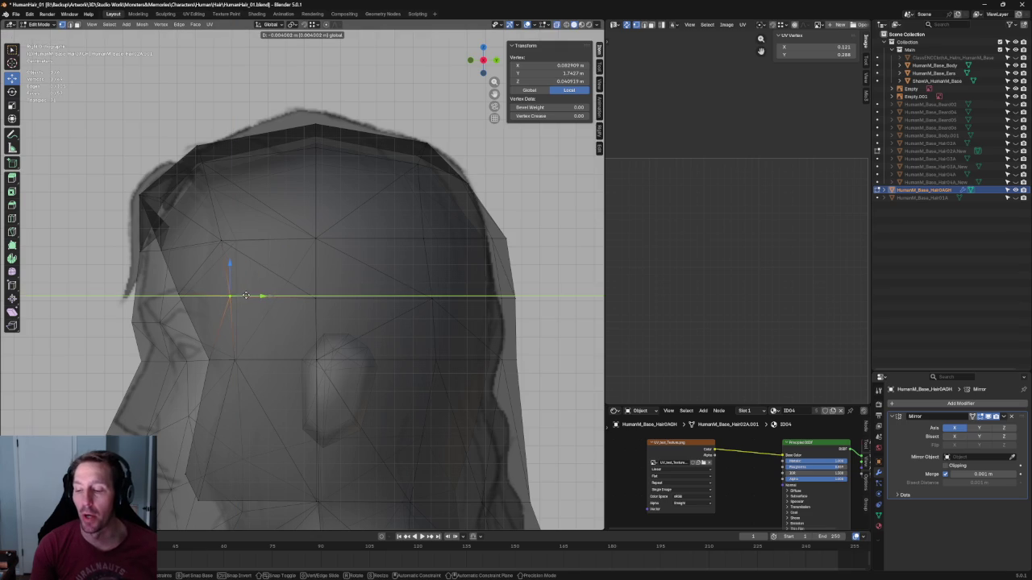
left_click(186, 289)
left_click(187, 290)
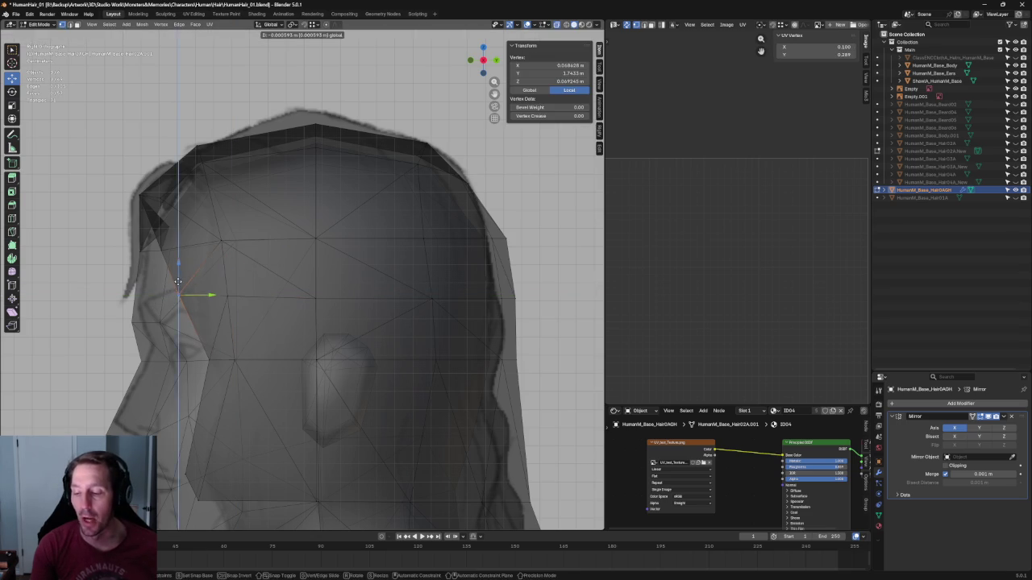
left_click_drag(203, 296, 234, 295)
left_click(261, 267)
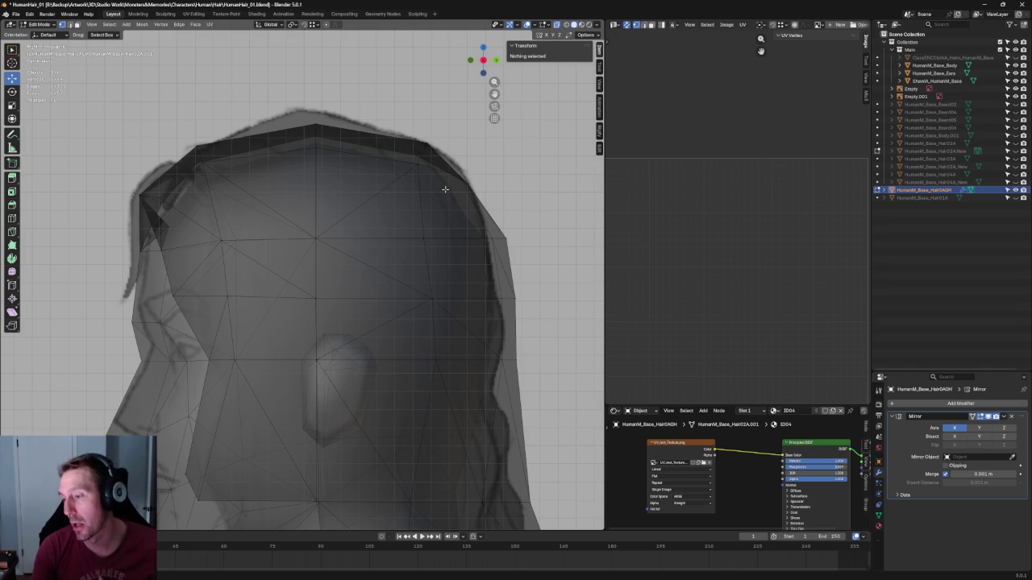
Reposition a vertex on the hair's back curve within the side-view plane
left_click(316, 127)
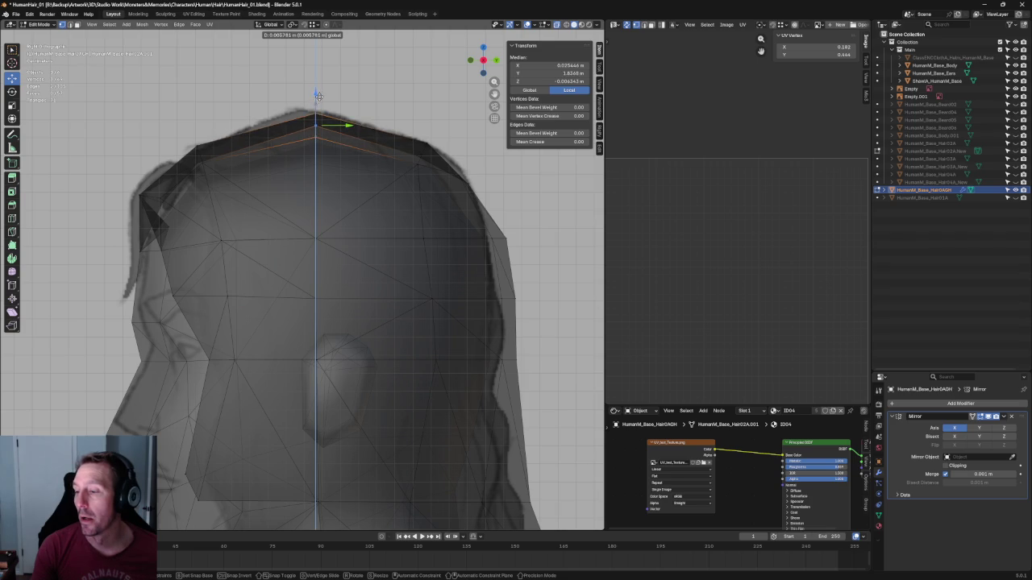
middle_click_drag(315, 127, 348, 106)
left_click(348, 106)
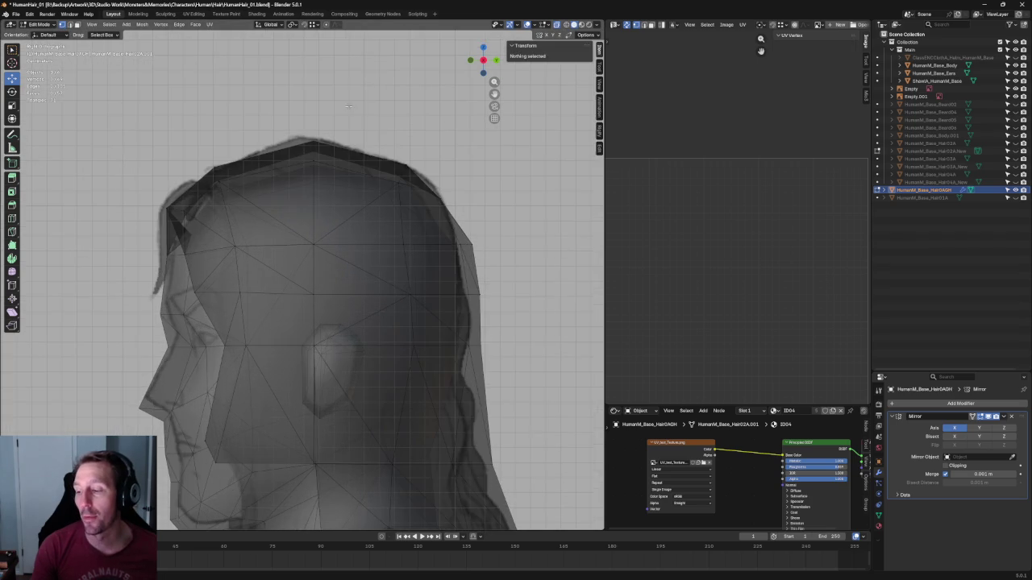
scroll(246, 206, "up", 5)
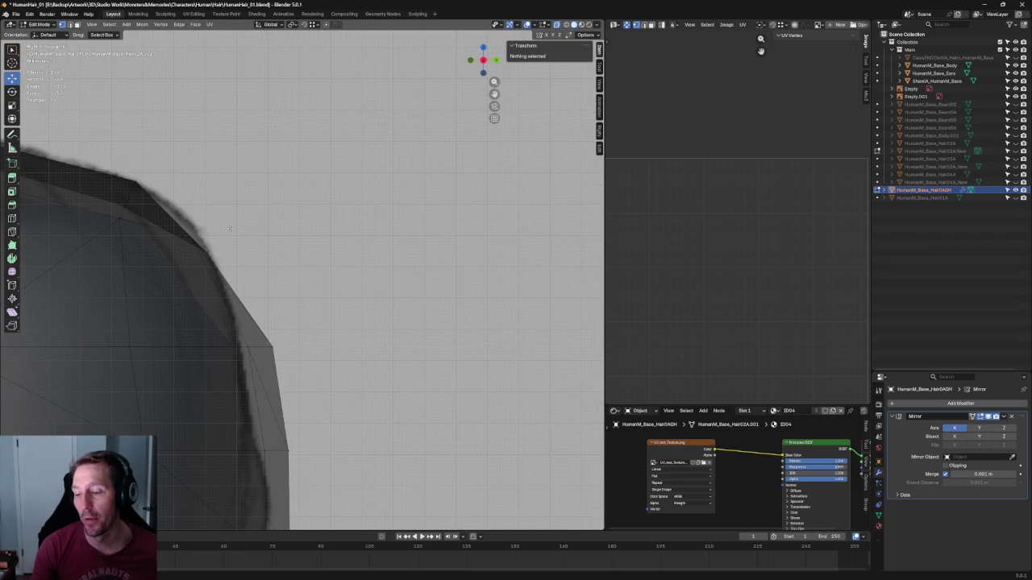
left_click(203, 243)
key("g")
key("shift+x")
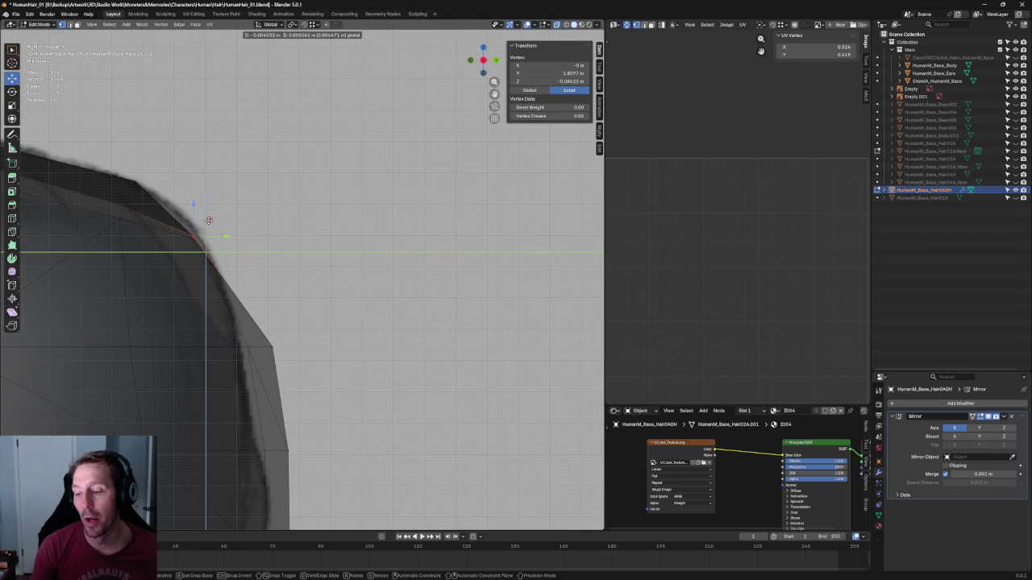
left_click(213, 214)
scroll(212, 213, "down", 4)
key("alt+a")
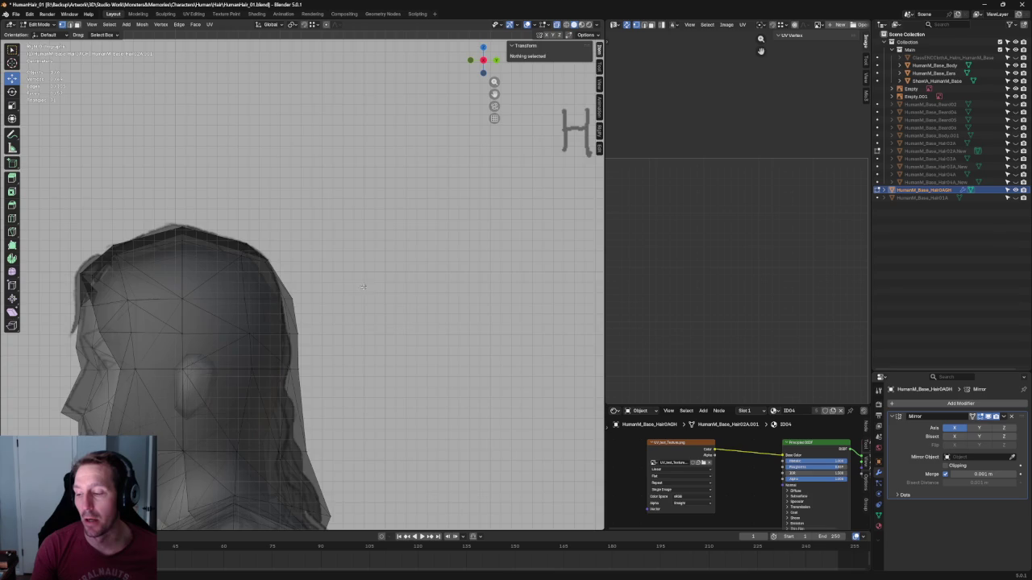
Zoom in on the back edge and try Y-constrained moves on a back-edge vertex, cancelling them
scroll(242, 323, "up", 2)
scroll(349, 266, "up", 2)
scroll(348, 266, "up", 2)
scroll(348, 266, "up", 2)
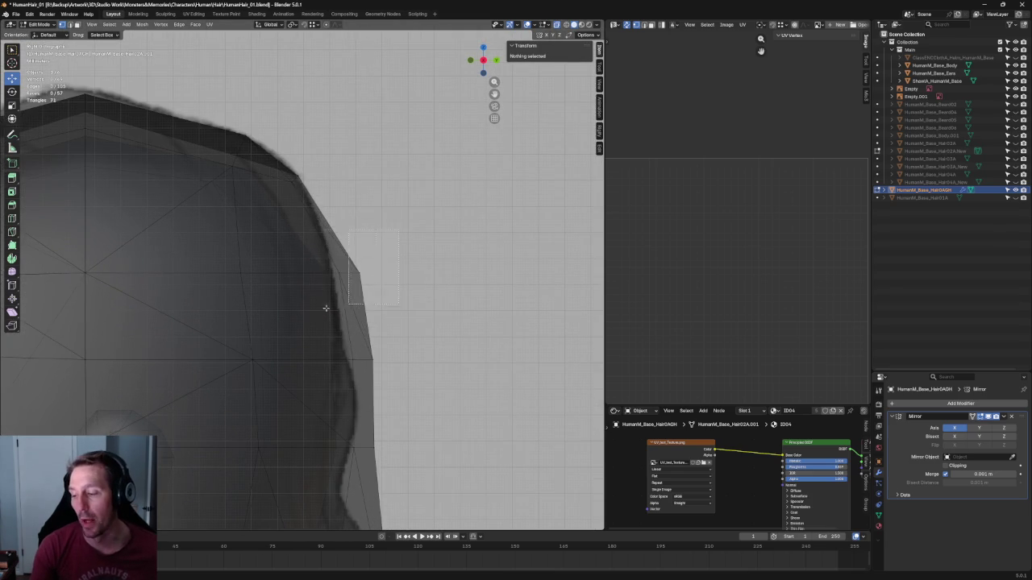
left_click(348, 273)
key("g")
key("y")
key("Escape")
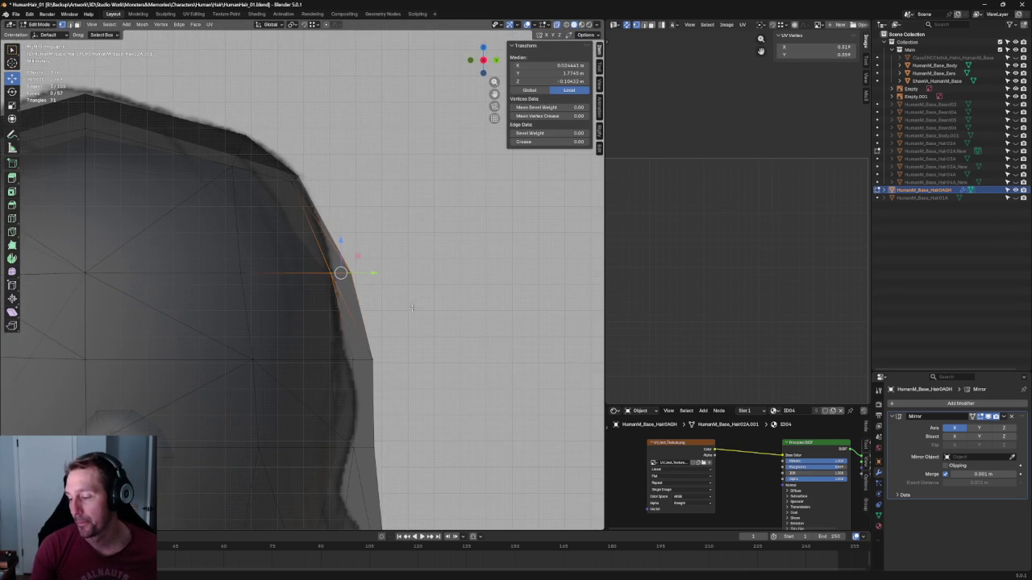
left_click(351, 273)
key("g")
key("y")
key("Escape")
Move a lower back-edge vertex along the Y axis
scroll(351, 274, "down", 4)
key("alt+a")
left_click_drag(396, 304, 295, 345)
key("g")
key("y")
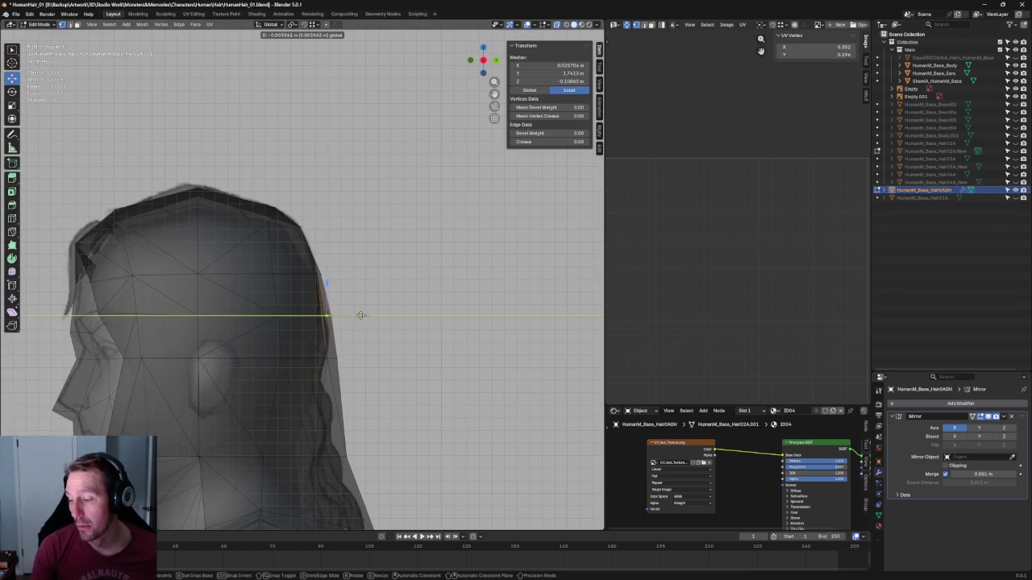
key("Escape")
key("alt+a")
Move a mid back-edge vertex along the X axis
scroll(349, 243, "up", 2)
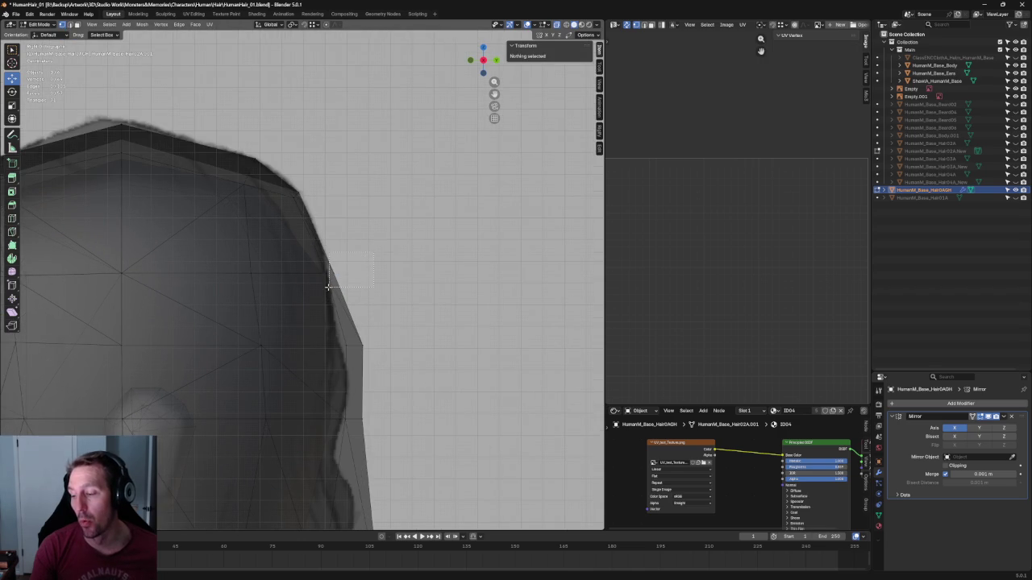
left_click_drag(321, 286, 330, 274)
key("g")
key("x")
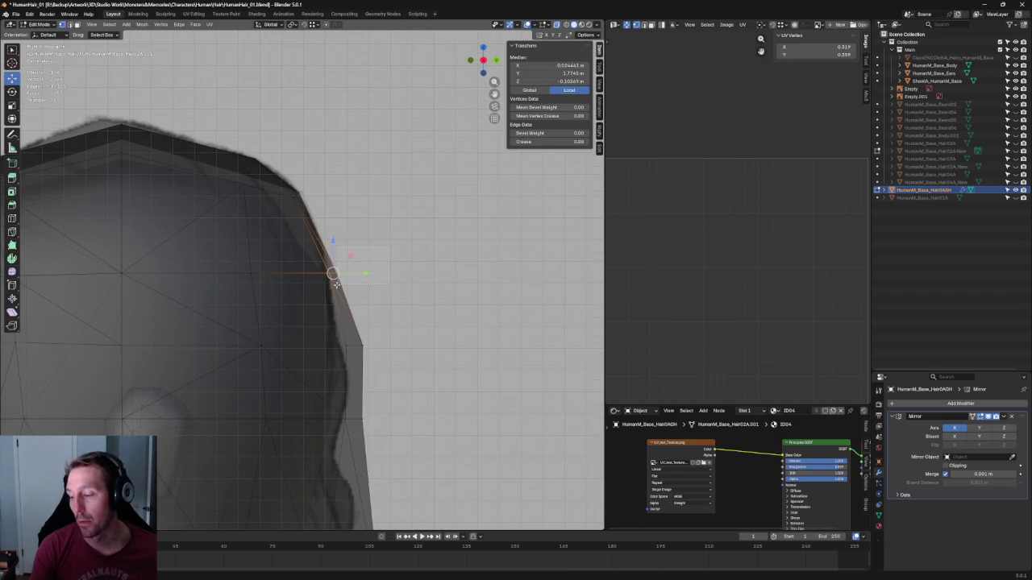
left_click(339, 274)
key("alt+a")
Pull another back-edge vertex along Y to follow the side sketch
left_click_drag(354, 365, 297, 409)
middle_click_drag(296, 409, 329, 304)
key("g")
left_click(358, 308)
key("y")
left_click(322, 300)
key("alt+a")
scroll(355, 344, "down", 5)
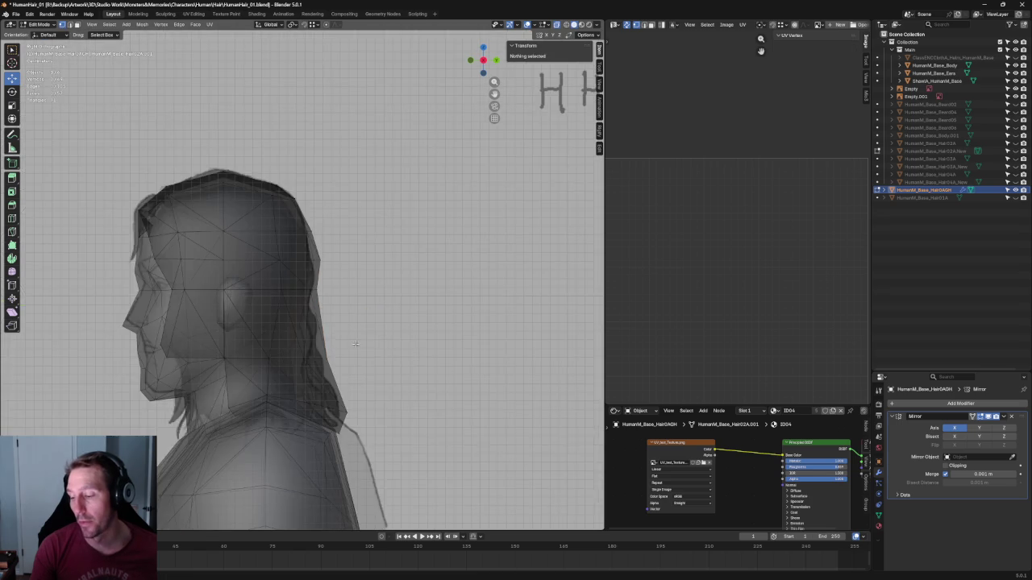
Pull a vertex on the hair's lower back edge inward
scroll(324, 285, "up", 2)
scroll(325, 285, "up", 4)
scroll(325, 285, "down", 3)
scroll(326, 294, "down", 1)
middle_click_drag(326, 294, 376, 275)
scroll(355, 283, "up", 2)
scroll(376, 275, "down", 1)
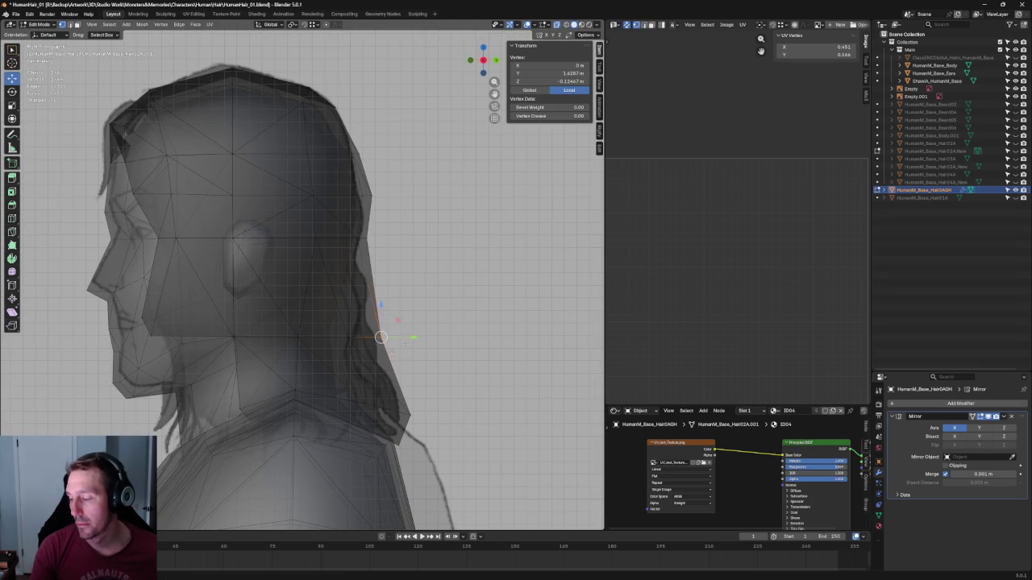
left_click(400, 404)
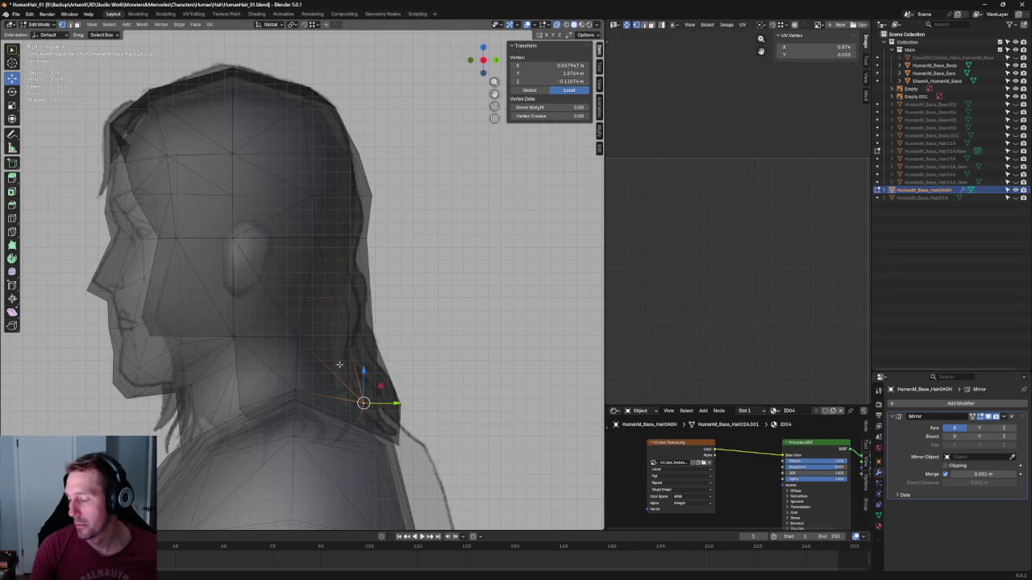
key("g")
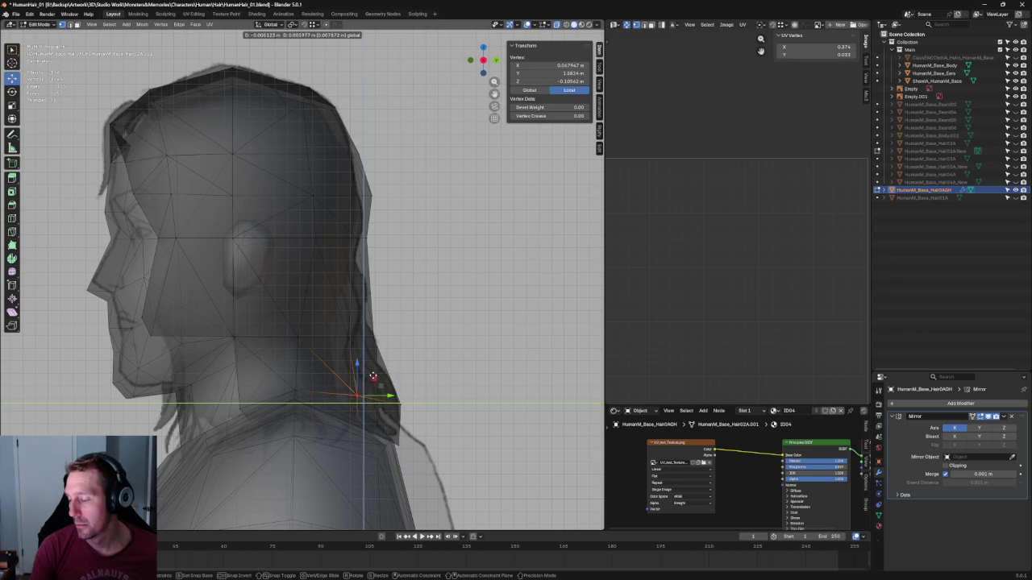
left_click(374, 376)
key("alt+a")
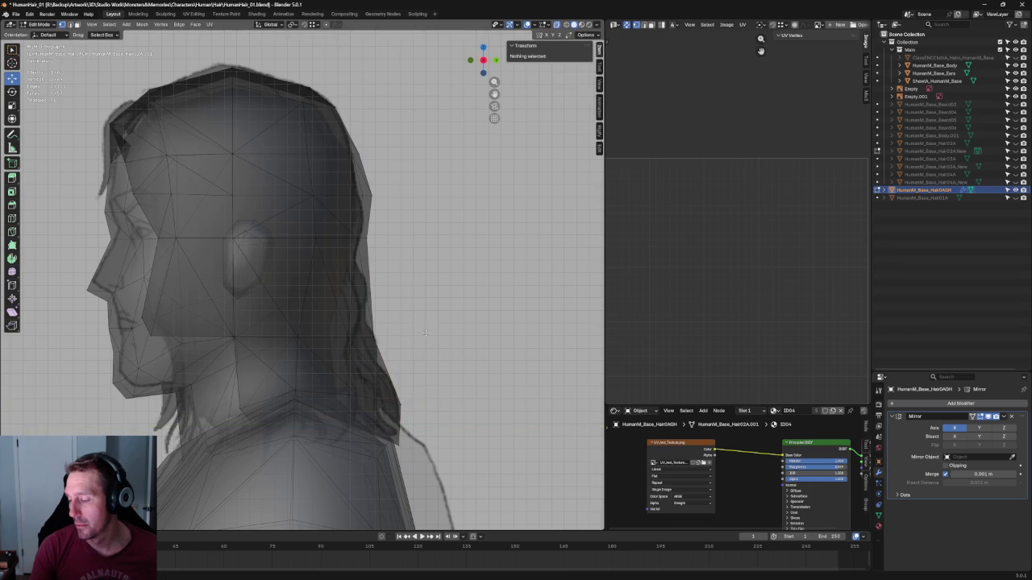
Turn off see-through display, view from behind, and raise a lower-edge vertex along Z
key("Home")
scroll(353, 328, "up", 3)
mouse_move(353, 328)
middle_mouse_down()
mouse_move(271, 341)
mouse_move(274, 325)
mouse_move(338, 420)
middle_mouse_up()
left_click(311, 403)
left_click_drag(310, 397, 310, 369)
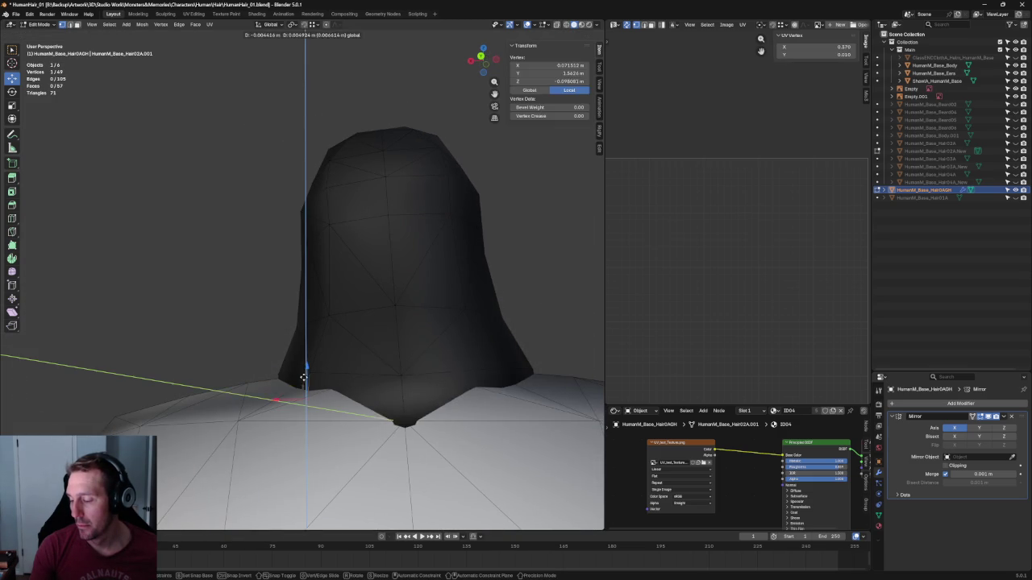
key("ctrl+z")
key("g")
key("z")
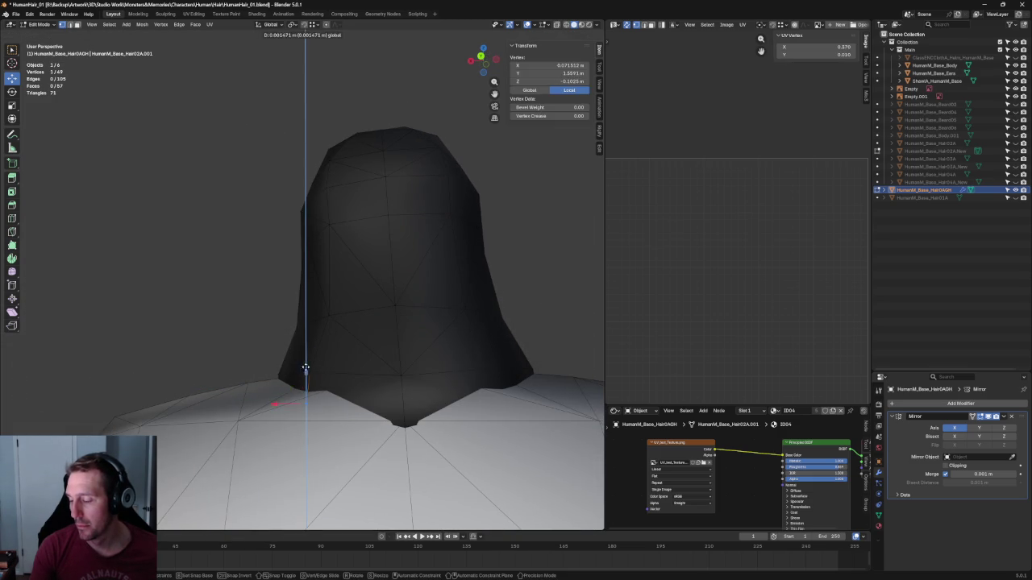
left_click(309, 359)
Adjust the bottom-centre hair vertex's height along Z
left_click(403, 420)
key("g")
key("z")
left_click(407, 389)
middle_click_drag(407, 388, 366, 390)
In Right view, shift two lower vertices front-back along Y
key("KP_3")
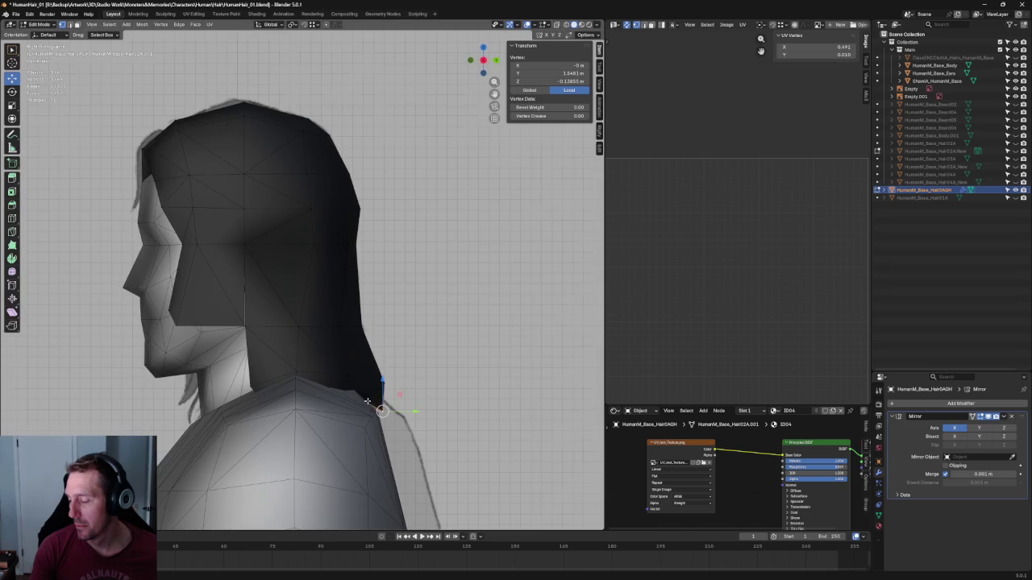
left_click(355, 373, "shift")
key("g")
key("y")
left_click(359, 384)
From the back view, shift the selected lower vertices slightly sideways along X
middle_click_drag(358, 384, 348, 405)
key("grave")
left_click(292, 387)
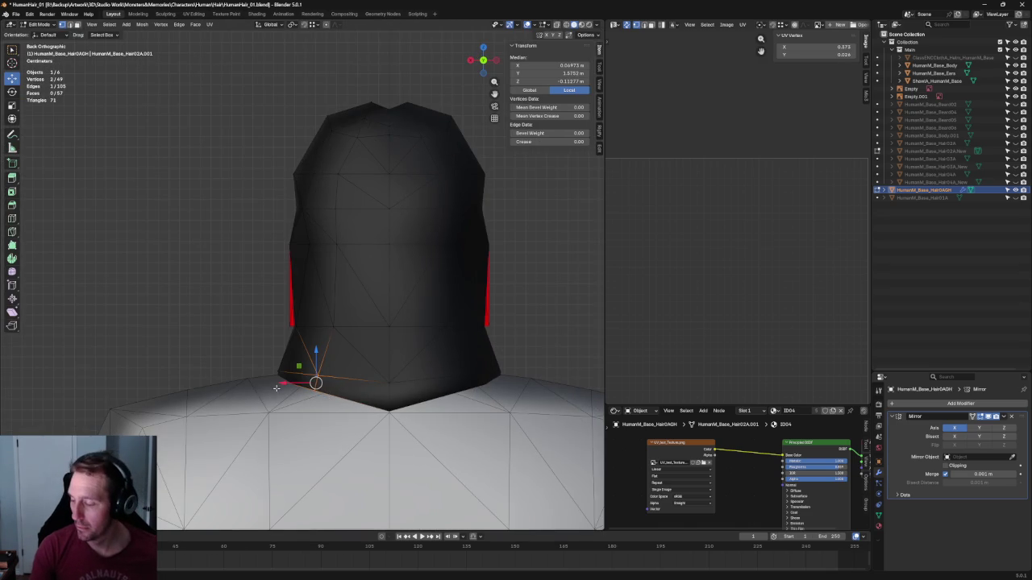
key("g")
key("x")
left_click(330, 332)
Move two more lower-edge vertices sideways along X to hug the neck
left_click(331, 331)
key("g")
key("x")
left_click(309, 330)
left_click(297, 328)
key("g")
key("x")
left_click(267, 329)
left_click(260, 314)
From an angled view, try moving a hair-edge vertex sideways, then cancel it
scroll(271, 312, "down", 2)
mouse_move(271, 312)
middle_mouse_down()
mouse_move(295, 322)
mouse_move(292, 242)
middle_mouse_up()
left_click(305, 253)
key("g")
key("x")
right_click(277, 253)
left_click(276, 253)
scroll(231, 315, "down", 2)
Check the front sketch, then move a side-edge vertex inward along X from behind
middle_click_drag(230, 316, 414, 322)
key("KP_1")
scroll(382, 260, "up", 2)
mouse_move(382, 260)
middle_mouse_down()
mouse_move(382, 279)
mouse_move(229, 250)
mouse_move(288, 249)
middle_mouse_up()
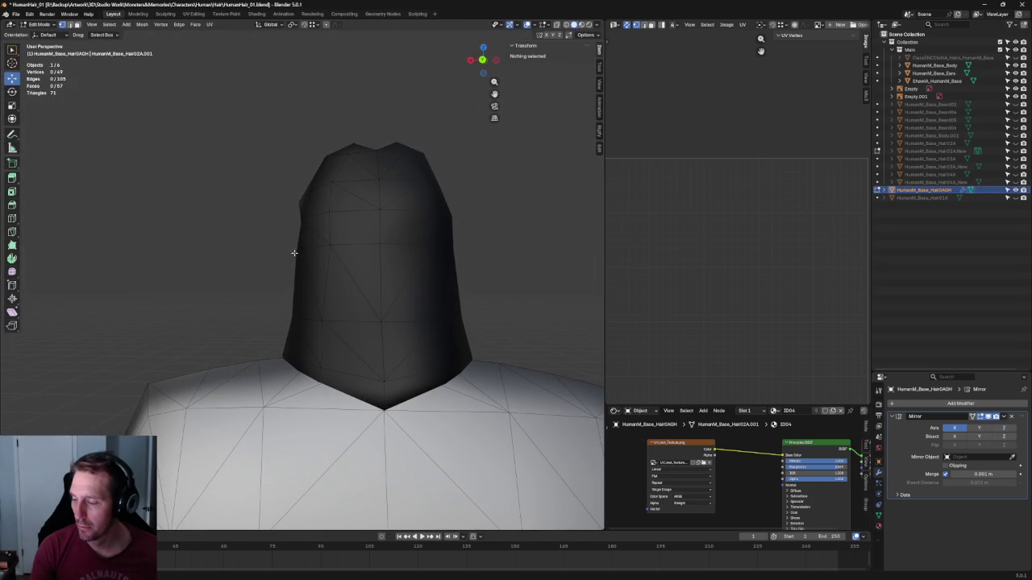
left_click(299, 249)
key("g")
key("x")
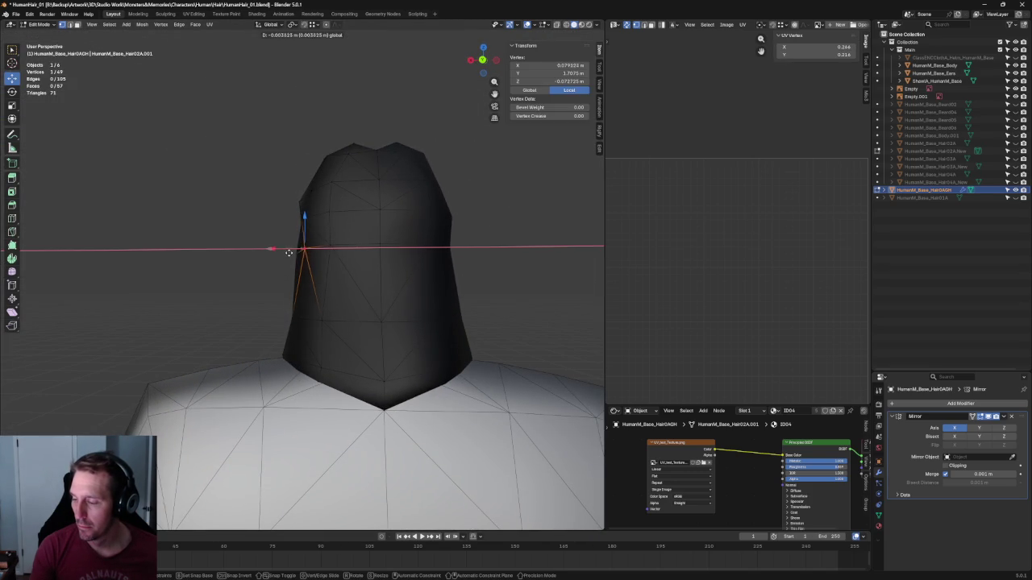
left_click(289, 253)
Shift the same side-edge vertex further along X after checking the side profile
key("KP_3")
middle_click_drag(339, 253, 345, 272)
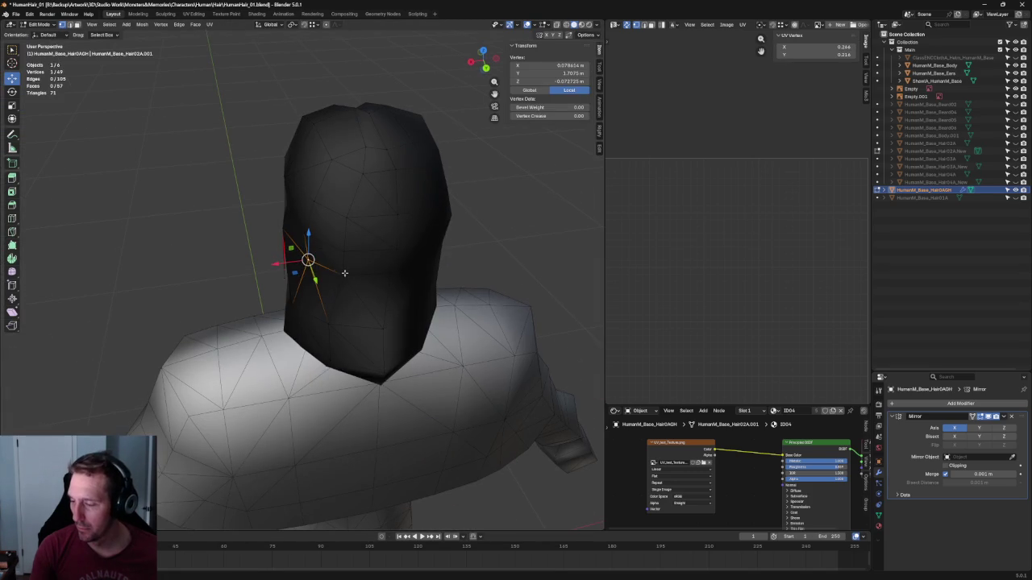
key("g")
key("x")
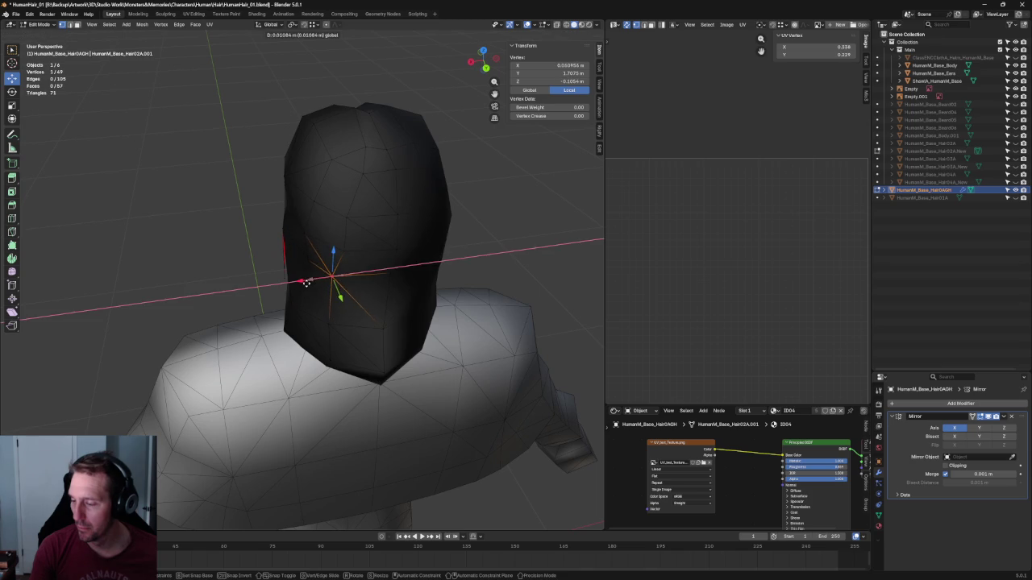
left_click(310, 282)
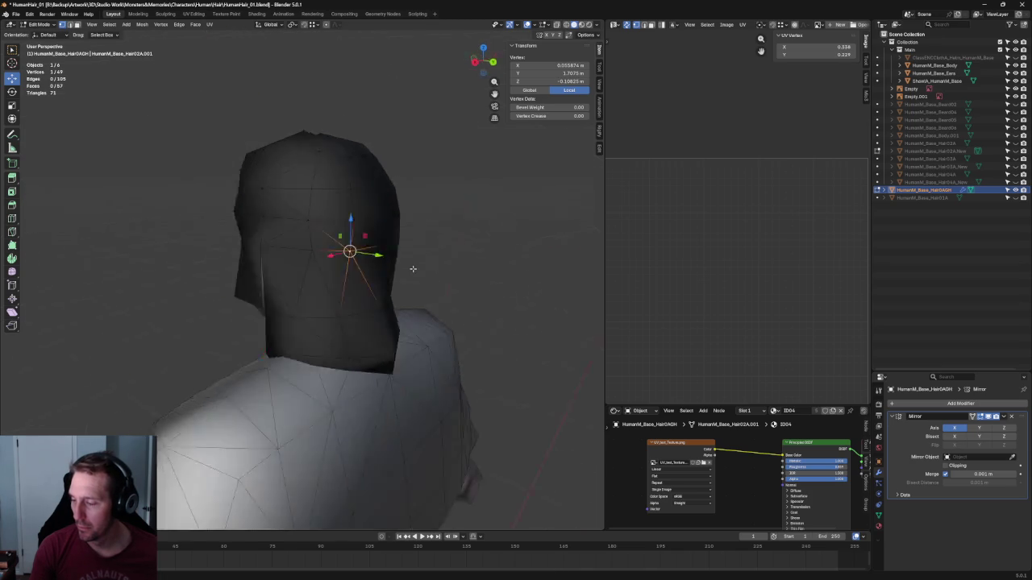
In Right view, nudge the centre seam vertex front-back along Y
middle_click_drag(347, 290, 441, 272)
key("KP_3")
left_click(362, 249)
left_click(362, 248)
key("g")
key("y")
left_click(363, 250)
left_click(409, 251)
Reposition a hair vertex, then slide an edge at the back of the hair along Y
key("g")
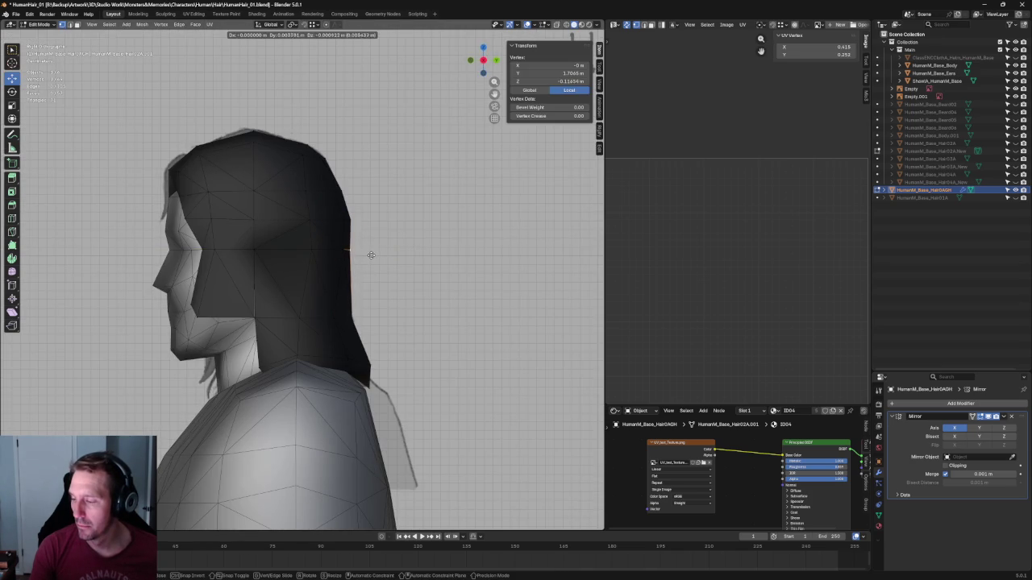
left_click(370, 253)
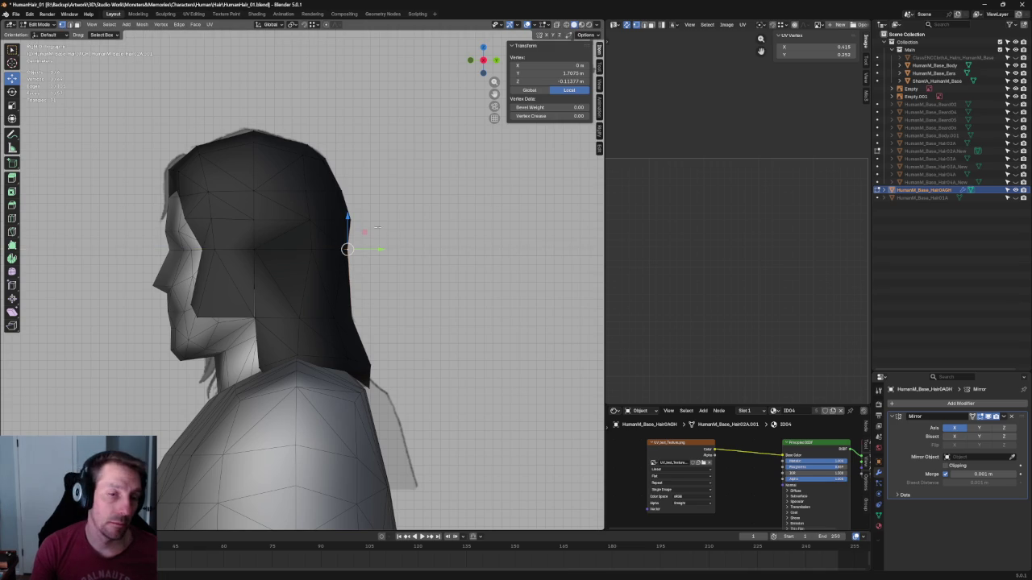
key("alt+z")
left_click_drag(407, 212, 333, 229)
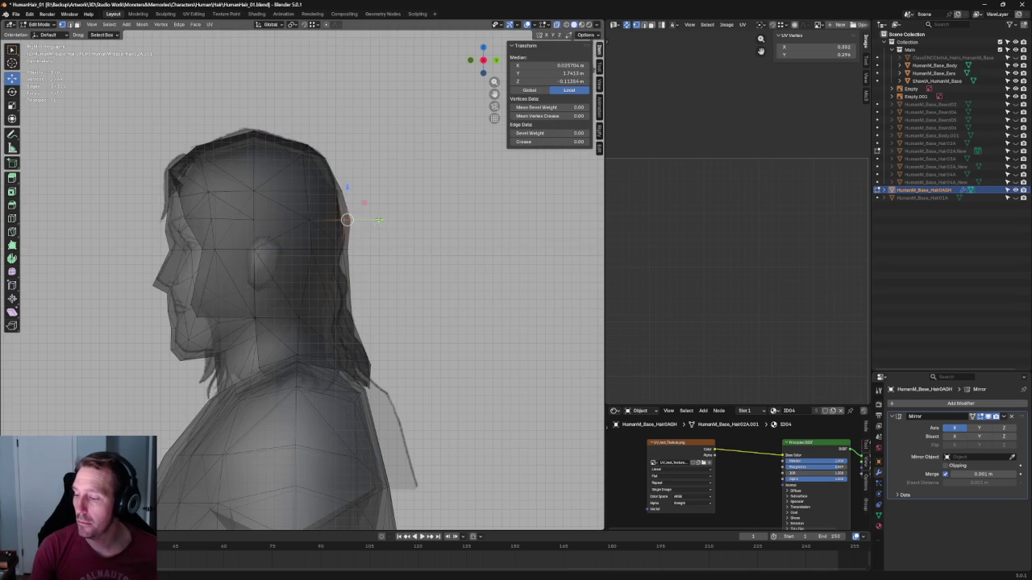
key("alt+z")
key("g")
key("y")
left_click(379, 184)
In X-ray, shift a vertex at the back of the head slightly along Y
scroll(380, 185, "up", 3)
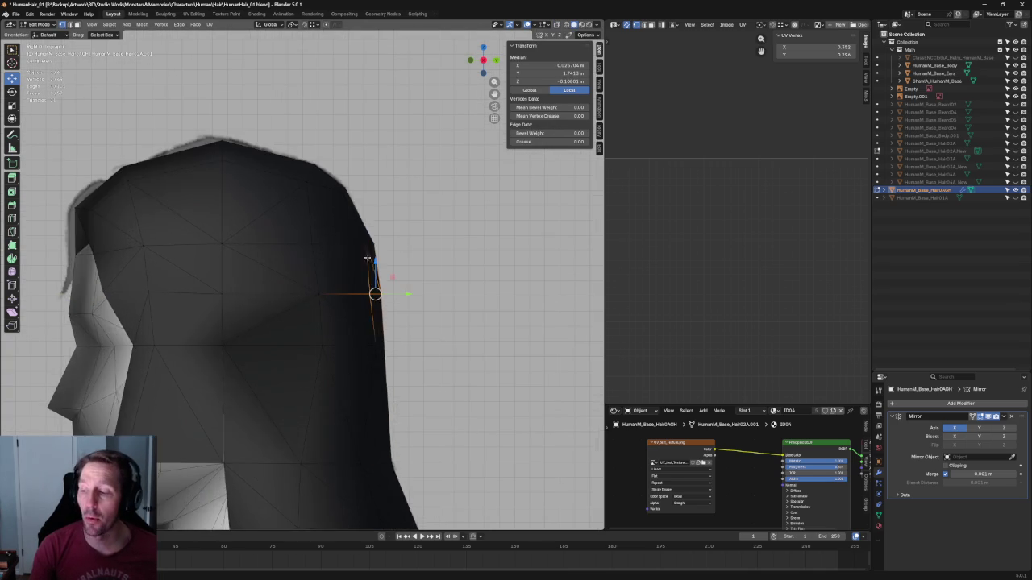
key("alt+z")
left_click_drag(380, 200, 340, 250)
key("g")
key("y")
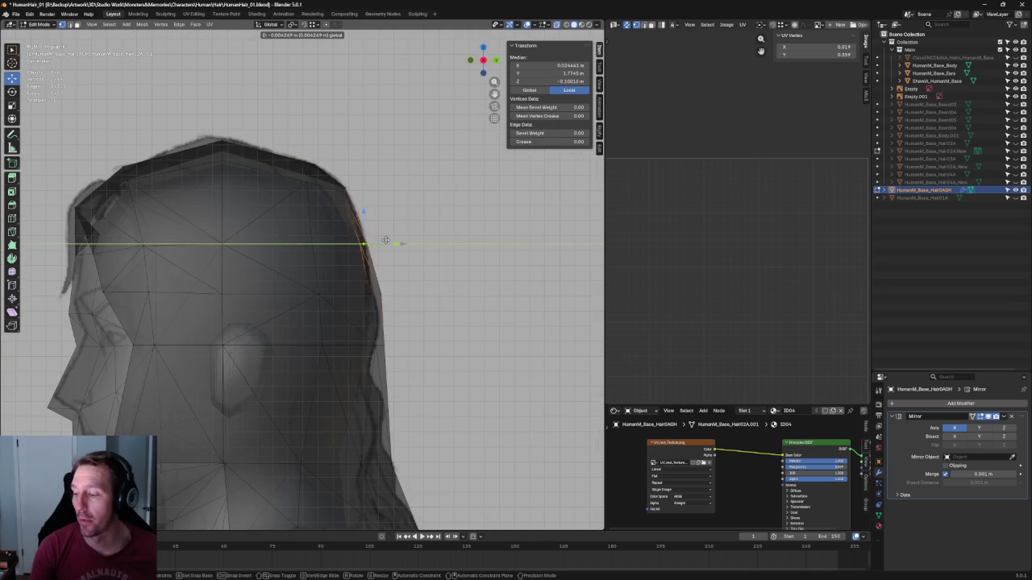
left_click(387, 238)
Select a crown vertex and move it with X locked (Shift+X) to fit the profile
scroll(361, 166, "up", 3)
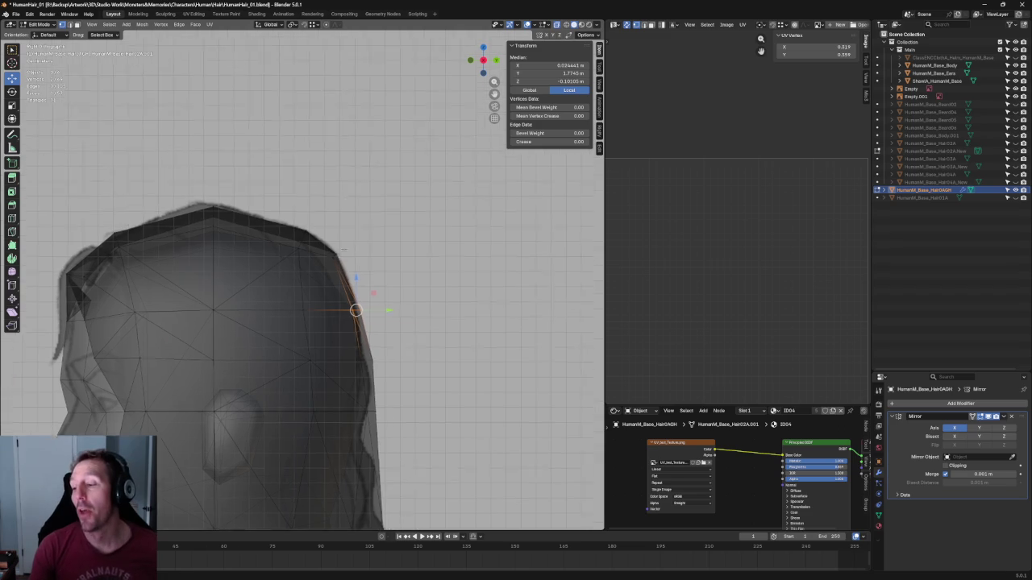
key("alt+z")
left_click_drag(330, 287, 398, 241)
key("alt+z")
left_click_drag(220, 185, 328, 259)
key("g")
key("shift+x")
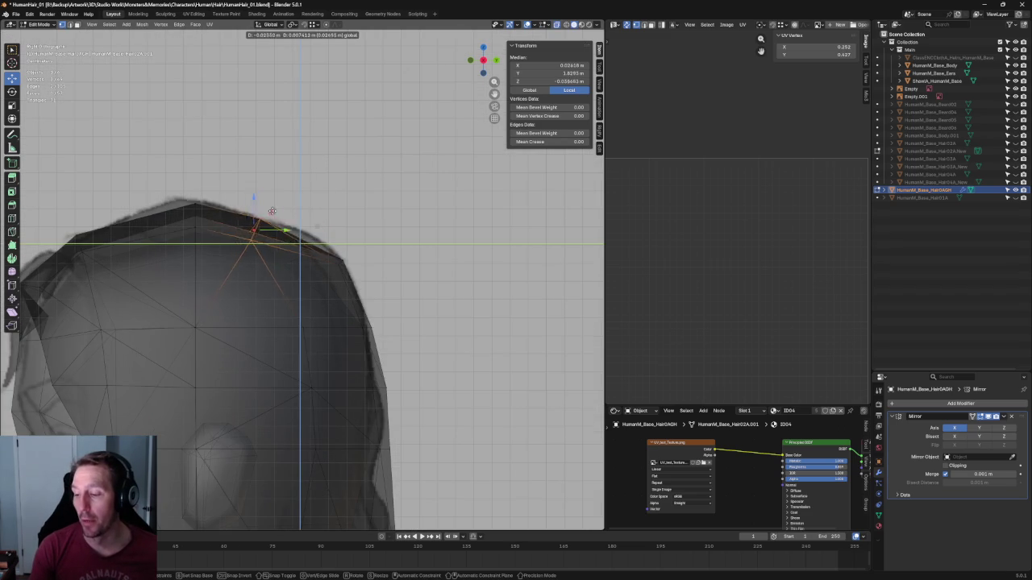
left_click(276, 213)
Slide a centre-seam vertex front-to-back along Y, then deselect
left_click(261, 231)
key("g")
key("y")
key("Return")
left_click(385, 238)
Move two top-back vertices and one crown vertex within the side profile using Shift+X
left_click_drag(365, 313, 278, 227)
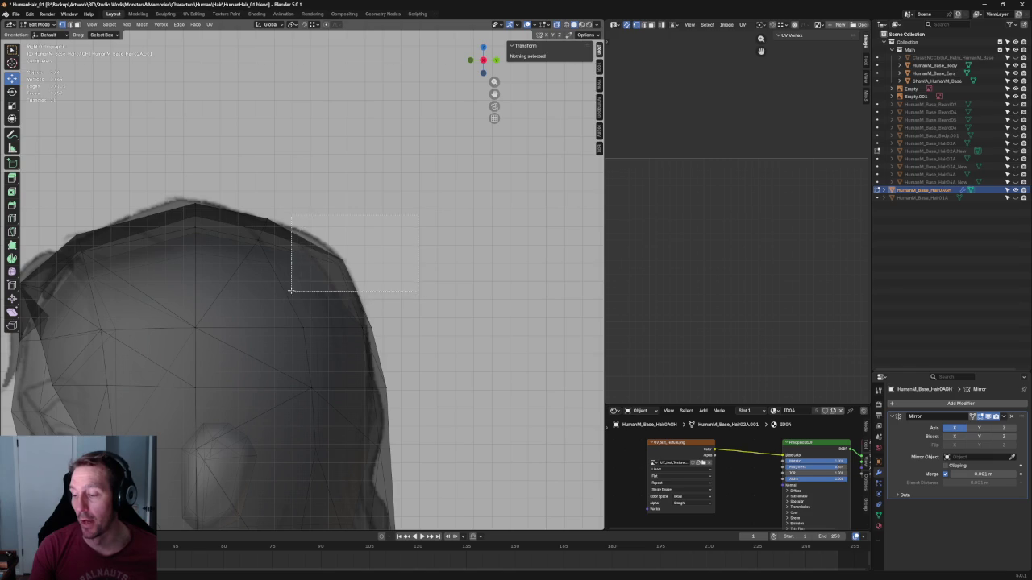
key("g")
key("shift+x")
left_click(323, 242)
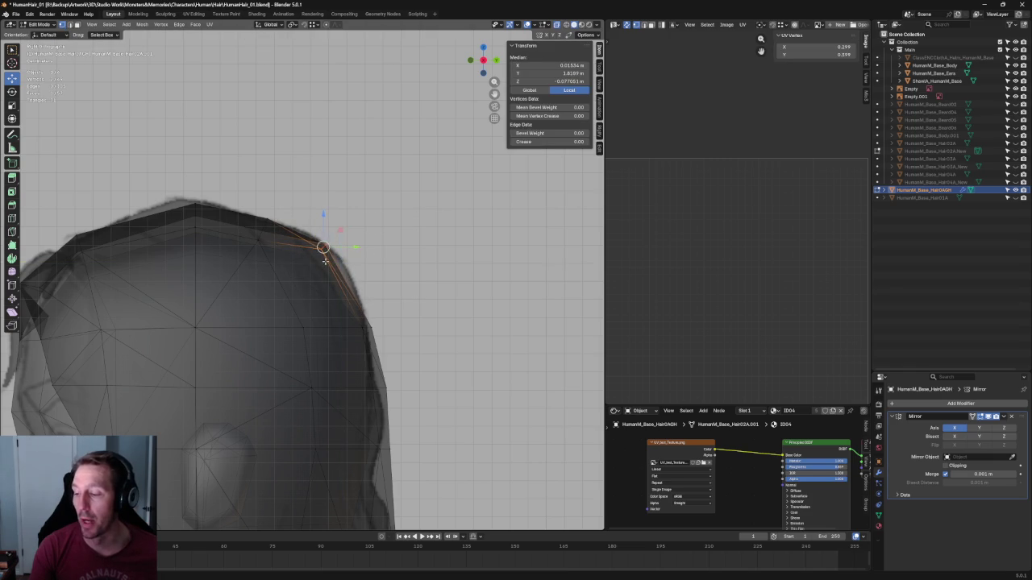
left_click(325, 244)
key("g")
key("shift+x")
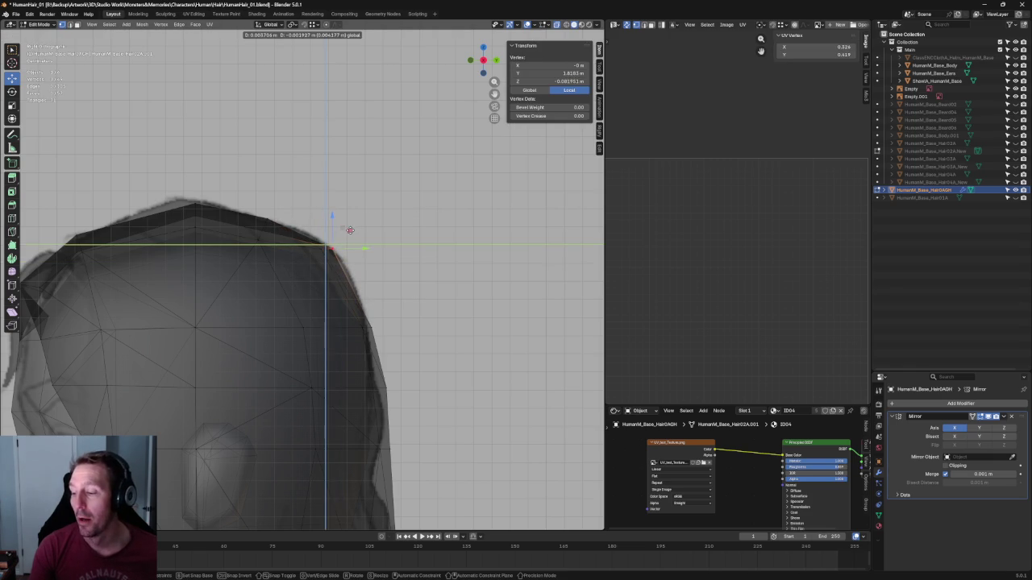
left_click(330, 247)
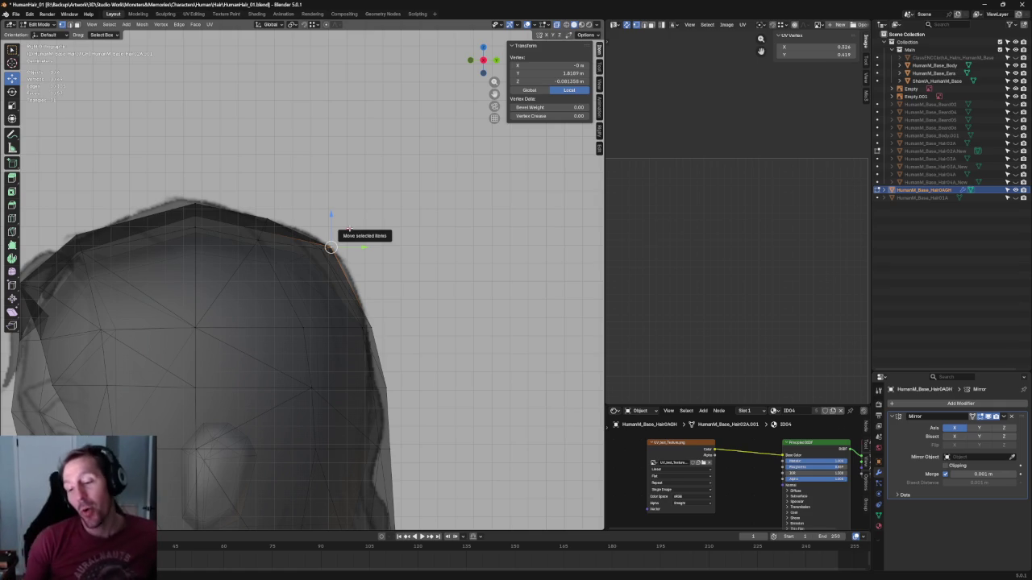
Switch to the right side view (numpad 3) and zoom in on the hair top
left_click_drag(243, 140, 196, 248)
key("KP_3")
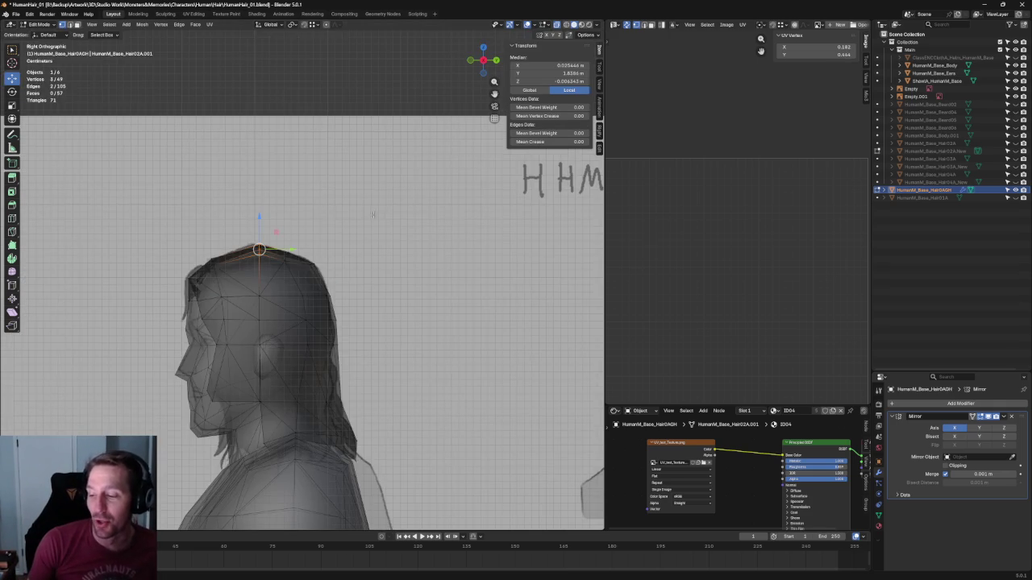
left_click(358, 216)
scroll(358, 215, "up", 2)
scroll(261, 269, "up", 3)
scroll(260, 270, "up", 2)
Rotate the crown vertices with proportional falloff to match the sketch's head outline
left_click_drag(217, 200, 153, 288)
key("g")
key("y")
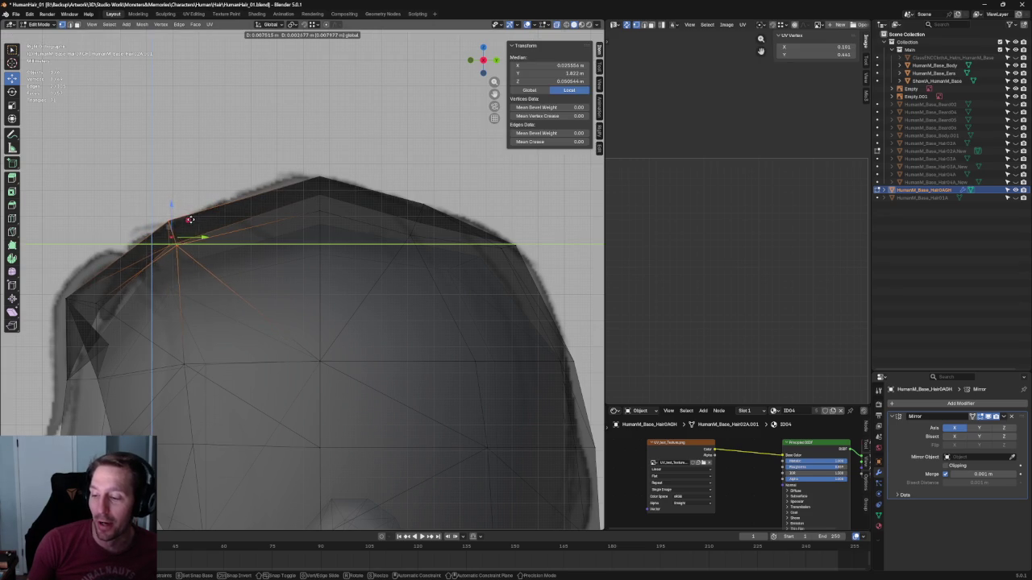
key("Escape")
key("r")
key("Escape")
left_click(243, 254)
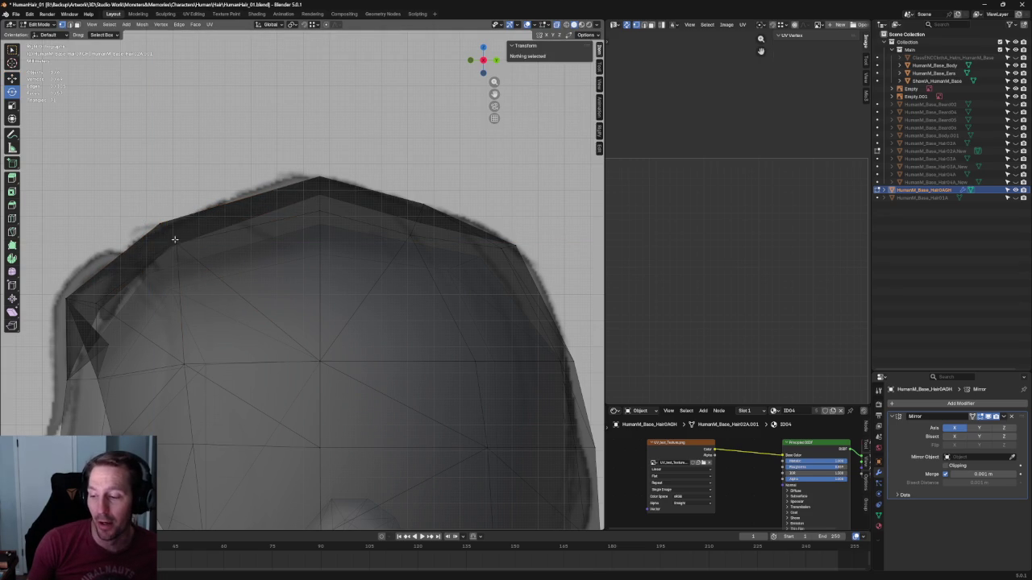
Try moving a top vertex along Y, cancel it, and orbit around the head
left_click(171, 246)
key("g")
key("y")
key("Escape")
left_click(283, 290)
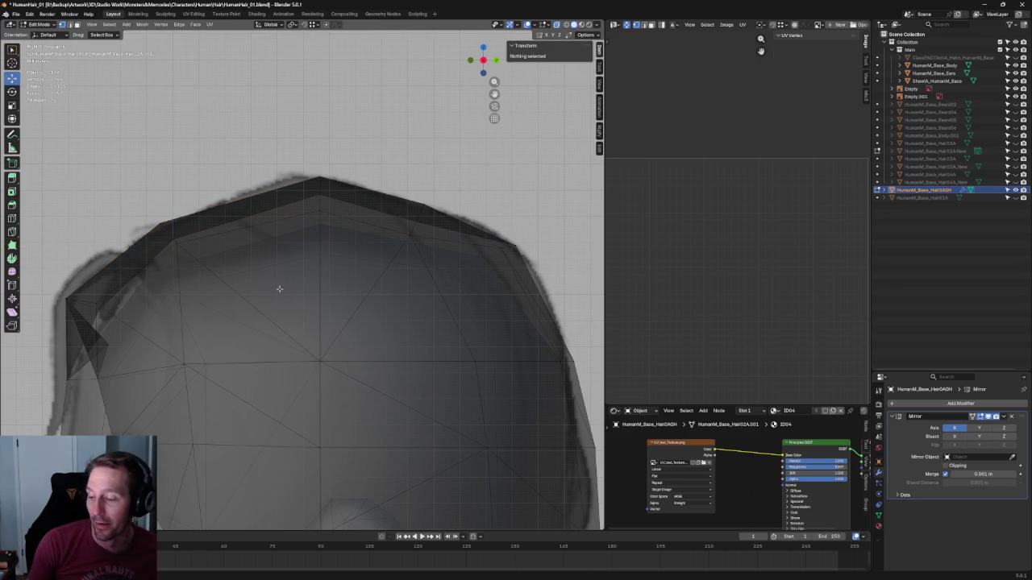
middle_click_drag(239, 317, 215, 295)
Test-move a hair outline vertex along Y
left_click(199, 303)
key("g")
key("y")
key("Escape")
Test another outline vertex along Y, then deselect all and turn X-ray off to check the silhouette
left_click(208, 270)
key("g")
key("y")
key("Escape")
key("alt+a")
key("alt+z")
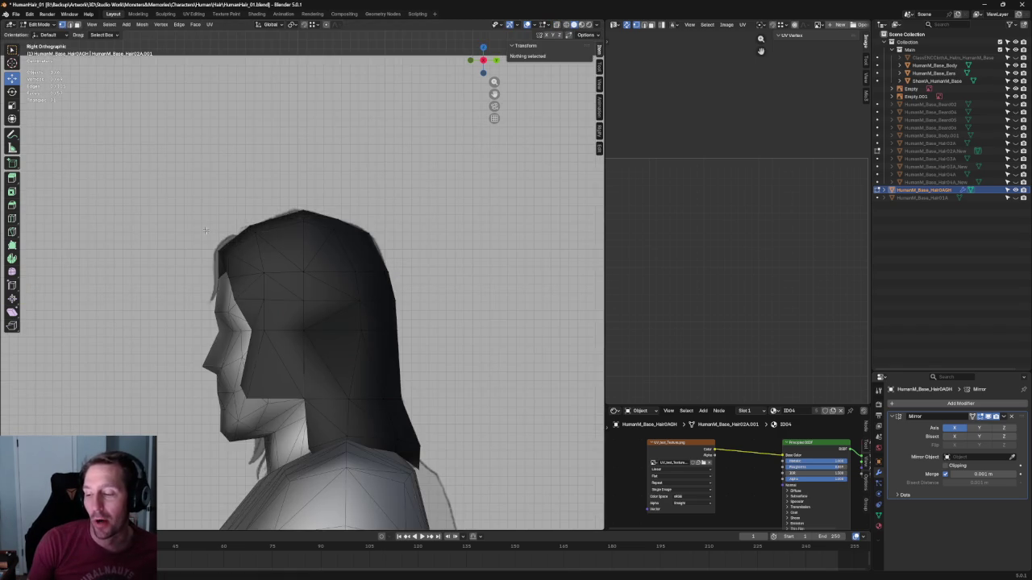
With X-ray on, raise the forehead hair-tip vertex along the Y axis
key("alt+z")
middle_click_drag(187, 246, 260, 261)
left_click_drag(258, 219, 158, 299)
middle_click_drag(158, 299, 260, 274)
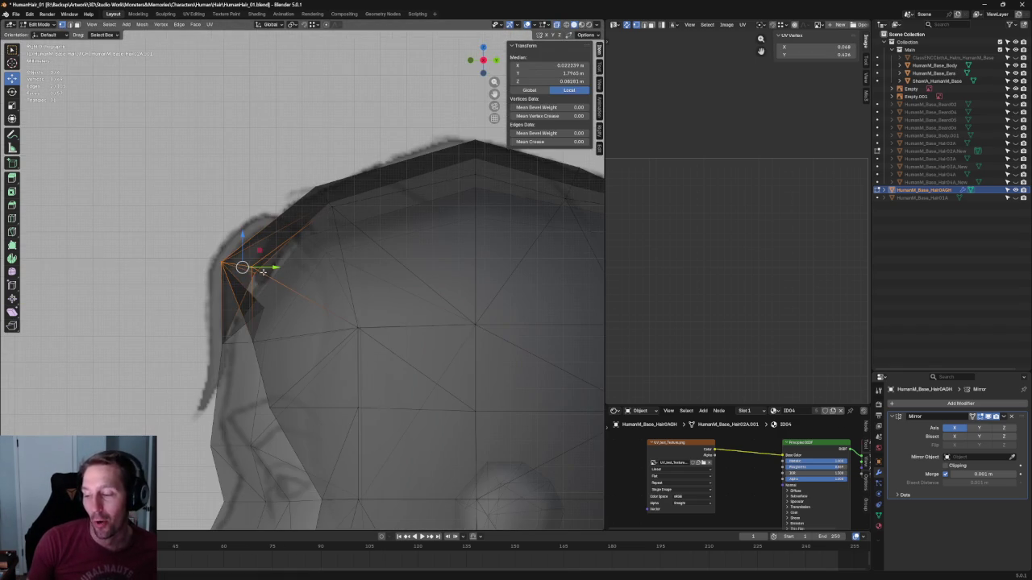
key("g")
key("y")
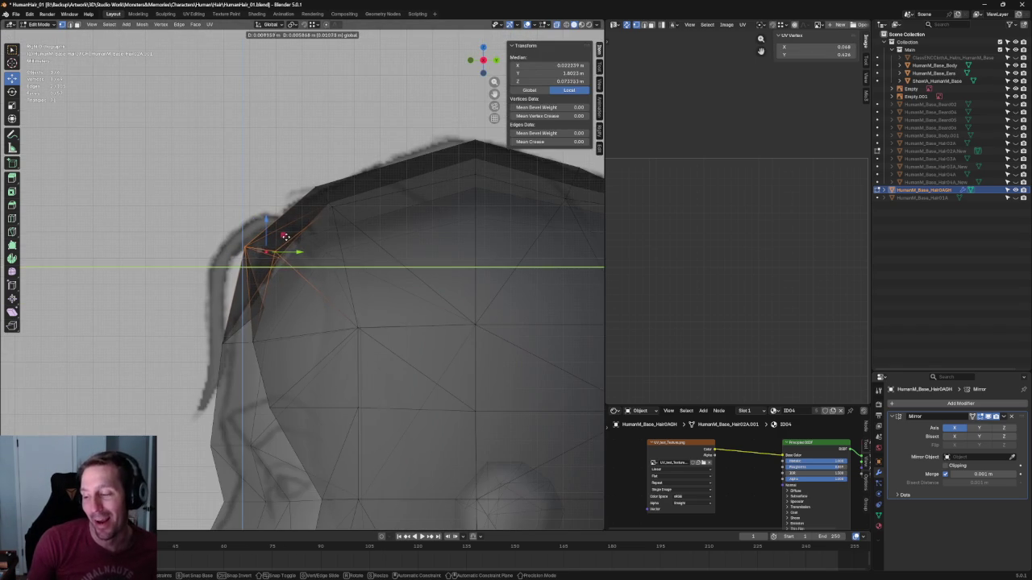
left_click(282, 242)
In side view, slide a hair vertex front-to-back along Y to sit closer to the head
key("alt+z")
middle_click_drag(282, 243, 373, 288)
key("KP_1")
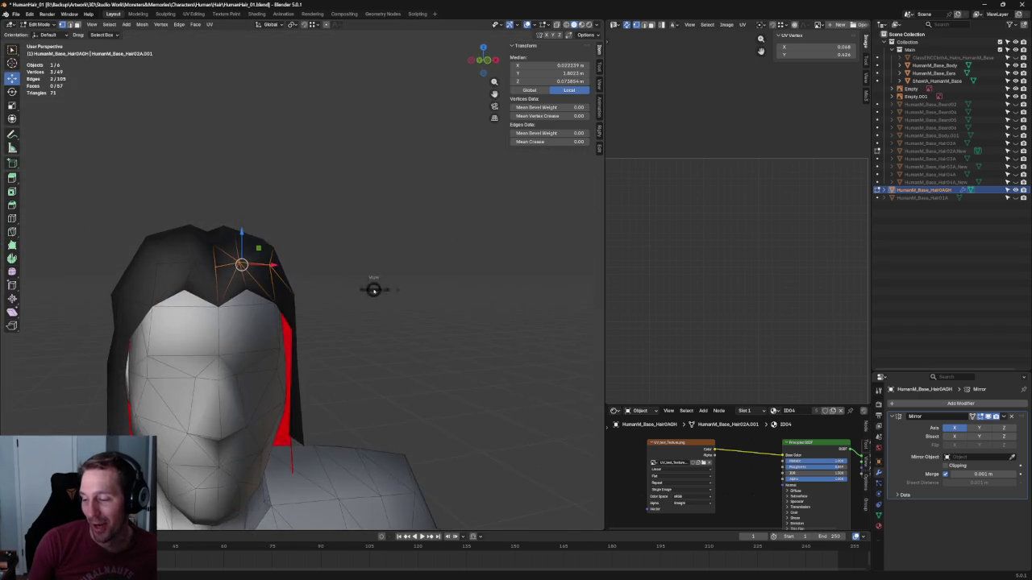
key("KP_3")
middle_click_drag(399, 251, 312, 275)
key("g")
key("y")
left_click(307, 262)
key("alt+a")
In front view, slide a vertex on the hair's side sideways along X
key("KP_1")
scroll(308, 258, "up", 2)
scroll(274, 263, "up", 5)
key("alt+z")
key("alt+z")
left_click(244, 262)
key("g")
key("x")
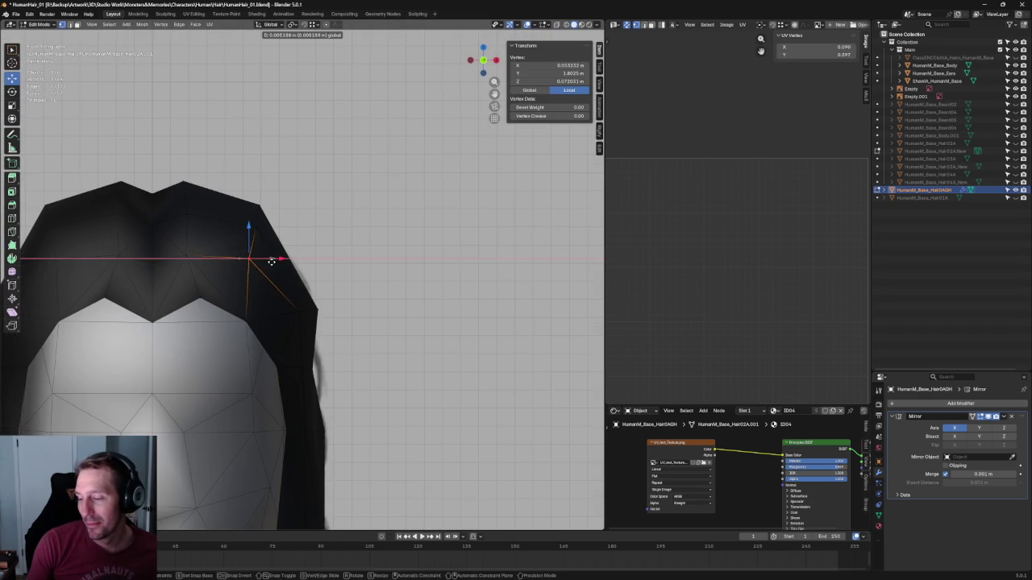
left_click(272, 260)
key("alt+a")
Slide a second side vertex sideways along X toward the head
left_click(254, 234)
key("g")
key("x")
left_click(292, 274)
key("alt+a")
scroll(292, 274, "down", 4)
scroll(292, 274, "down", 5)
scroll(292, 274, "down", 4)
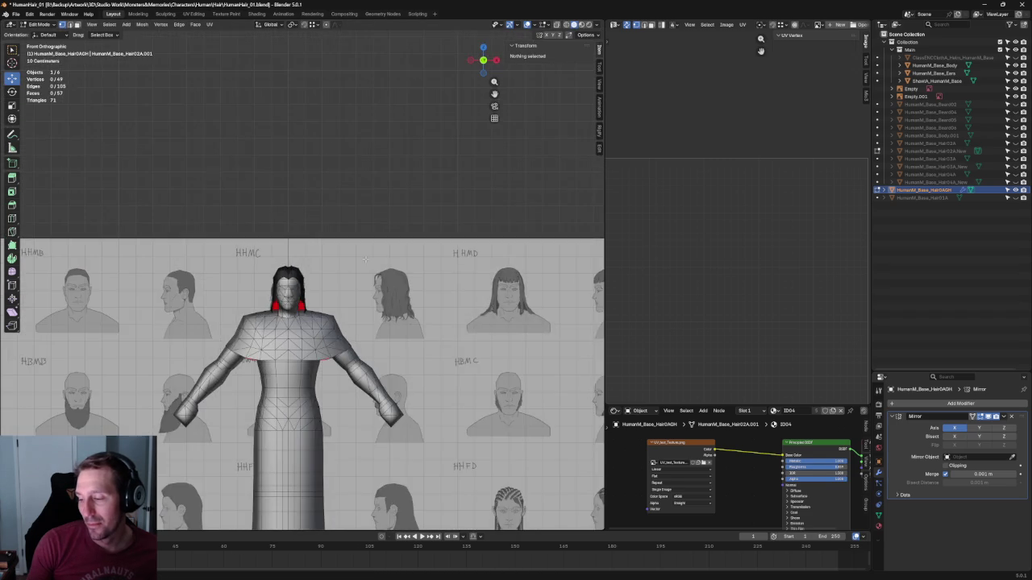
In the front reference view, slide a vertex on the hair's right side along X
middle_click_drag(291, 274, 298, 245)
key("KP_1")
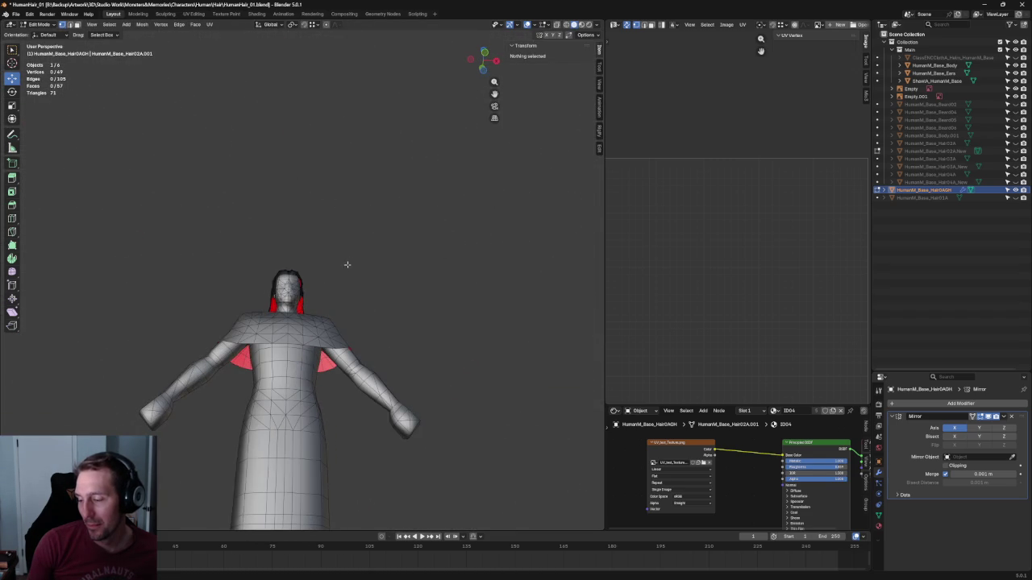
key("KP_5")
scroll(295, 381, "up", 5)
scroll(295, 380, "up", 3)
scroll(295, 381, "up", 3)
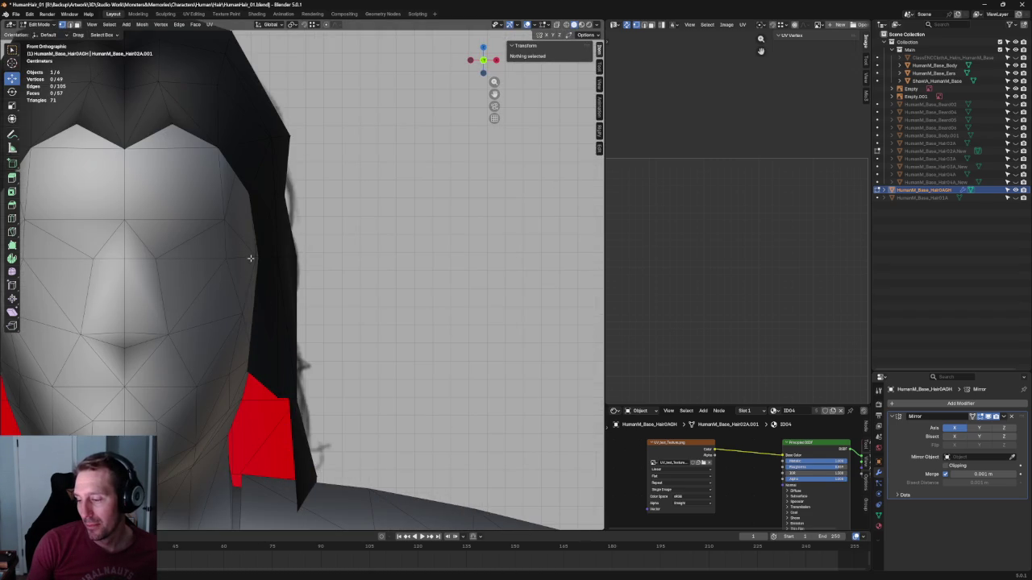
left_click(255, 256)
key("g")
key("x")
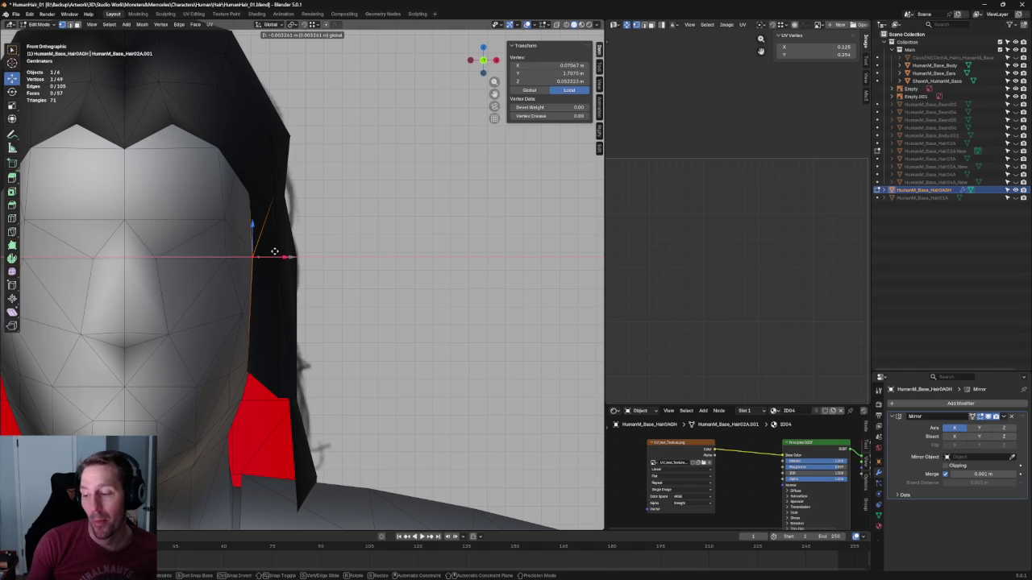
left_click(274, 253)
Slide the higher side vertex and a top-edge vertex sideways along X
left_click(250, 193)
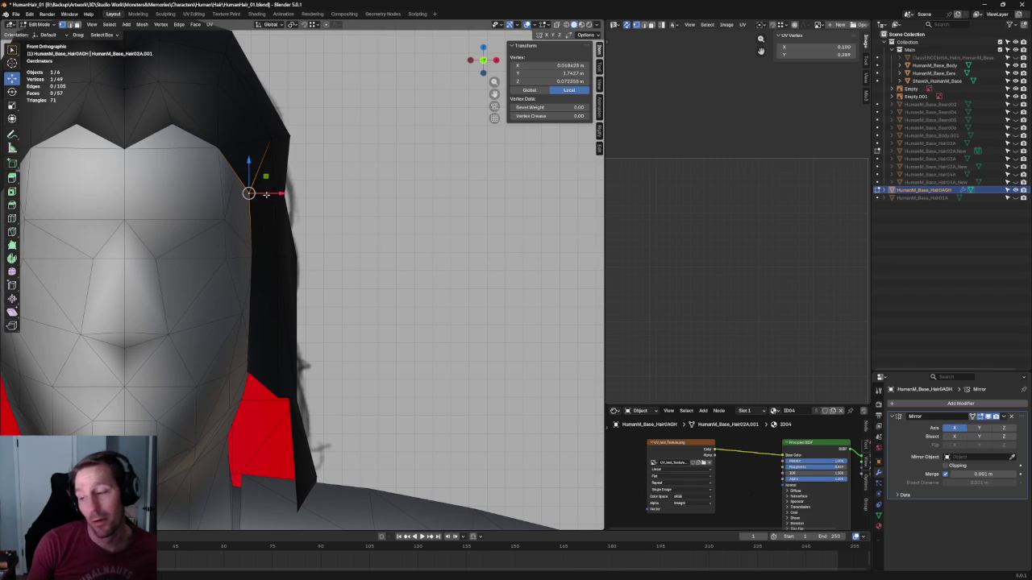
key("g")
key("x")
left_click(266, 194)
left_click(321, 235)
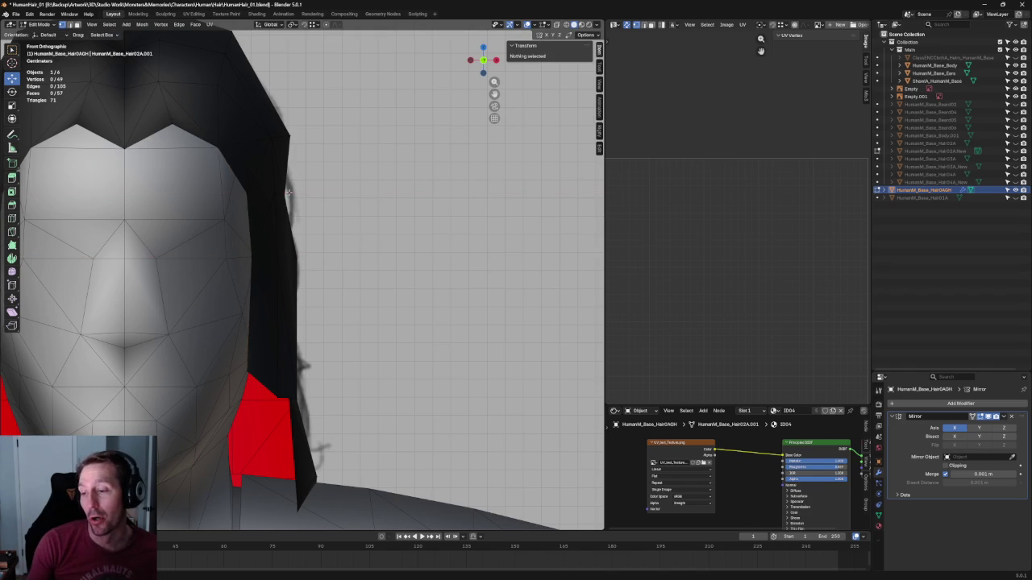
middle_click_drag(232, 73, 265, 184, "shift")
left_click(256, 198)
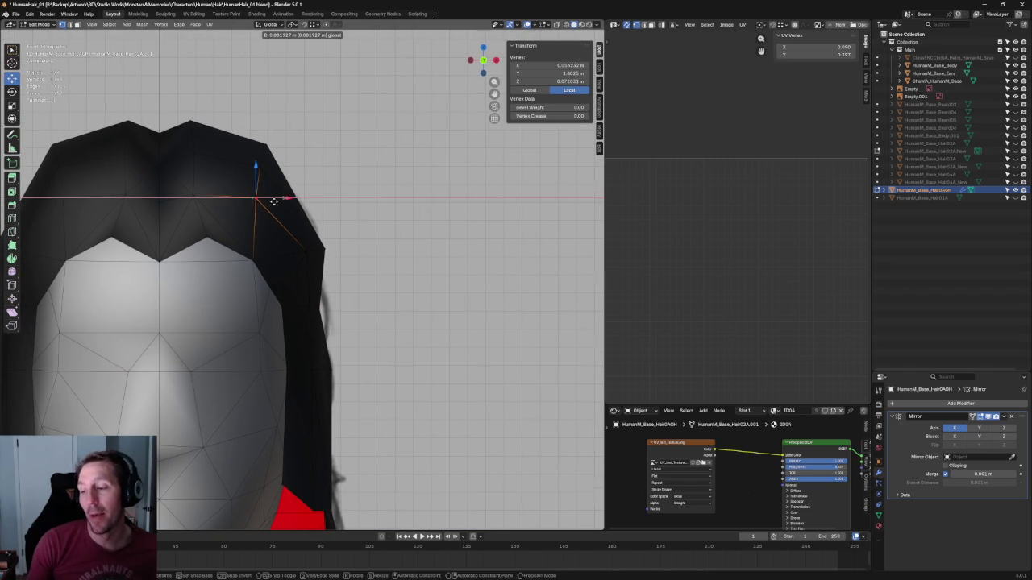
key("g")
key("x")
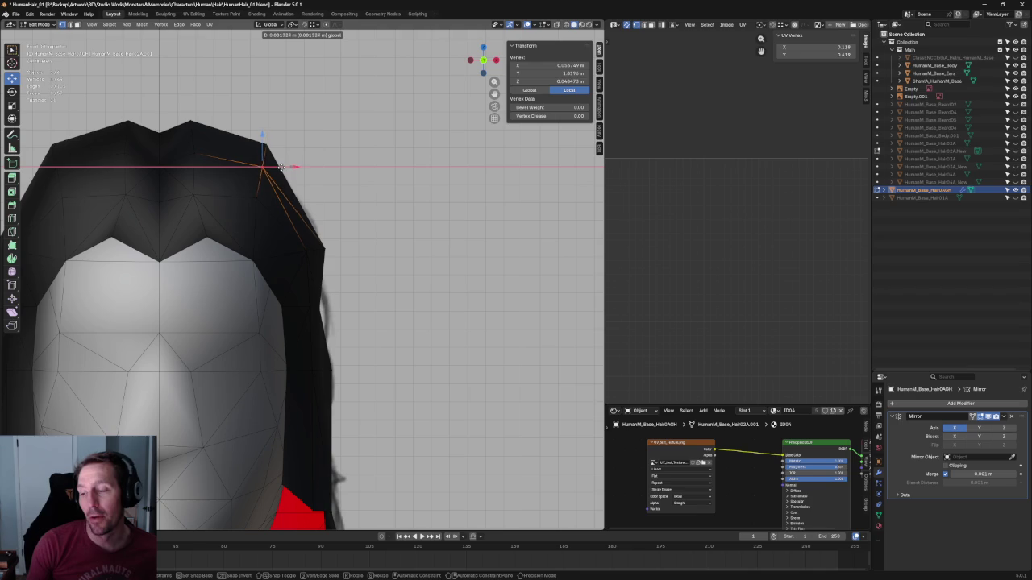
left_click(284, 167)
left_click(305, 125)
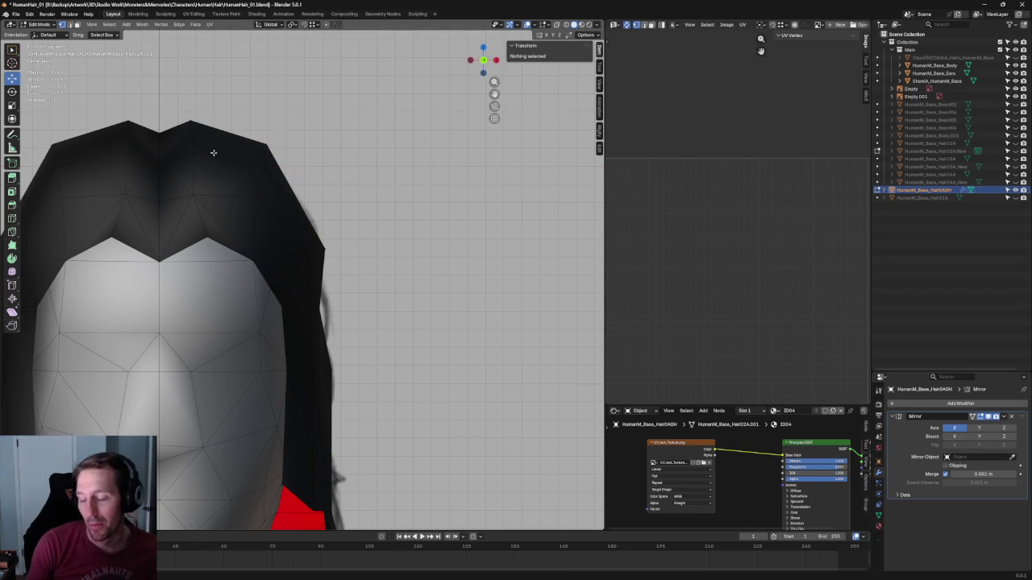
Slide two hairline vertices sideways along X to frame the face
key("alt+z")
left_click(198, 239)
key("alt+z")
key("g")
key("x")
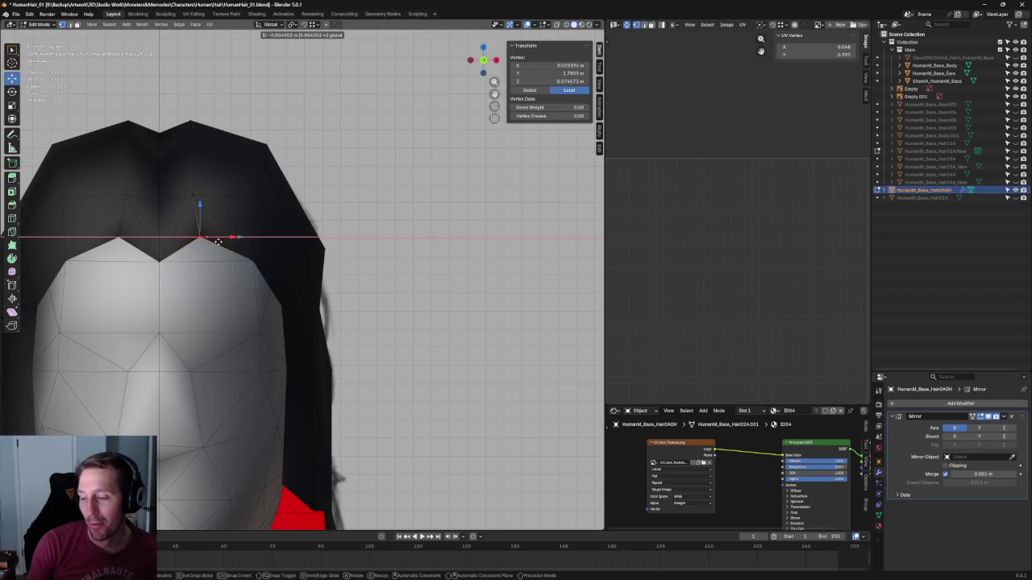
left_click(214, 241)
left_click(203, 195)
key("g")
key("x")
left_click(234, 197)
left_click(183, 149)
Slide another upper hair vertex to the right along X
left_click(195, 152)
key("g")
key("x")
left_click(225, 152)
left_click(270, 146)
scroll(269, 146, "down", 5)
scroll(270, 146, "down", 3)
From above the head, slide a crown vertex sideways along X
mouse_move(323, 132)
middle_mouse_down()
mouse_move(350, 167)
mouse_move(308, 237)
middle_mouse_up()
scroll(350, 167, "up", 3)
left_click(299, 166)
scroll(307, 237, "up", 3)
key("g")
key("x")
left_click(299, 230)
left_click(408, 470)
Check a pair of hair vertices, then return to a front view of the character
mouse_move(408, 470)
middle_mouse_down()
mouse_move(306, 167)
mouse_move(207, 145)
mouse_move(260, 239)
middle_mouse_up()
left_click(235, 243)
left_click(185, 266, "shift")
left_click(166, 211)
mouse_move(166, 212)
middle_mouse_down()
mouse_move(213, 269)
mouse_move(147, 242)
mouse_move(143, 225)
mouse_move(373, 214)
middle_mouse_up()
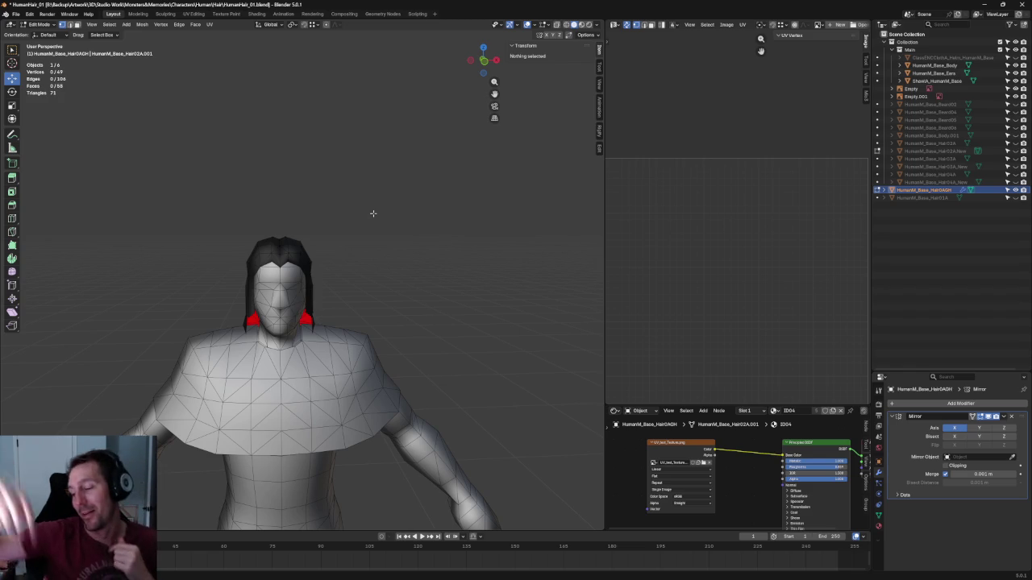
scroll(379, 242, "up", 3)
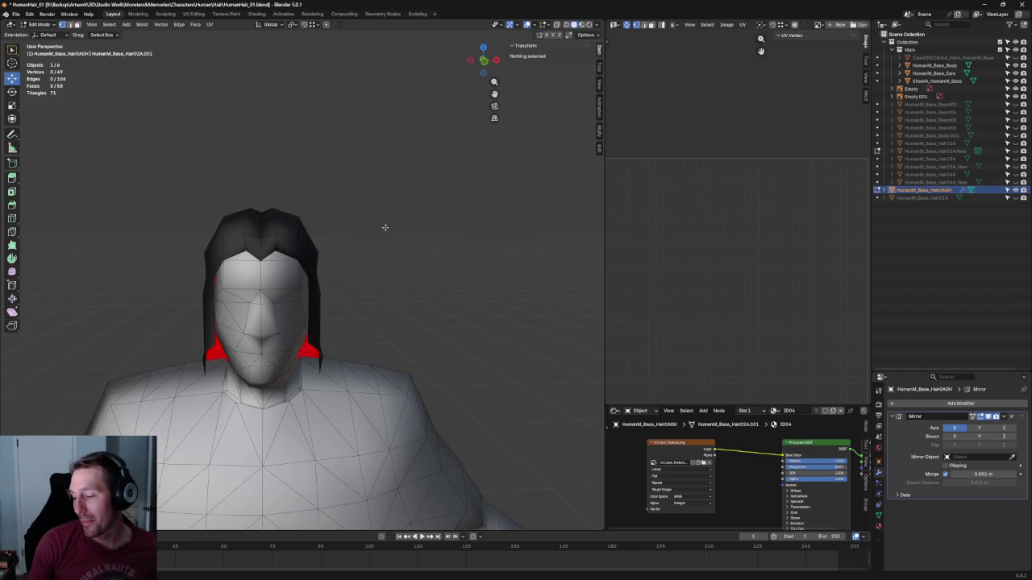
In front ortho view, move the jaw-side corner vertex left and down with the gizmo
key("KP_1")
scroll(338, 266, "up", 2)
scroll(282, 298, "up", 2)
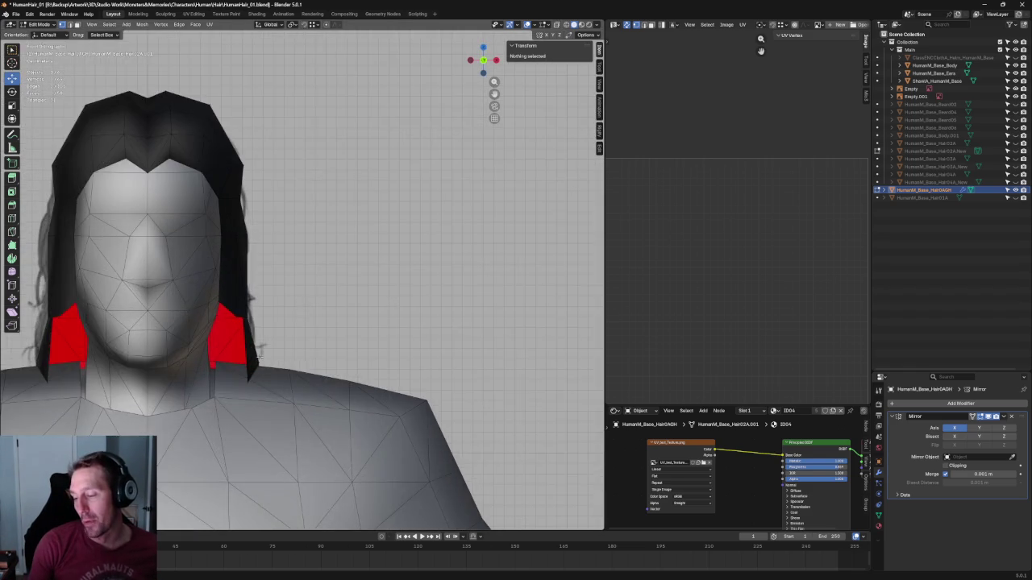
scroll(231, 333, "up", 2)
left_click(187, 345)
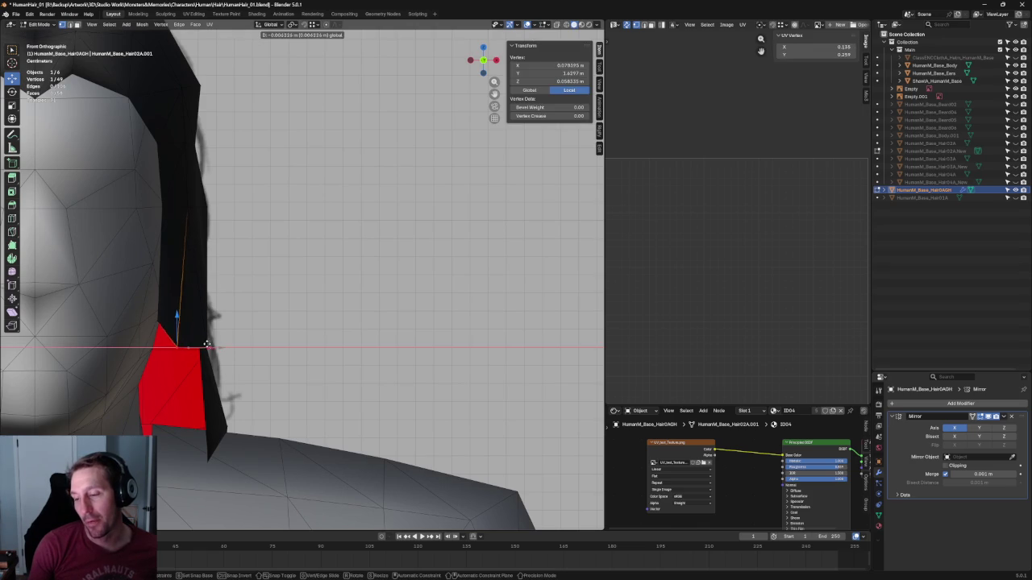
key("alt+z")
From the right view, merge two side vertices beside the jaw into one
key("alt+z")
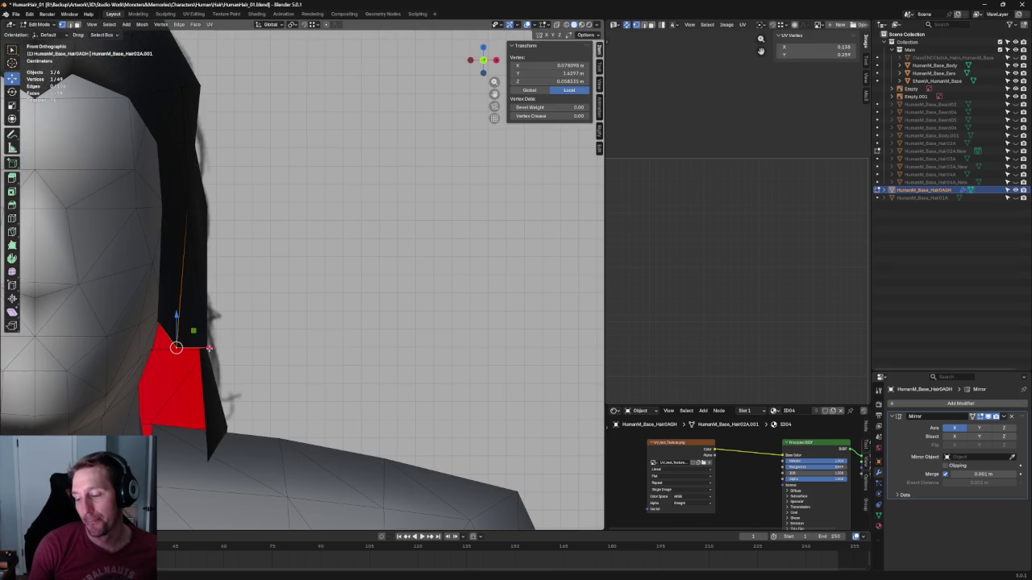
left_click_drag(209, 348, 204, 349)
left_click_drag(172, 316, 179, 291)
middle_click_drag(179, 292, 268, 277)
key("grave")
left_click(304, 276)
In side view, select the jaw-edge vertices and test a front-back move, then cancel
key("alt+z")
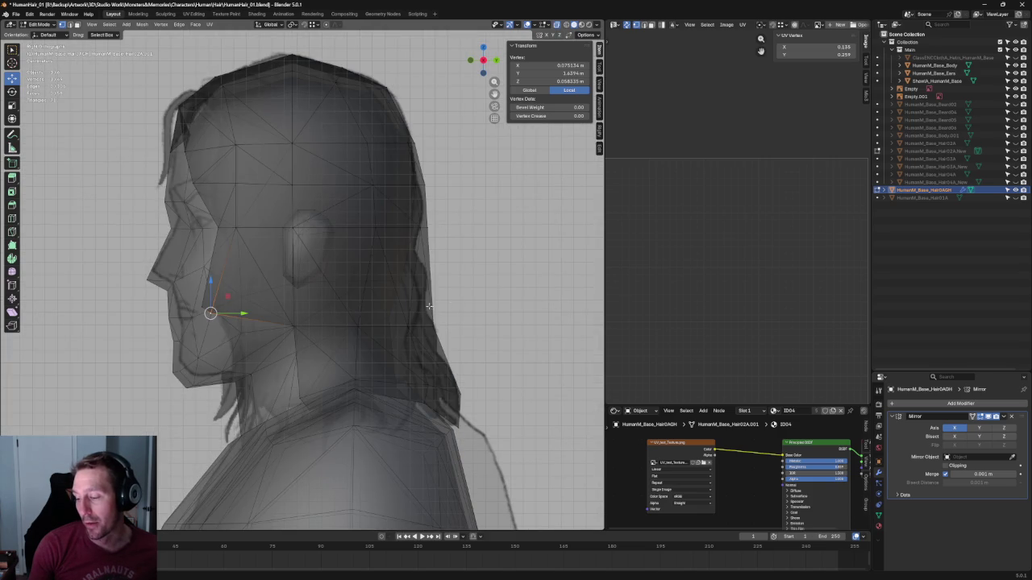
scroll(446, 303, "up", 3)
mouse_move(446, 303)
middle_mouse_down()
mouse_move(228, 334)
mouse_move(383, 292)
middle_mouse_up()
left_click(303, 331, "shift")
key("m")
left_click(227, 333)
scroll(227, 333, "down", 3)
key("alt+z")
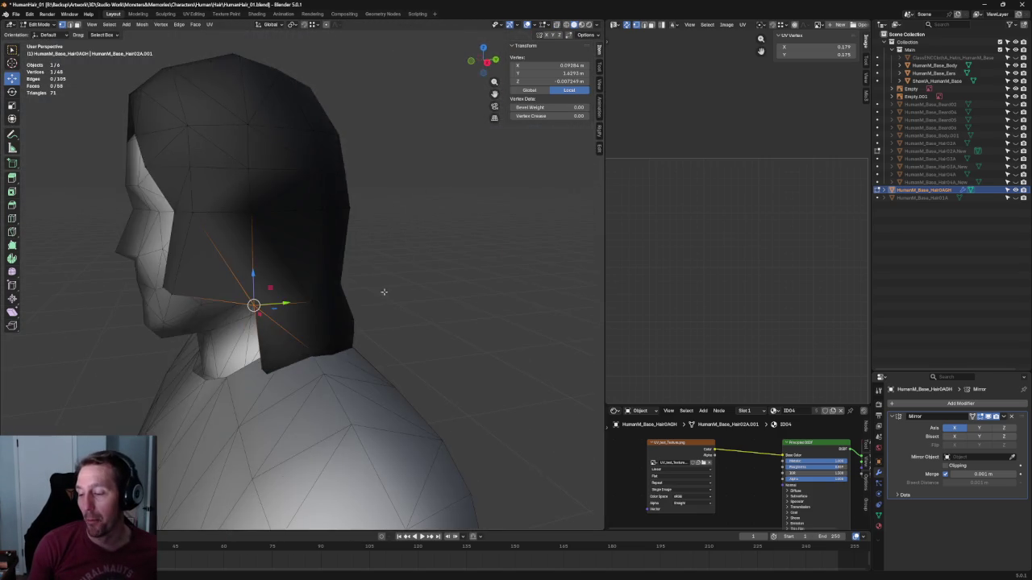
key("KP_3")
key("alt+z")
left_click_drag(162, 266, 211, 272)
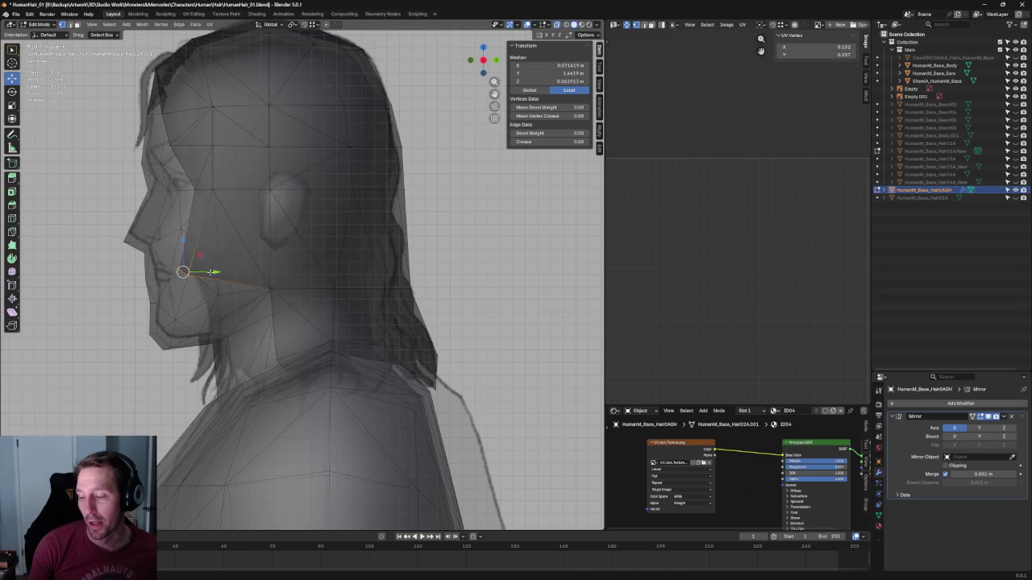
scroll(215, 258, "up", 2)
key("g")
key("y")
key("Return")
left_click(200, 296)
Raise a cheek vertex along Z and drag the lower edge down below the ear
left_click(123, 244)
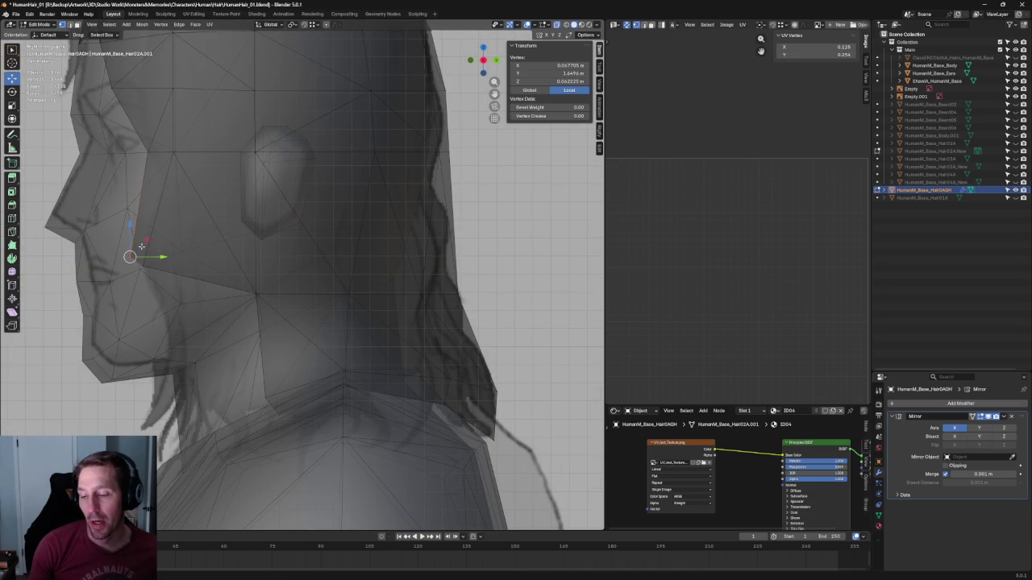
key("g")
key("z")
left_click(129, 242)
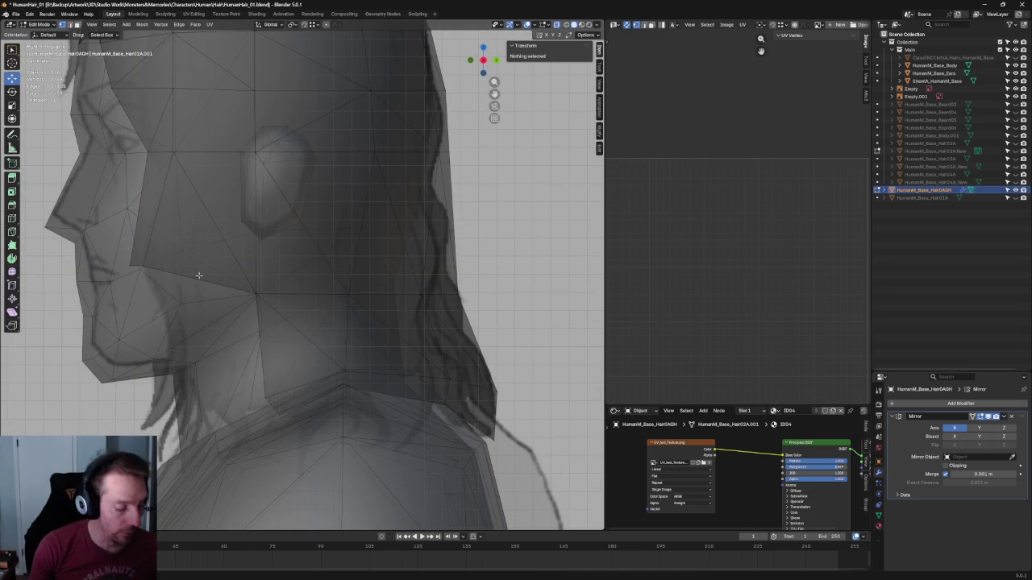
left_click(139, 270, "shift")
key("g")
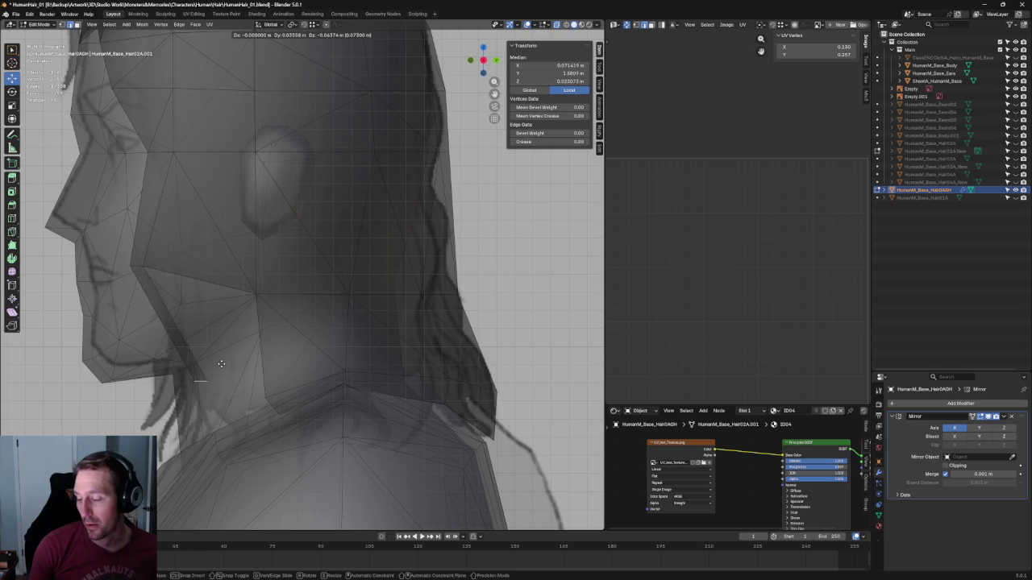
left_click(186, 346)
Fill new faces between the open edges below the ear, then return to front view
left_click(155, 311)
left_click(259, 332, "shift")
key("f")
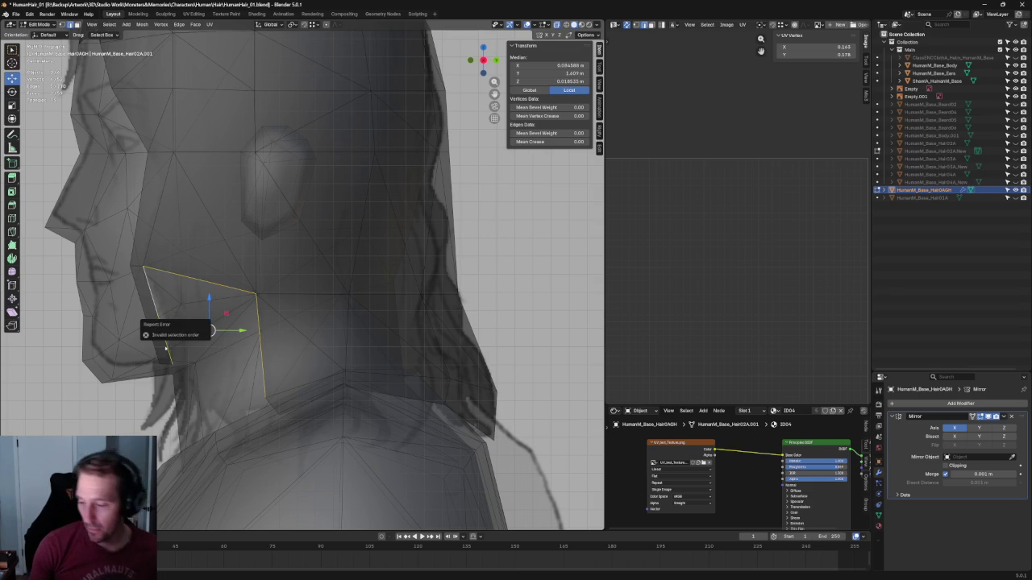
left_click(160, 323, "shift")
left_click(161, 323, "shift")
left_click(161, 322, "shift")
left_click(146, 322, "shift")
left_click(160, 322, "shift")
left_click(148, 323, "shift")
key("f")
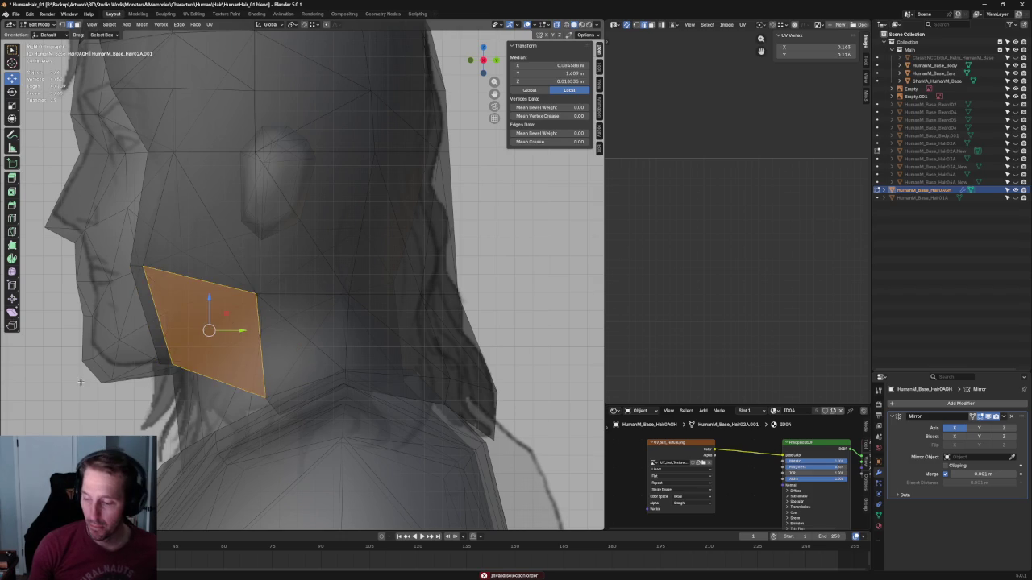
key("alt+a")
scroll(151, 380, "down", 5)
middle_click_drag(152, 380, 386, 327)
key("KP_1")
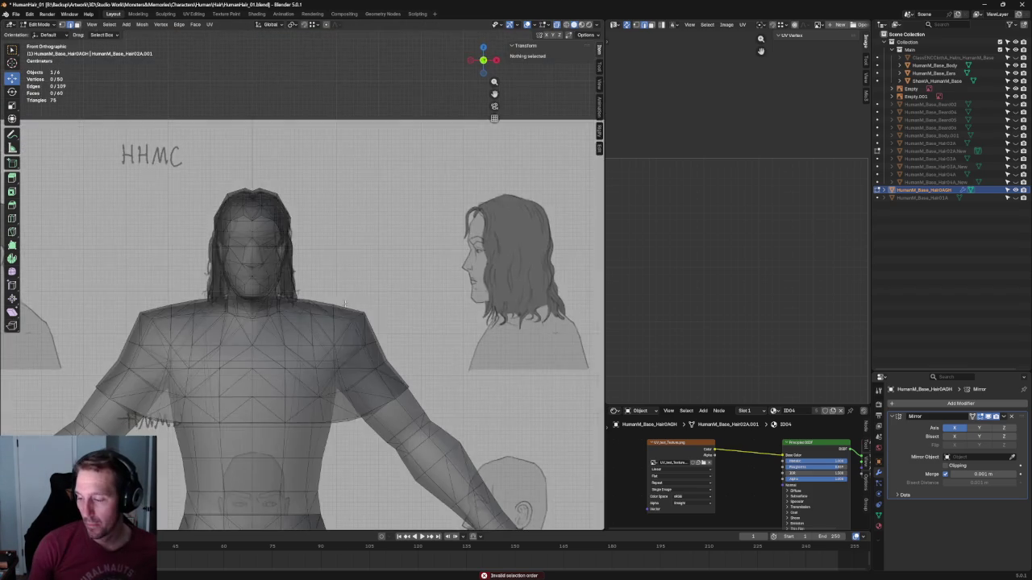
In front view with X-ray off, try sliding a neck hair vertex sideways, then cancel
key("KP_3")
scroll(299, 357, "up", 4)
key("grave")
left_click(262, 361)
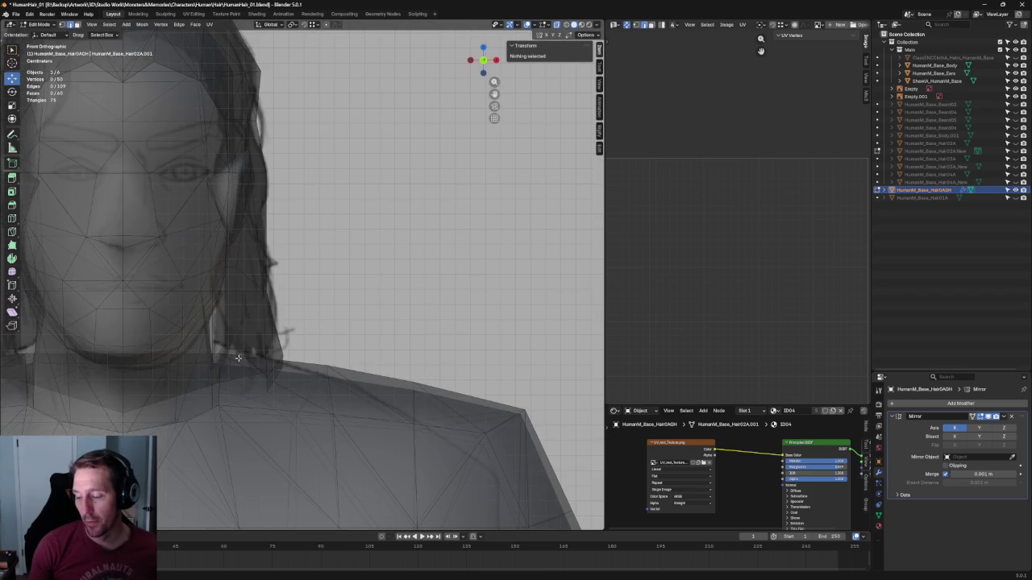
key("alt+z")
left_click(246, 350)
key("g")
key("x")
key("Escape")
In side view, shift the neck vertex front-to-back and fill it to the vertex above
key("KP_3")
key("g")
key("y")
left_click(250, 348)
left_click(263, 288, "shift")
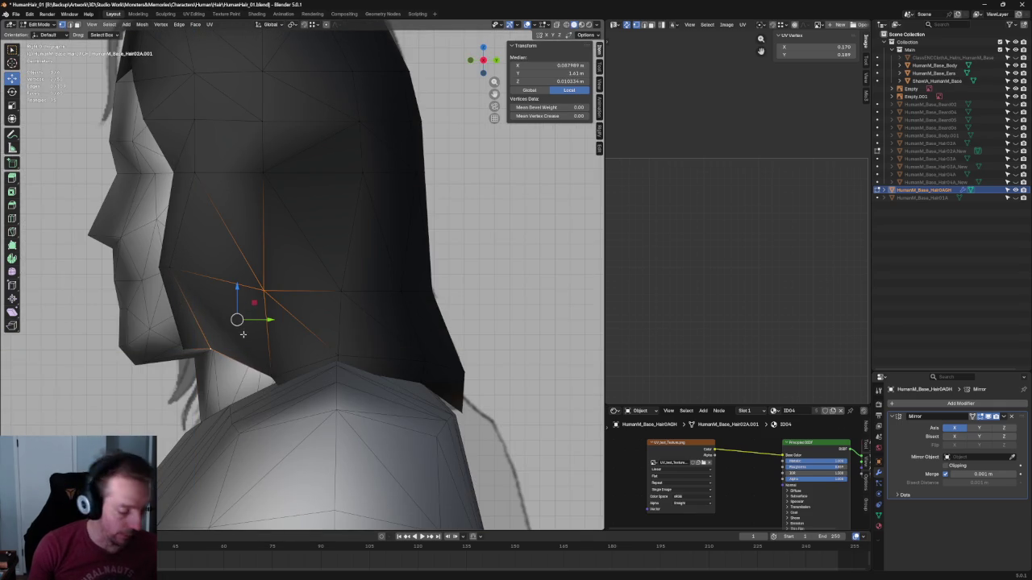
key("f")
Frame the neck vertices in front view and try nudging a hair vertex along X
scroll(250, 337, "down", 4)
middle_click_drag(258, 337, 277, 341)
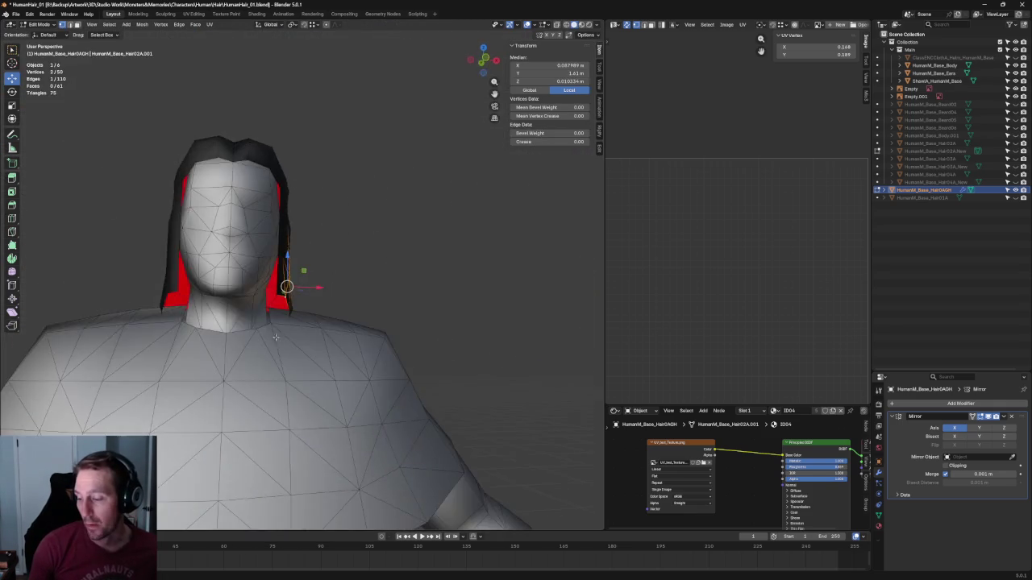
key("KP_1")
key("KP_Decimal")
left_click(209, 367)
key("alt+z")
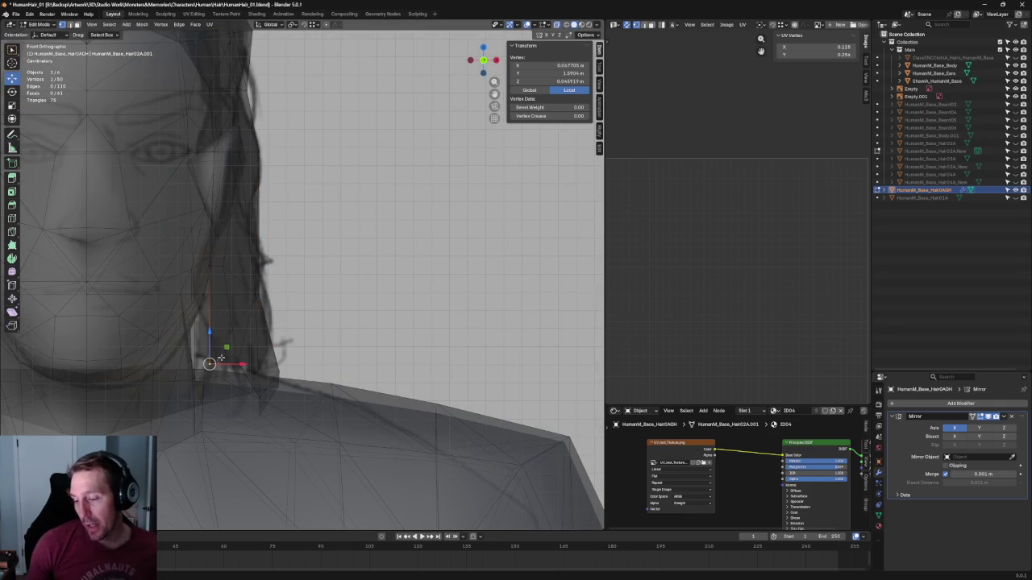
key("g")
key("x")
key("alt+z")
key("alt+a")
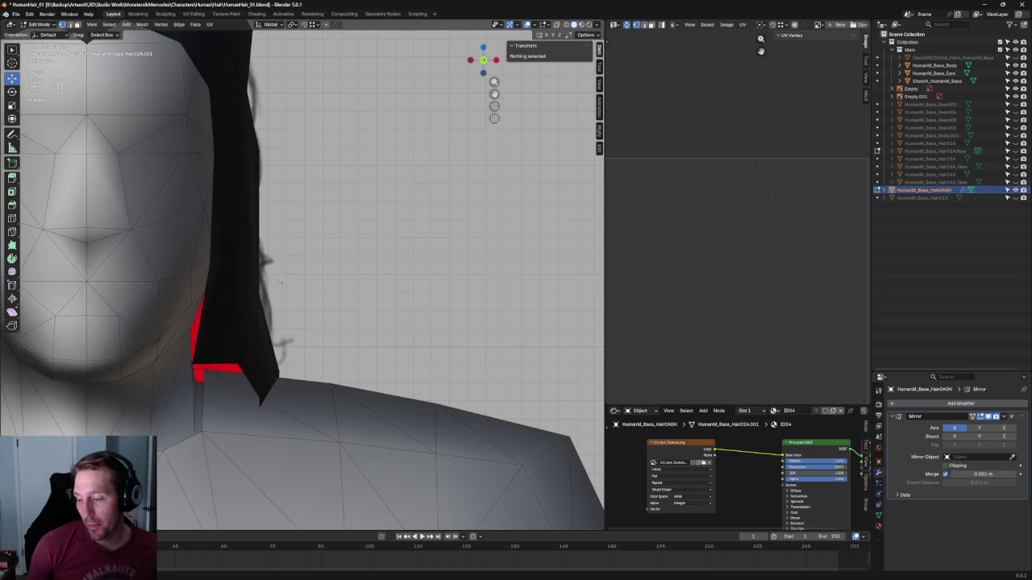
key("alt+z")
key("alt+z")
key("alt+z")
Raise the vertex at the hair's lower edge to a higher position
scroll(257, 314, "up", 1)
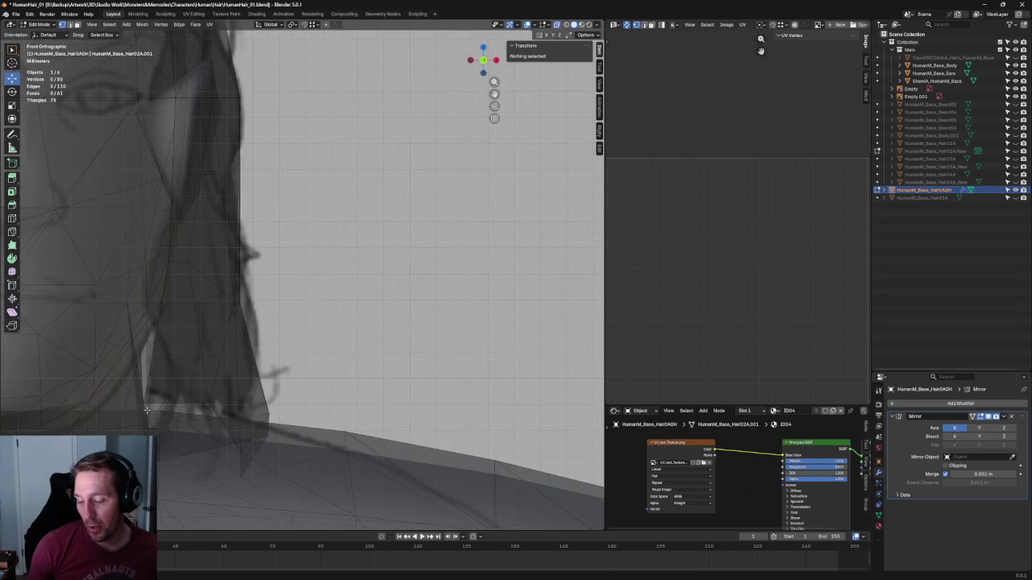
left_click(145, 406)
key("g")
left_click(145, 369)
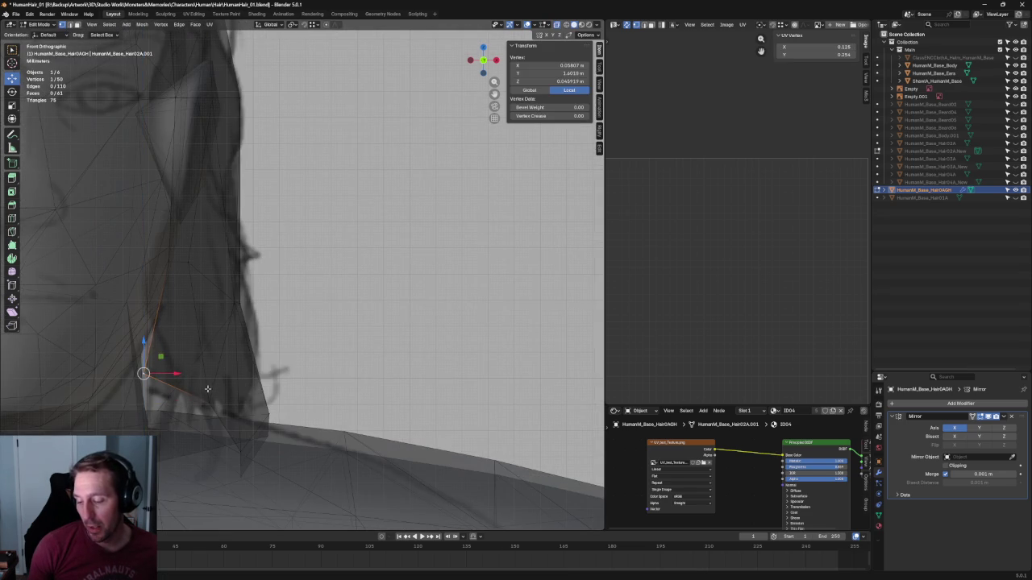
key("alt+z")
scroll(258, 291, "down", 2)
key("alt+z")
key("alt+z")
In see-through side view, move another hair vertex front-to-back along Y
left_click(207, 274)
scroll(232, 280, "down", 2)
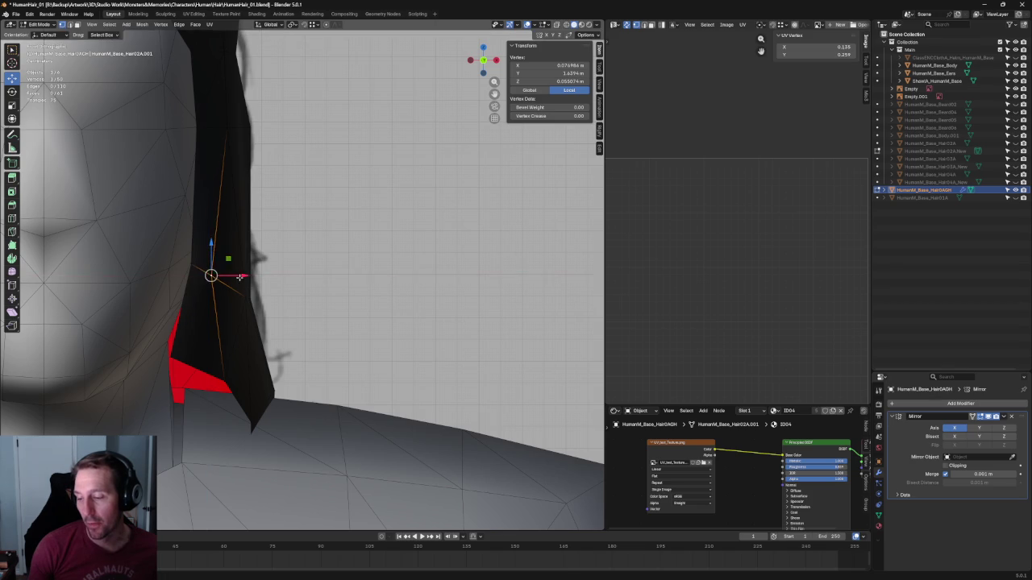
key("KP_1")
key("KP_3")
key("alt+z")
scroll(239, 273, "up", 4)
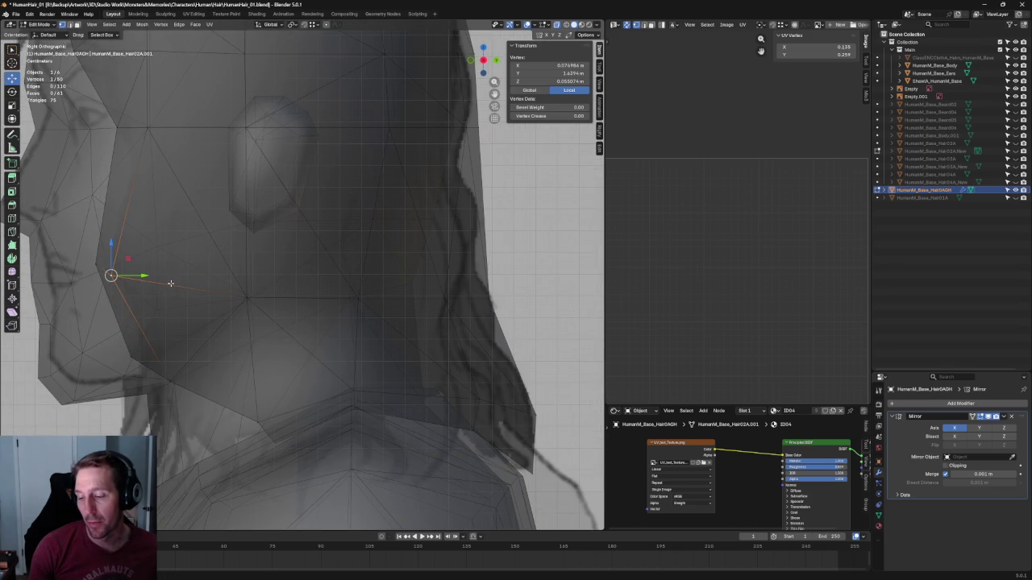
key("g")
key("y")
left_click(168, 263)
key("alt+a")
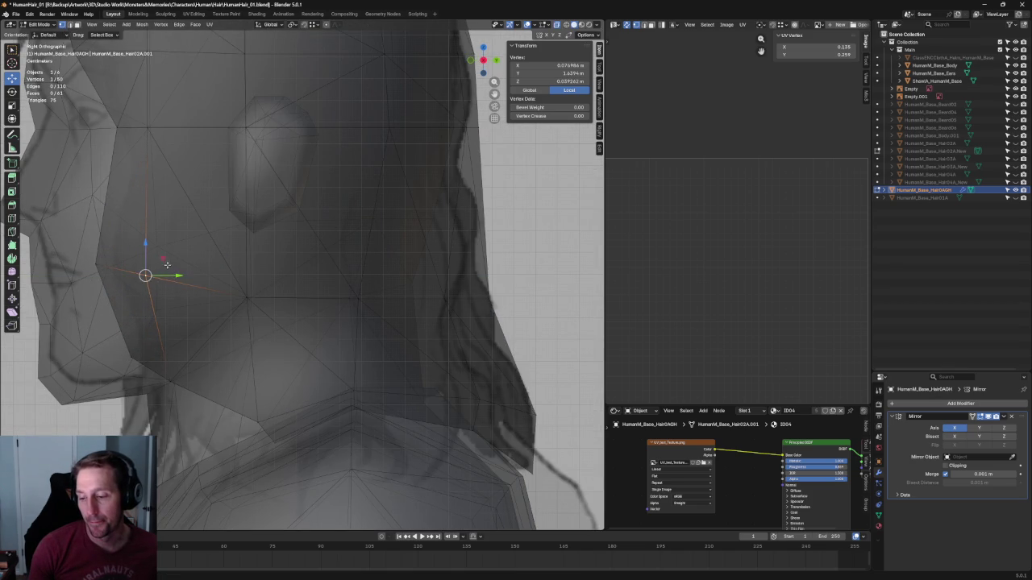
Join the upper neck vertex and a second hair vertex with an edge, then view the front
left_click(143, 274)
left_click(138, 314, "shift")
mouse_move(138, 314)
middle_mouse_down()
mouse_move(263, 324)
mouse_move(315, 362)
mouse_move(329, 349)
middle_mouse_up()
scroll(262, 325, "up", 3)
left_click(273, 281)
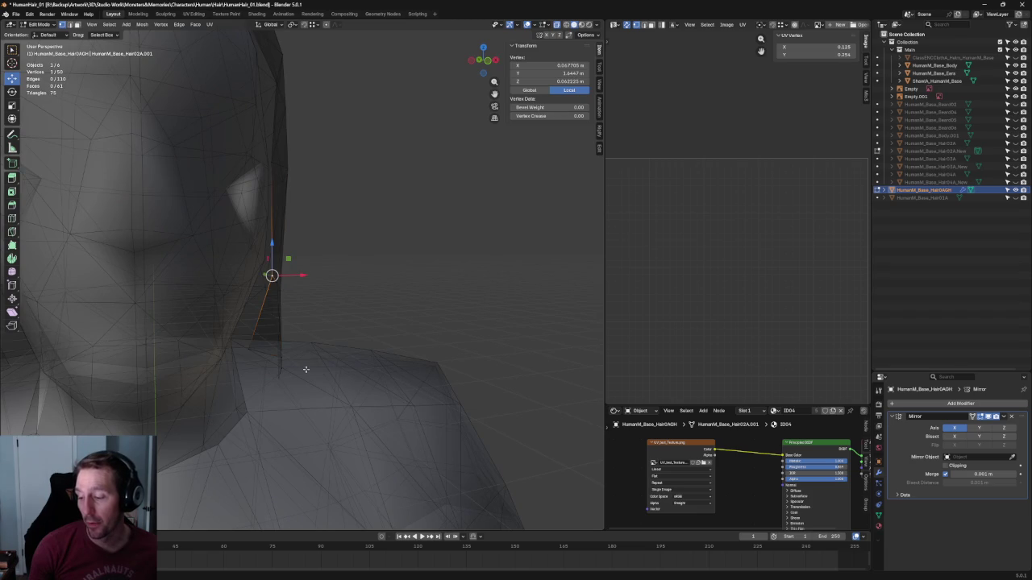
middle_click_drag(366, 280, 390, 254)
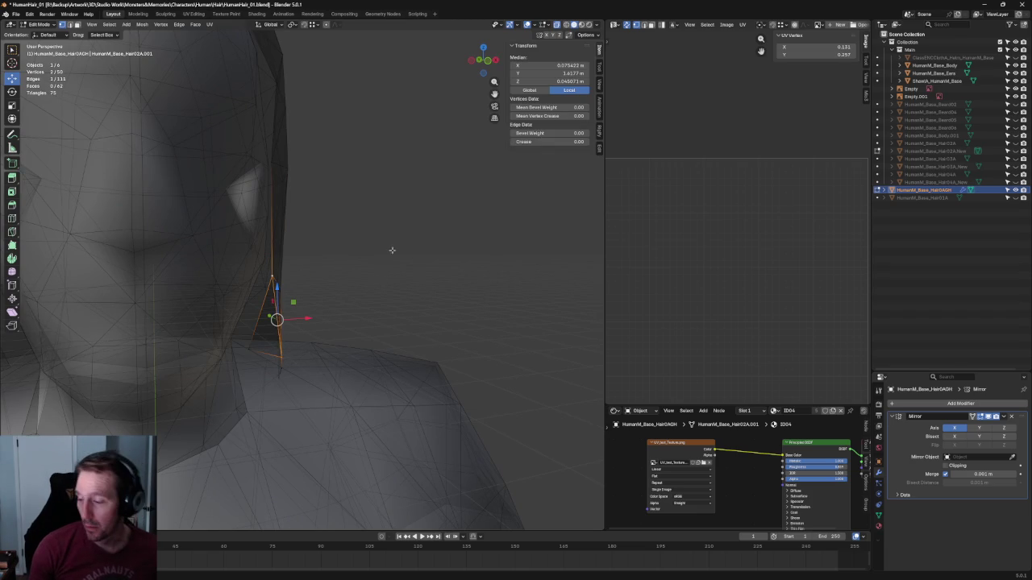
key("alt+a")
scroll(357, 285, "down", 5)
mouse_move(357, 286)
middle_mouse_down()
mouse_move(344, 231)
mouse_move(337, 280)
middle_mouse_up()
scroll(337, 279, "up", 4)
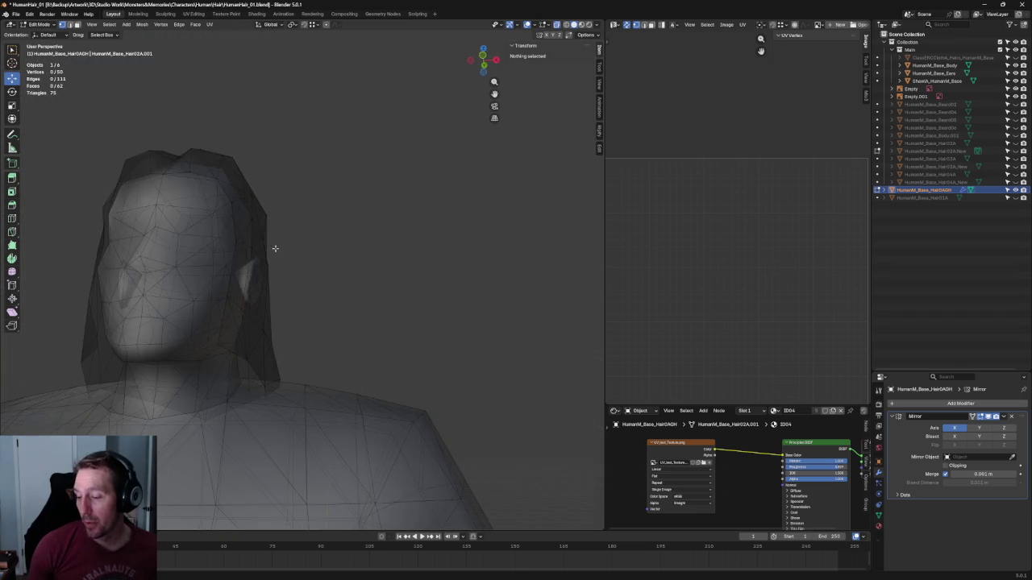
Select two vertices on the hair's side panel and centre the view on them
middle_click_drag(274, 247, 225, 258)
scroll(233, 270, "up", 2)
left_click_drag(209, 286, 209, 287)
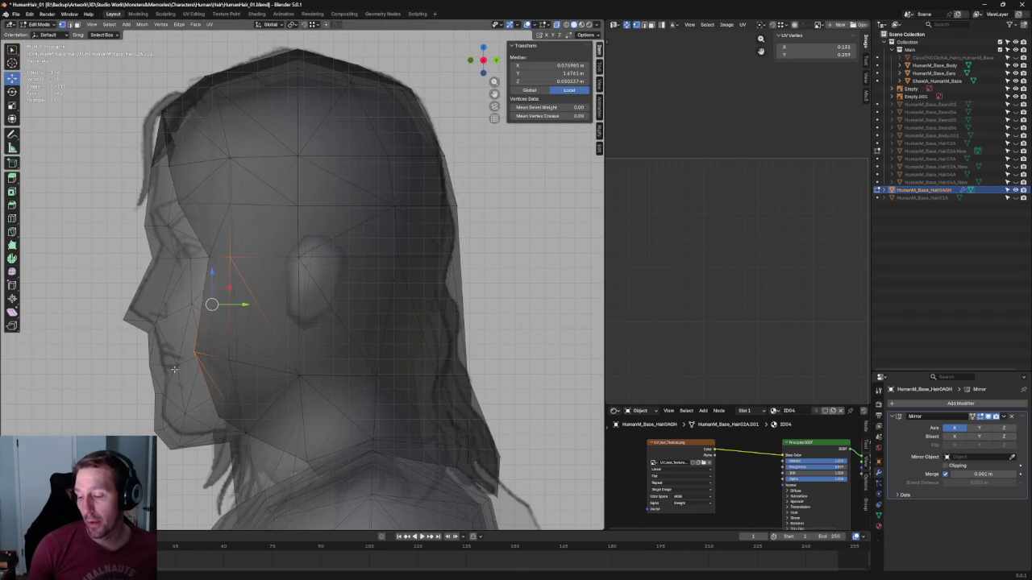
left_click(194, 347, "shift")
scroll(202, 247, "up", 3)
scroll(201, 247, "down", 3)
mouse_move(202, 248)
middle_mouse_down()
mouse_move(273, 205)
mouse_move(299, 215)
mouse_move(312, 184)
middle_mouse_up()
key("KP_Decimal")
Against the front reference sketch, move a hair-strip vertex slightly inward along X
key("KP_1")
scroll(303, 216, "down", 5)
scroll(294, 277, "up", 4)
mouse_move(294, 278)
middle_mouse_down()
mouse_move(360, 260)
mouse_move(316, 274)
middle_mouse_up()
scroll(318, 290, "down", 2)
scroll(321, 269, "down", 2)
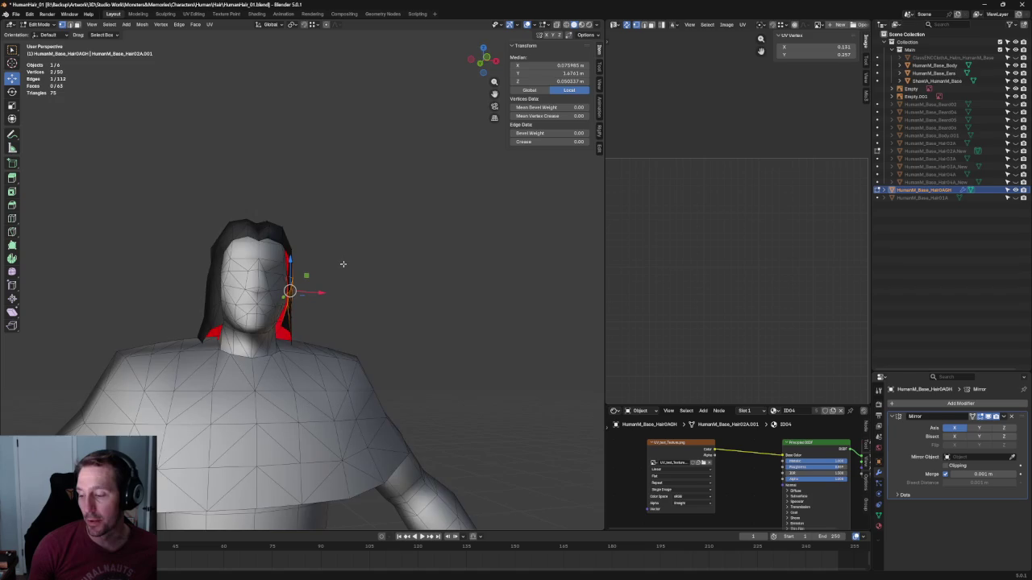
key("KP_1")
scroll(232, 297, "up", 5)
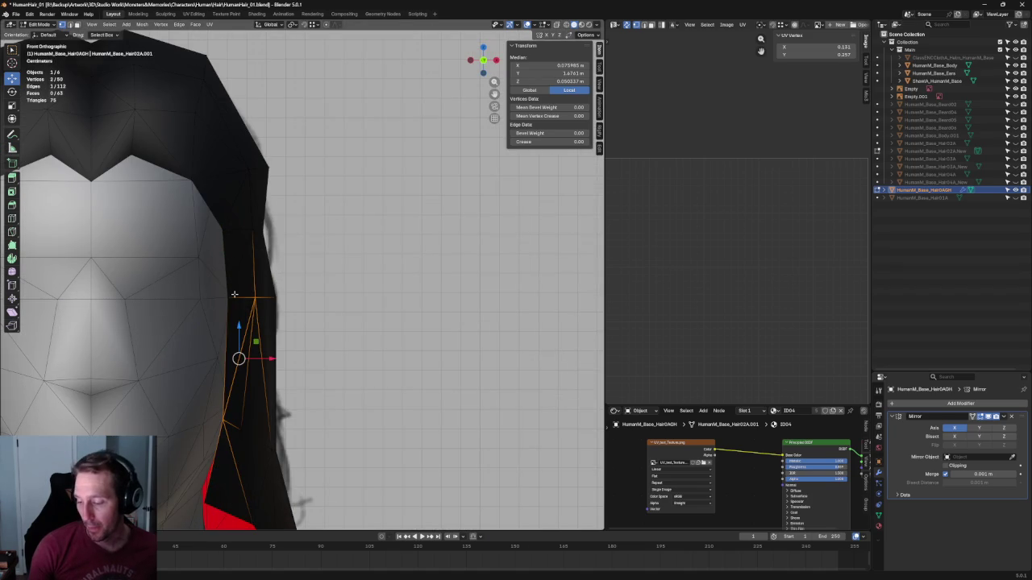
left_click(230, 297)
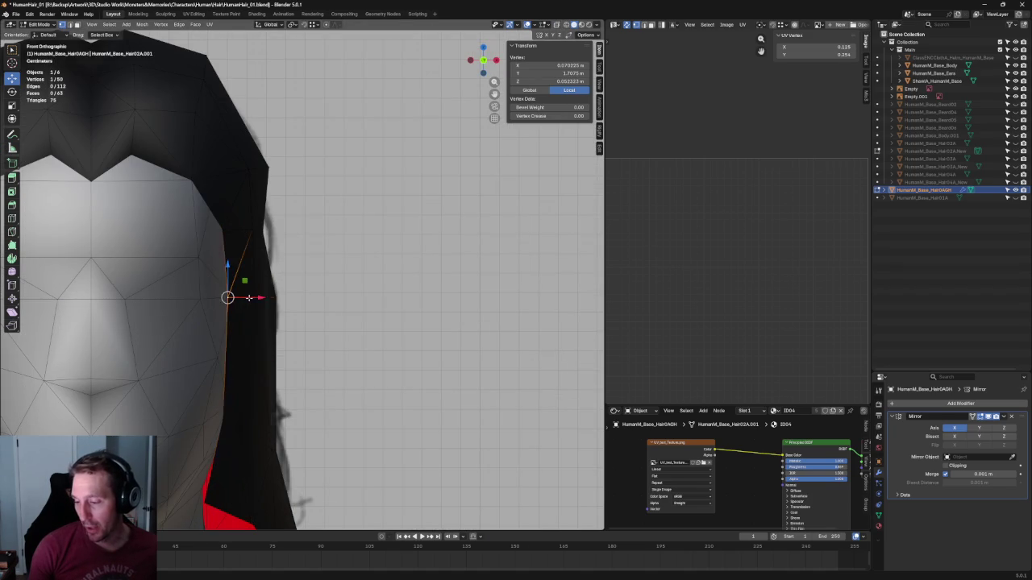
key("g")
key("x")
left_click(240, 300)
In side ortho view, try joining the face-outline edge, which is rejected
mouse_move(240, 300)
middle_mouse_down()
mouse_move(242, 314)
mouse_move(226, 322)
middle_mouse_up()
key("grave")
left_click(319, 298)
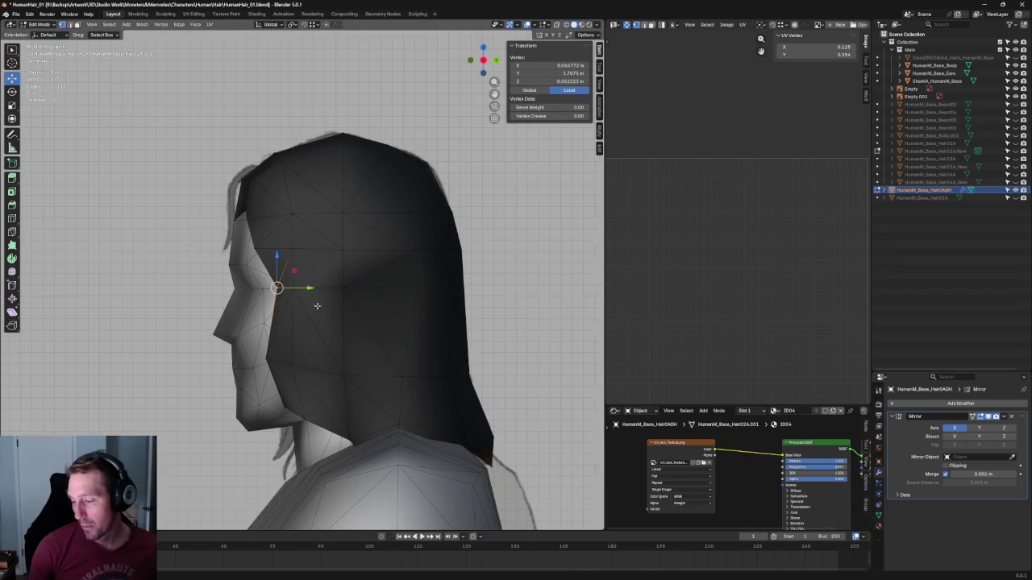
scroll(293, 323, "up", 3)
left_click(241, 299)
key("j")
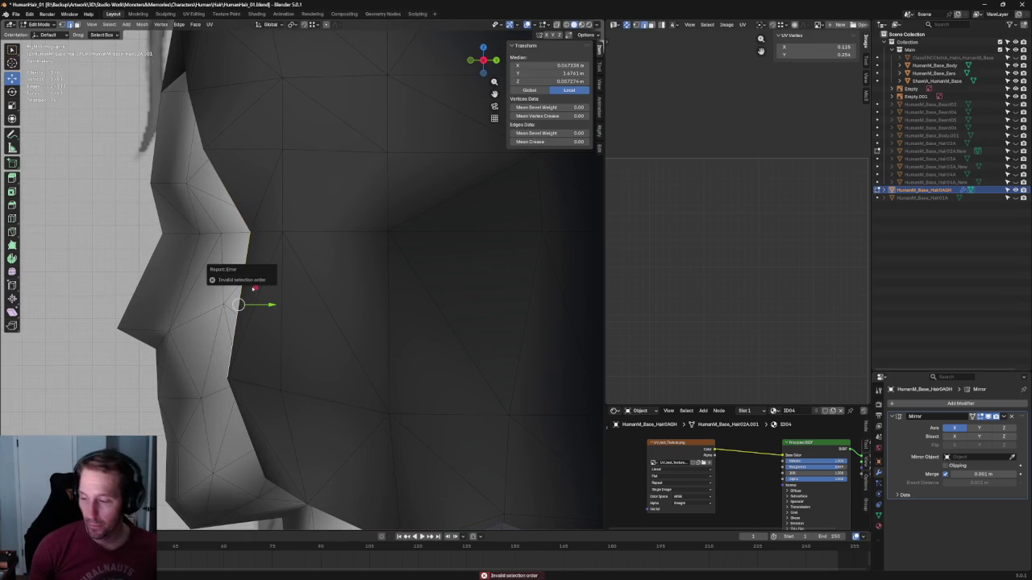
Move the cheek vertex outward and up, then undo a wrong join to a higher vertex
left_click(234, 304)
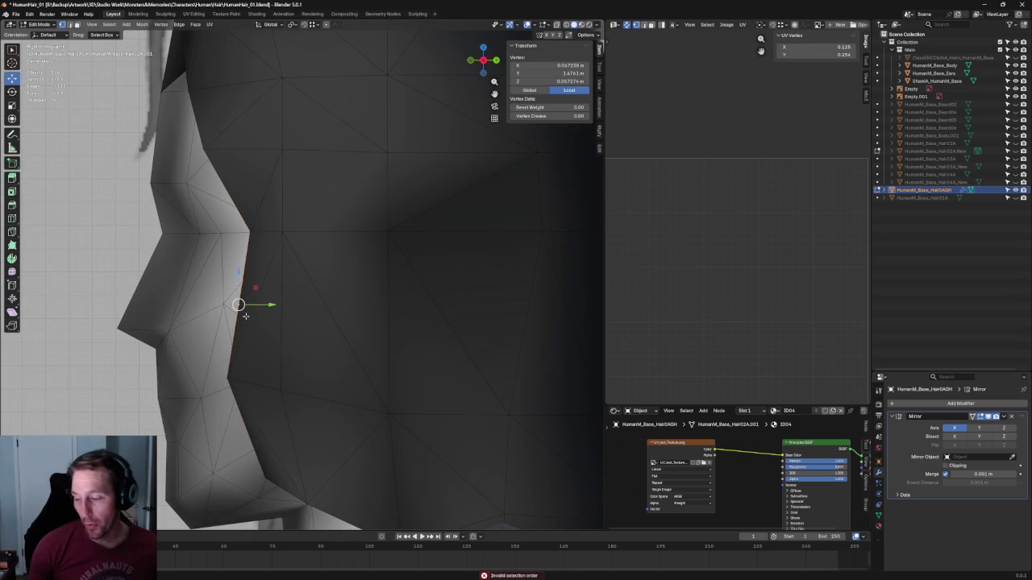
key("KP_1")
left_click_drag(236, 305, 218, 270)
mouse_move(217, 270)
middle_mouse_down()
mouse_move(386, 305)
mouse_move(225, 310)
middle_mouse_up()
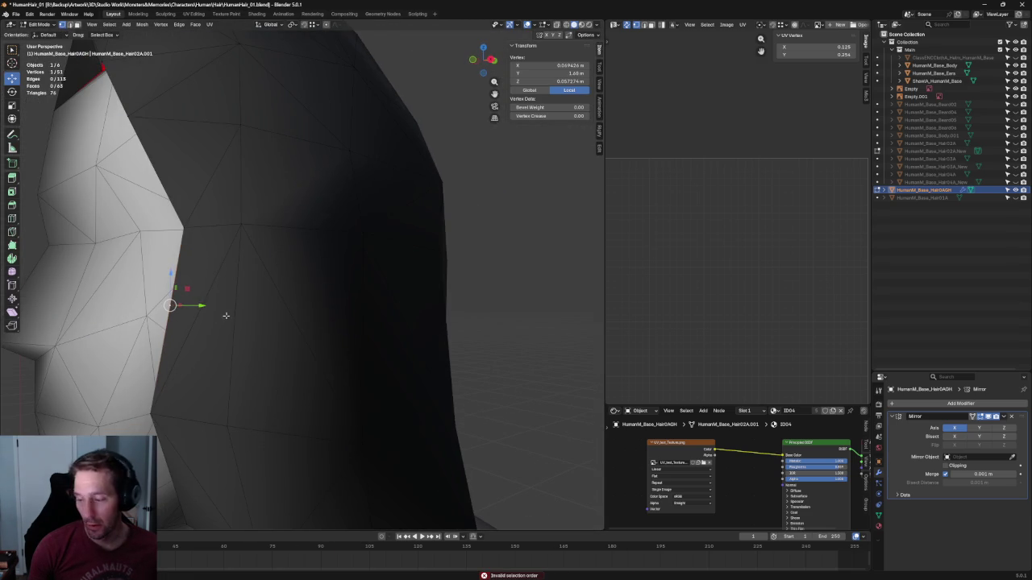
left_click(242, 227)
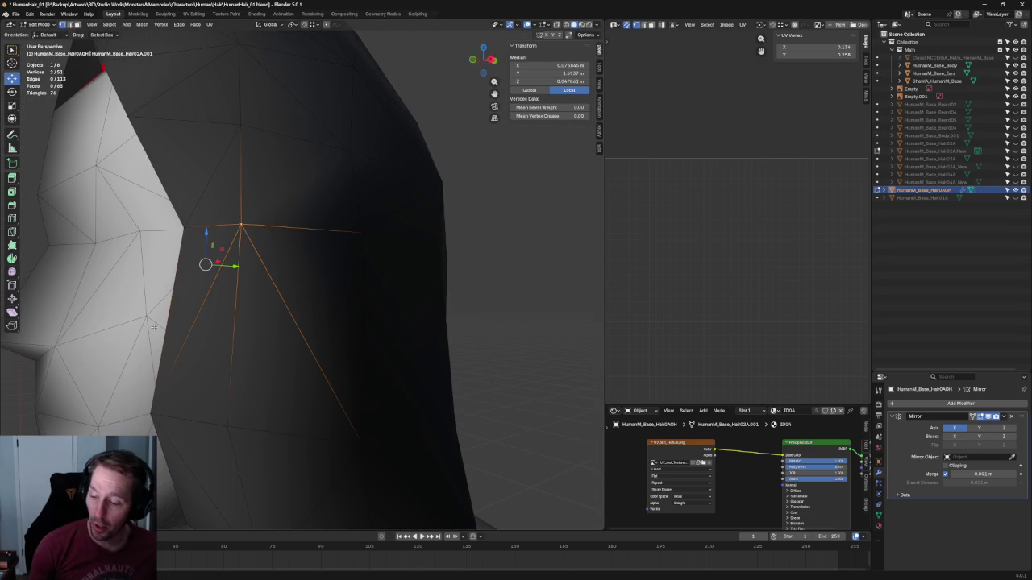
left_click(176, 310, "shift")
key("j")
key("ctrl+z")
key("ctrl+z")
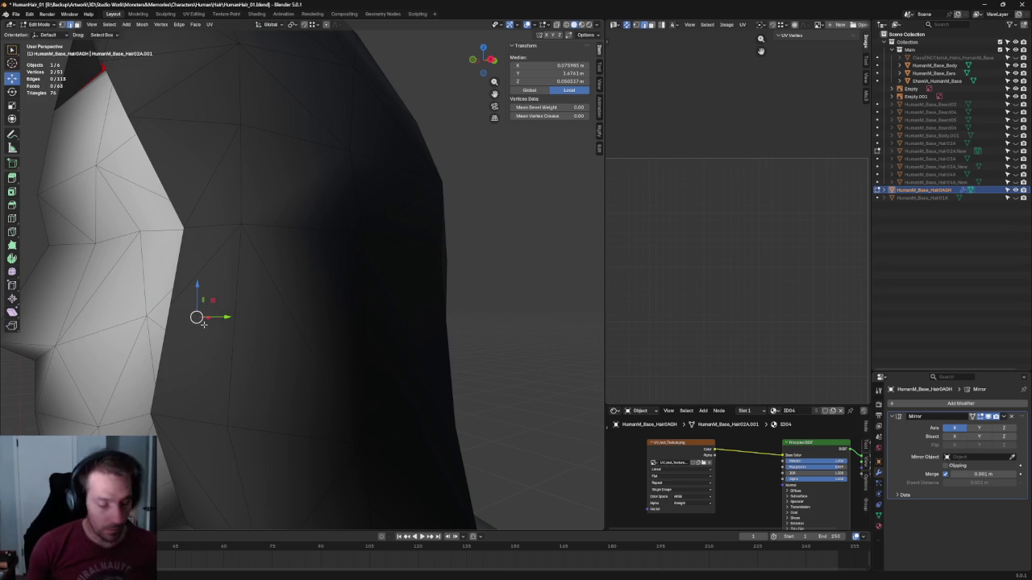
Join a lower side-hair vertex to the hair's bottom-edge vertex with a new edge
left_click_drag(208, 323, 169, 276)
left_click_drag(247, 437, 220, 404, "shift")
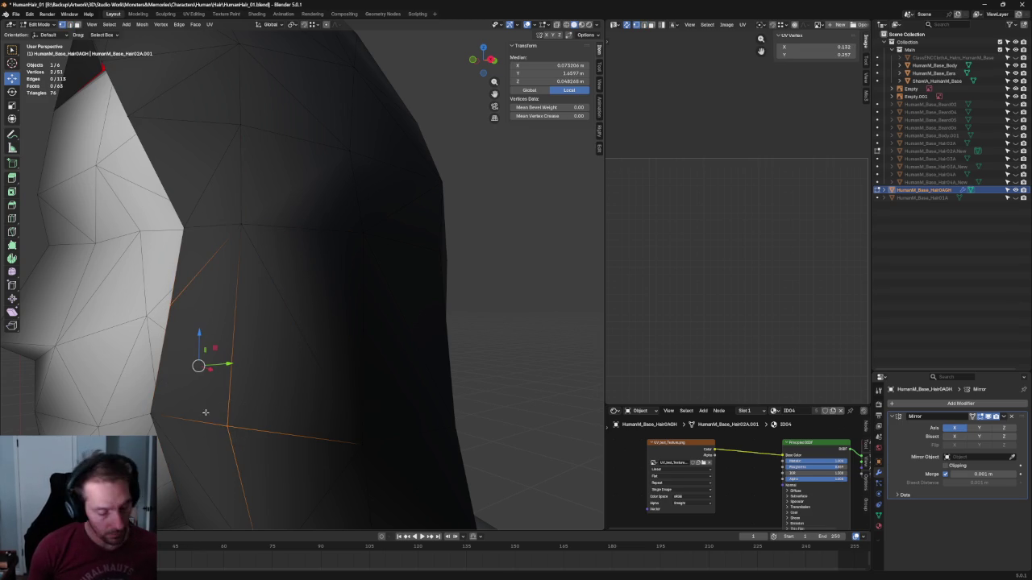
key("j")
scroll(489, 277, "down", 4)
mouse_move(449, 281)
middle_mouse_down()
mouse_move(514, 279)
mouse_move(413, 278)
middle_mouse_up()
scroll(413, 279, "up", 3)
scroll(323, 298, "up", 3)
Return to the front view and select a hair vertex near the jaw
left_click(215, 308)
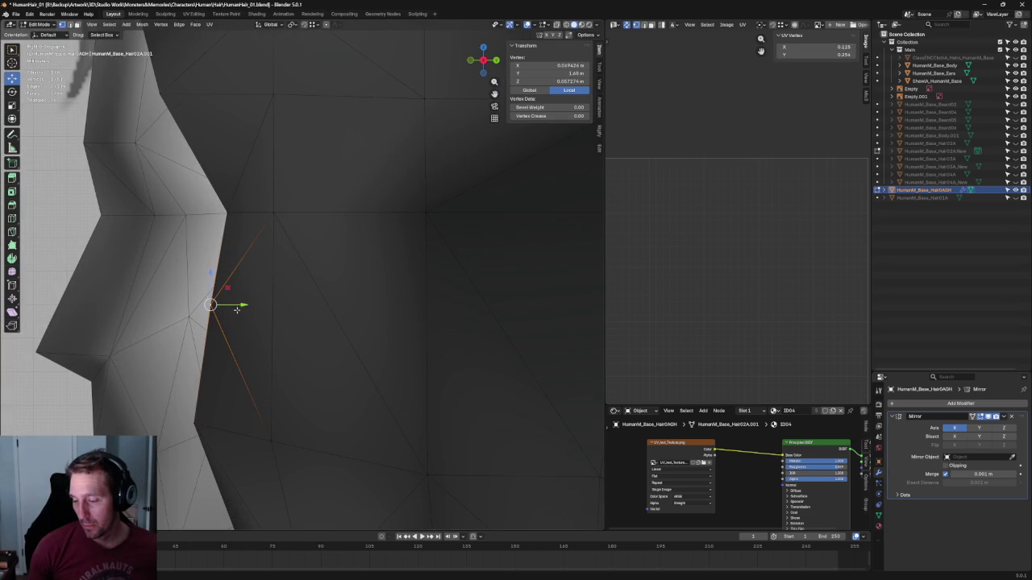
scroll(218, 313, "down", 6)
middle_click_drag(218, 313, 279, 300)
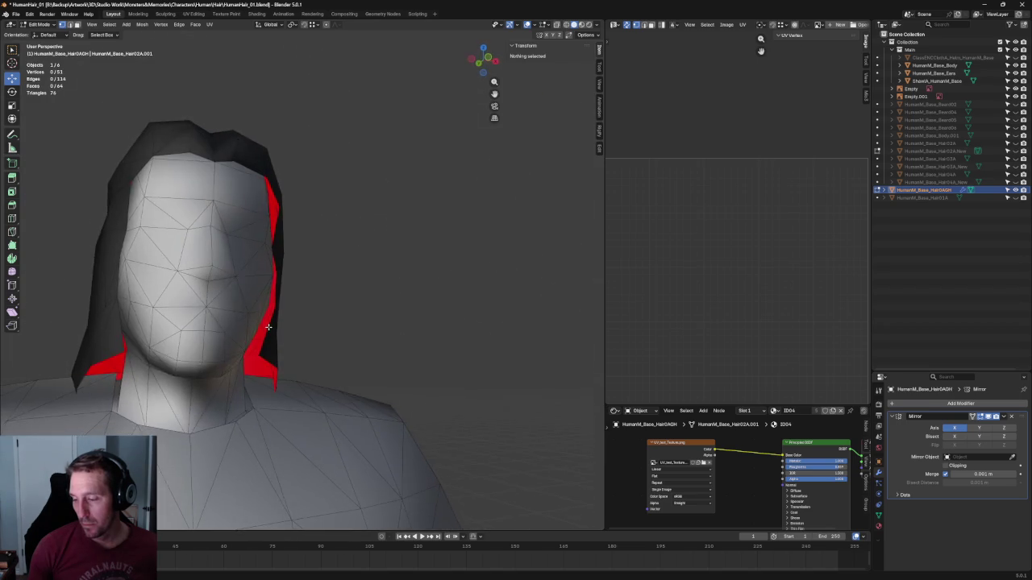
key("alt+a")
scroll(279, 299, "up", 3)
left_click(239, 288)
Reposition the hair's jaw vertex, then zoom out to see the whole body
key("g")
left_click(237, 346)
scroll(237, 346, "down", 2)
key("alt+a")
mouse_move(236, 345)
middle_mouse_down()
mouse_move(345, 295)
mouse_move(357, 237)
mouse_move(357, 302)
mouse_move(248, 296)
middle_mouse_up()
scroll(333, 306, "down", 3)
In Right Ortho, try a front-to-back move on the temple hairline vertex, then cancel it
key("KP_3")
scroll(247, 290, "up", 3)
scroll(249, 278, "up", 2)
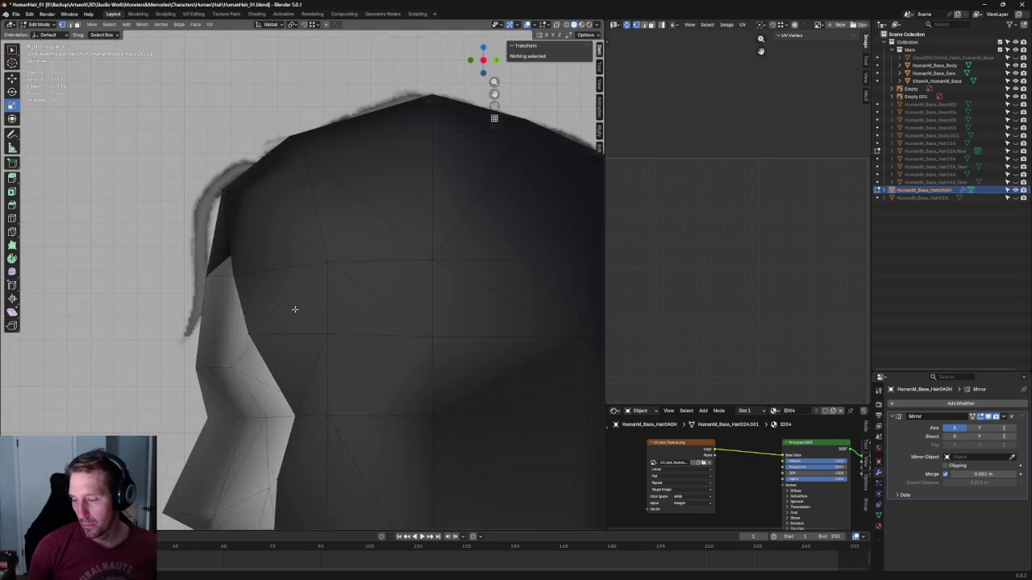
scroll(249, 267, "up", 2)
left_click(238, 270)
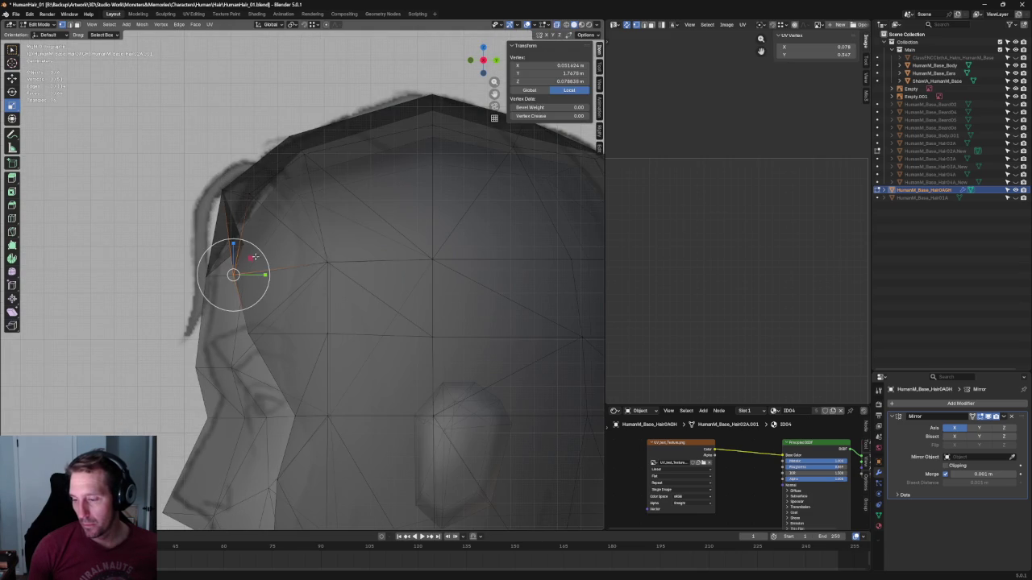
key("g")
key("y")
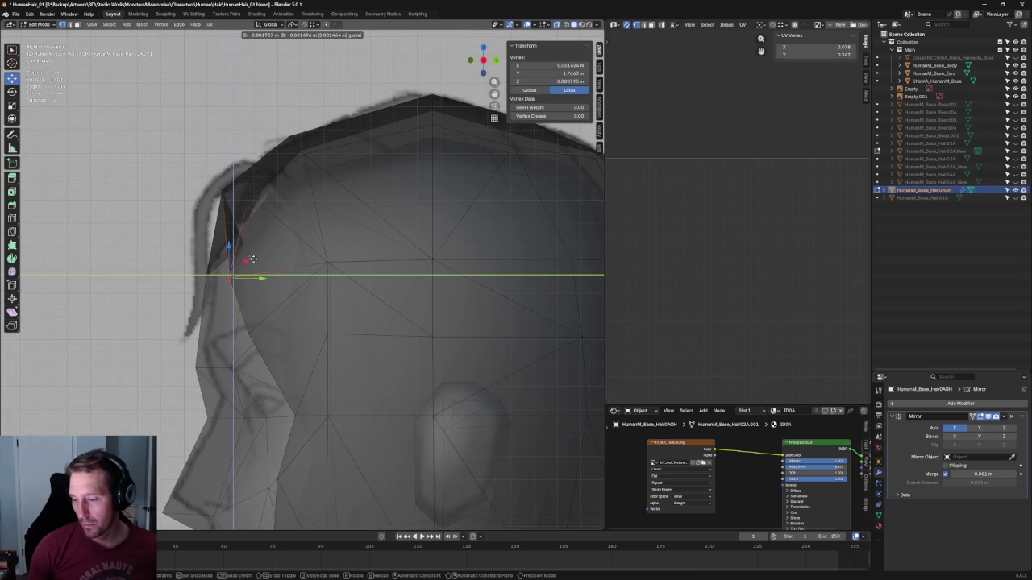
key("Escape")
key("alt+a")
Move a lower hairline vertex within the side plane to follow the side sketch
left_click(251, 335)
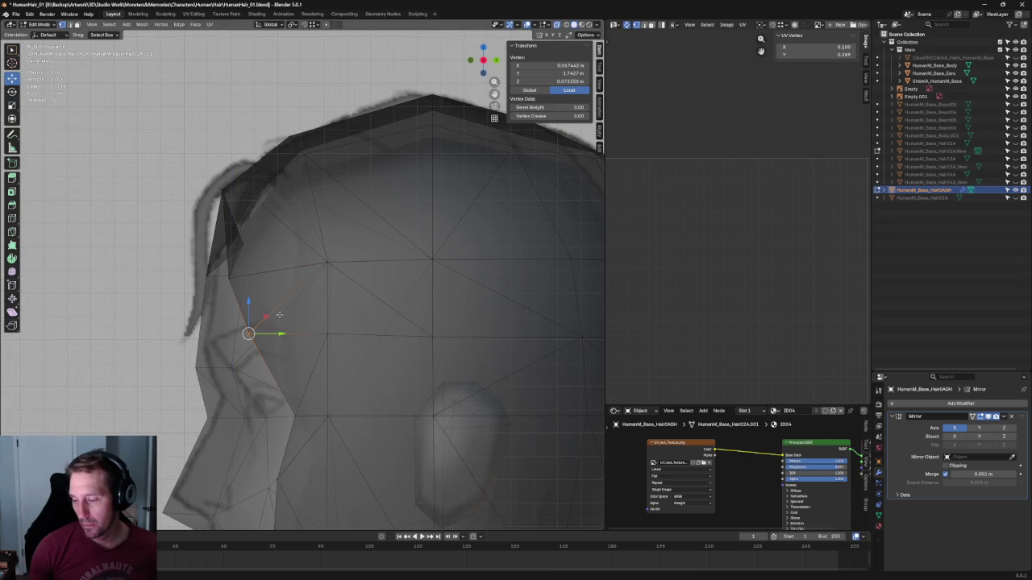
key("g")
key("shift+x")
left_click(276, 324)
key("alt+a")
scroll(239, 353, "down", 5)
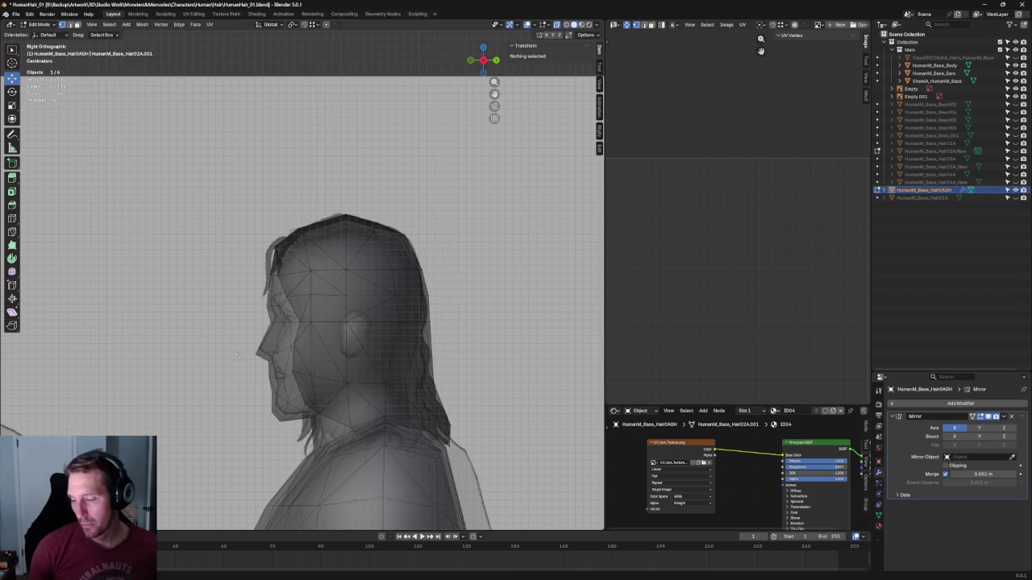
Flatten the horizontal loop around the head by scaling it to 0 on Z
left_click(426, 292, "alt")
middle_click_drag(426, 292, 375, 306)
key("s")
key("Escape")
key("s")
key("z")
key("0")
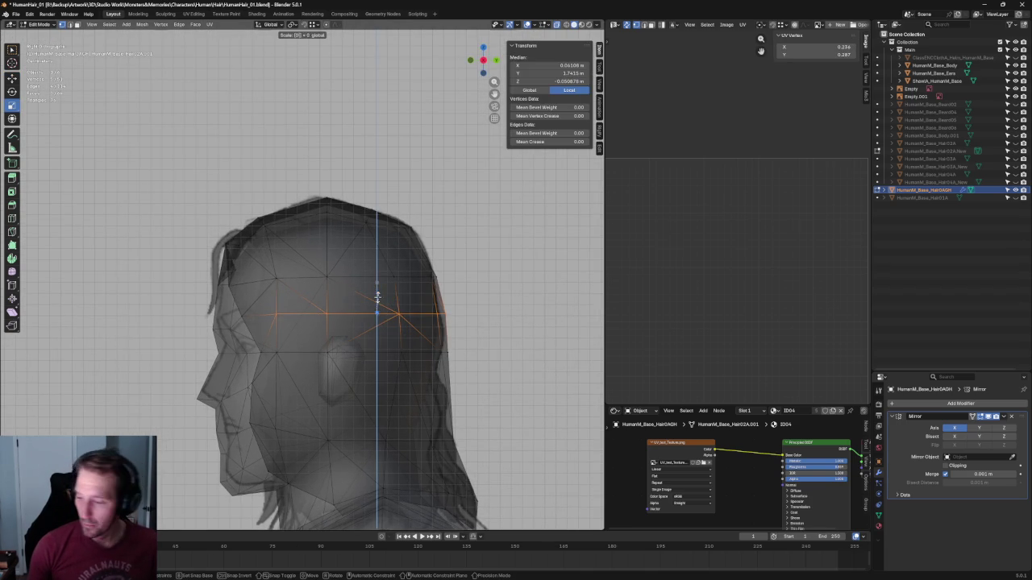
key("Return")
key("alt+a")
Slide a crown vertex along its edge to lower the top of the hair
scroll(400, 226, "up", 3)
scroll(392, 219, "up", 3)
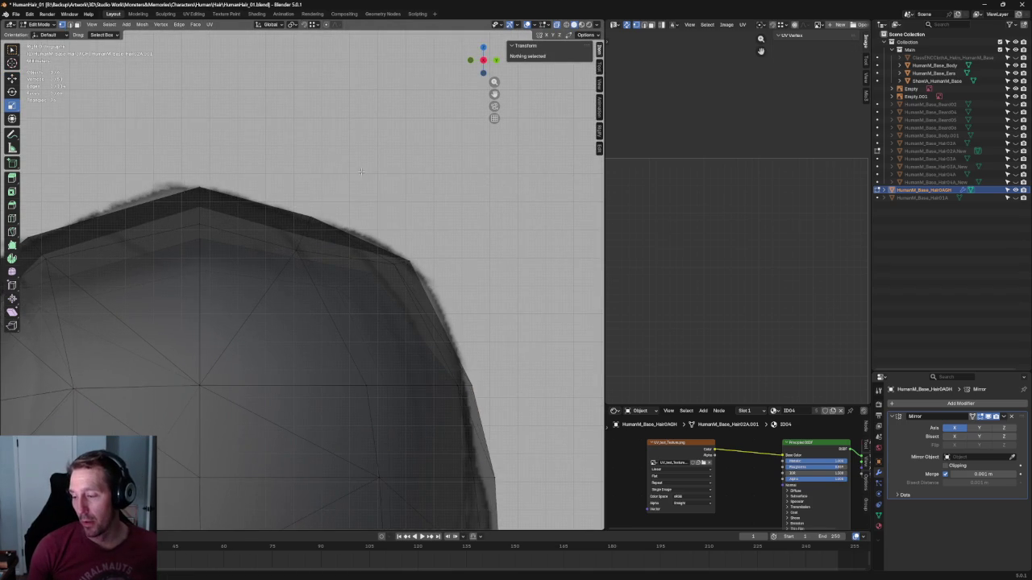
left_click_drag(347, 210, 284, 260)
key("shift+space")
key("g")
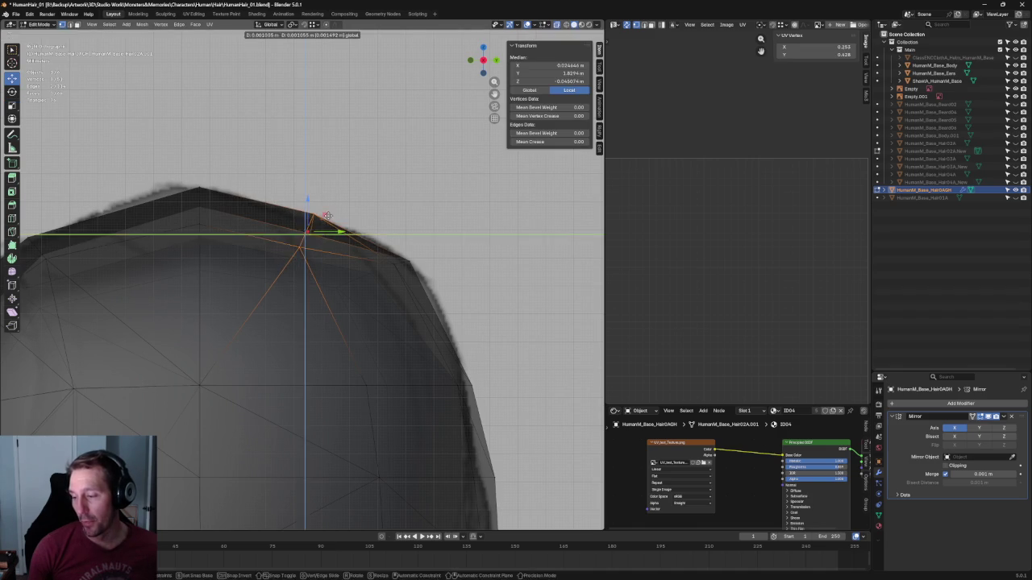
left_click(314, 240)
key("g")
key("g")
left_click(323, 223)
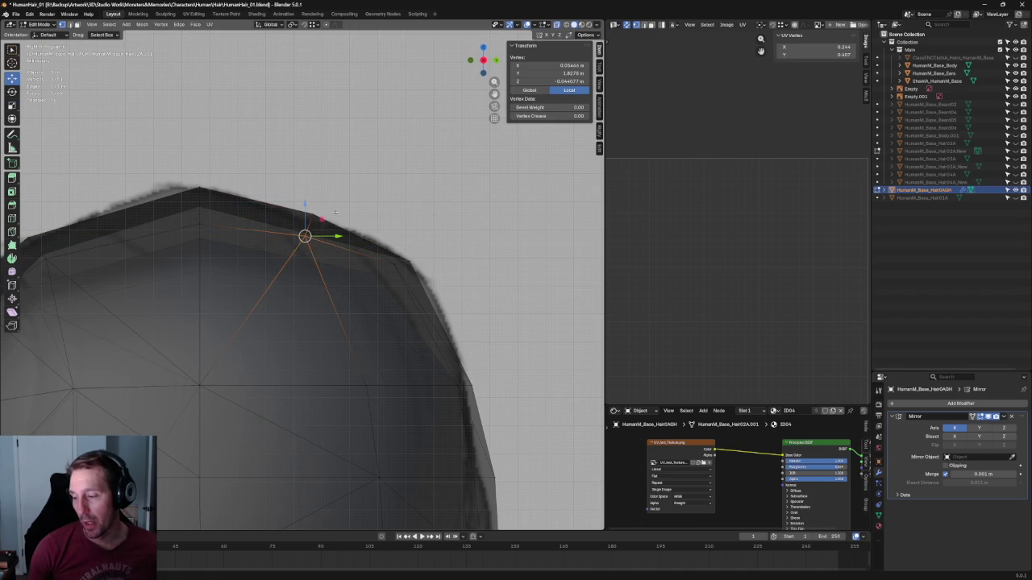
key("alt+a")
Select the crown edge row, then pick the vertical centre loop from a side profile
left_click(420, 261, "alt")
key("shift+space")
key("r")
key("alt+a")
scroll(323, 261, "down", 4)
middle_click_drag(323, 261, 264, 211)
left_click(254, 256, "alt")
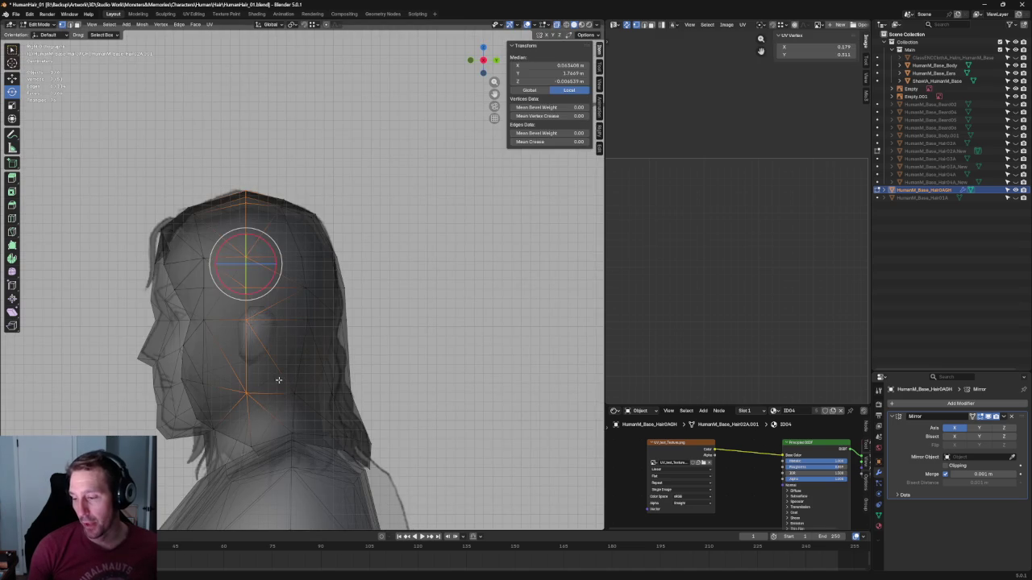
Squash the centre loop toward a flat line and adjust the height of two hair vertices
left_click_drag(277, 263, 263, 266)
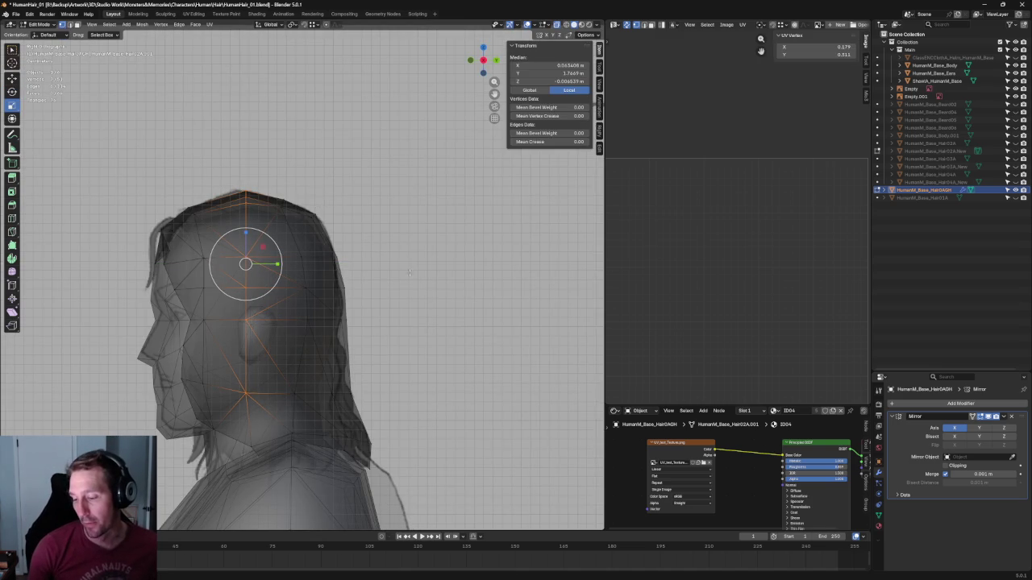
left_click(538, 405)
left_click(192, 390)
left_click_drag(194, 365, 185, 371)
left_click(184, 392)
left_click(414, 331)
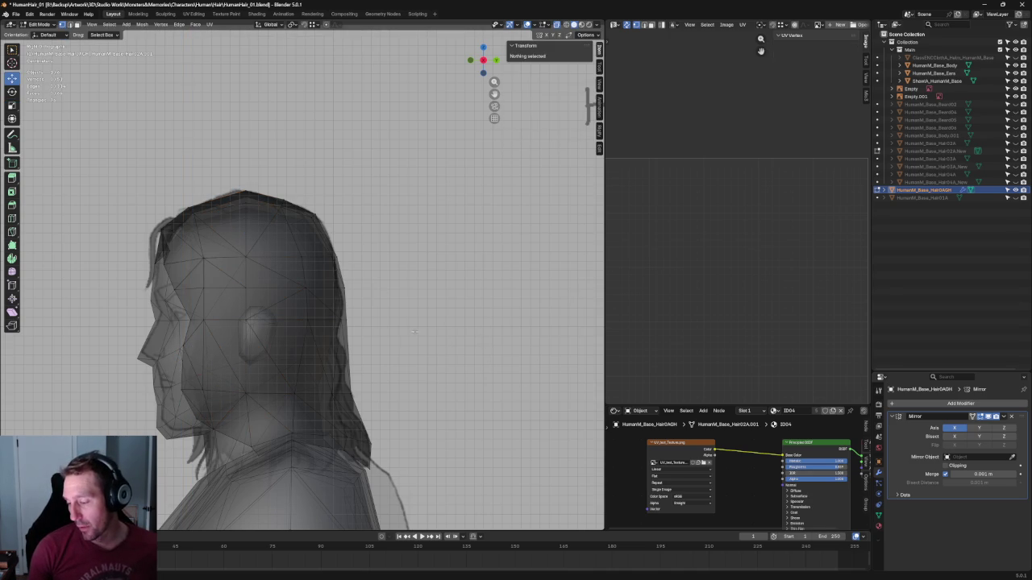
Shift the hair vertices near the jaw vertically, then view the back of the head
left_click_drag(360, 378, 214, 414)
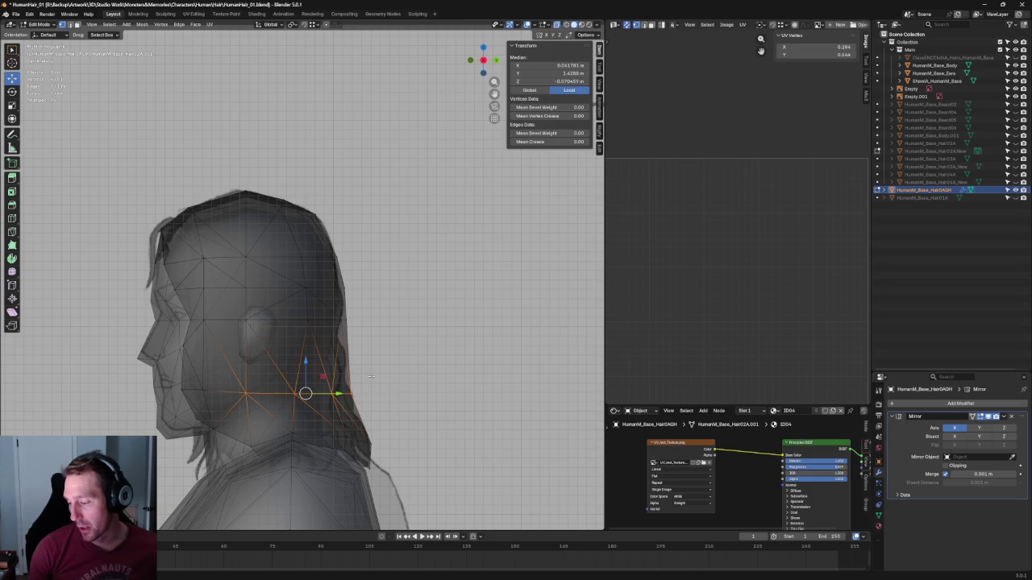
left_click_drag(305, 379, 304, 372)
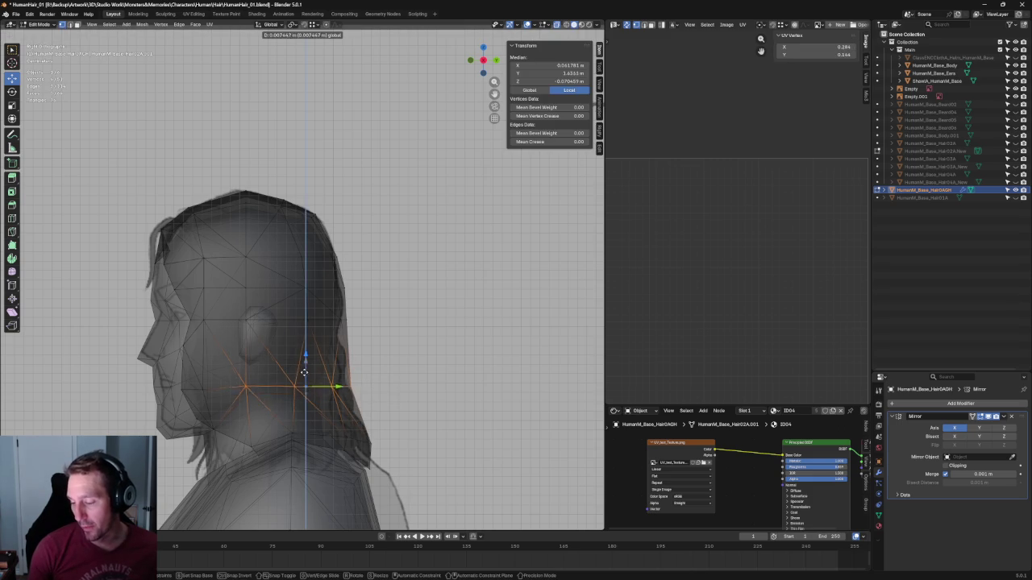
left_click(428, 312)
scroll(428, 312, "up", 3)
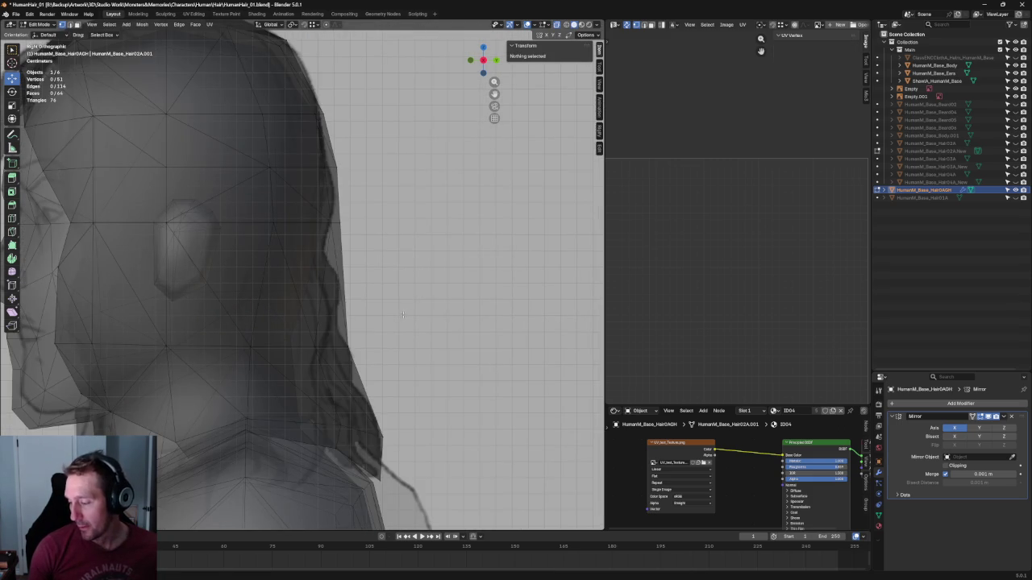
scroll(379, 259, "down", 3)
mouse_move(379, 258)
middle_mouse_down()
mouse_move(352, 247)
mouse_move(381, 251)
mouse_move(316, 285)
middle_mouse_up()
scroll(381, 251, "up", 5)
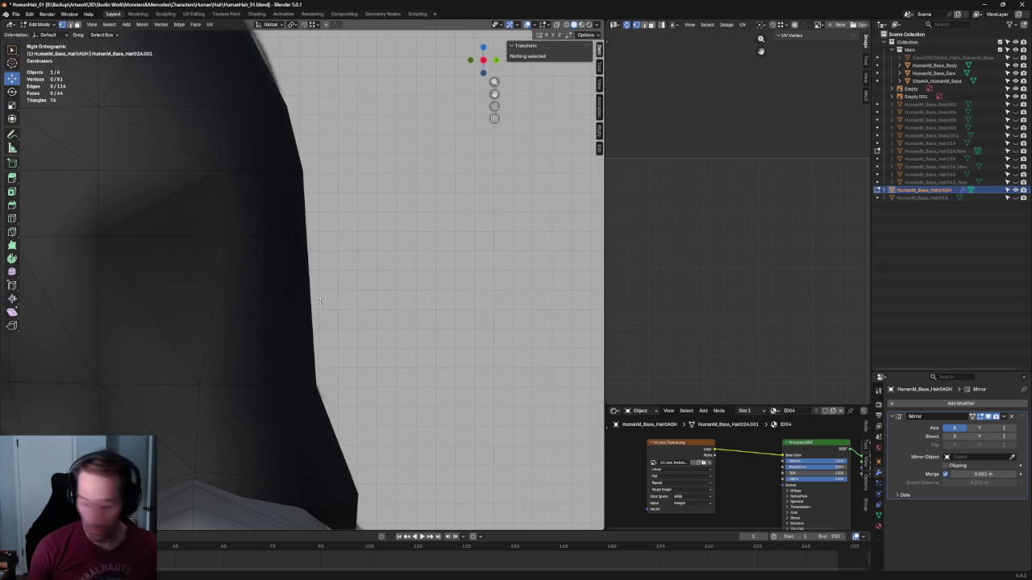
Select the back-edge boundary vertices and reposition an edge vertex, constraining it to one axis
left_click(315, 297, "alt")
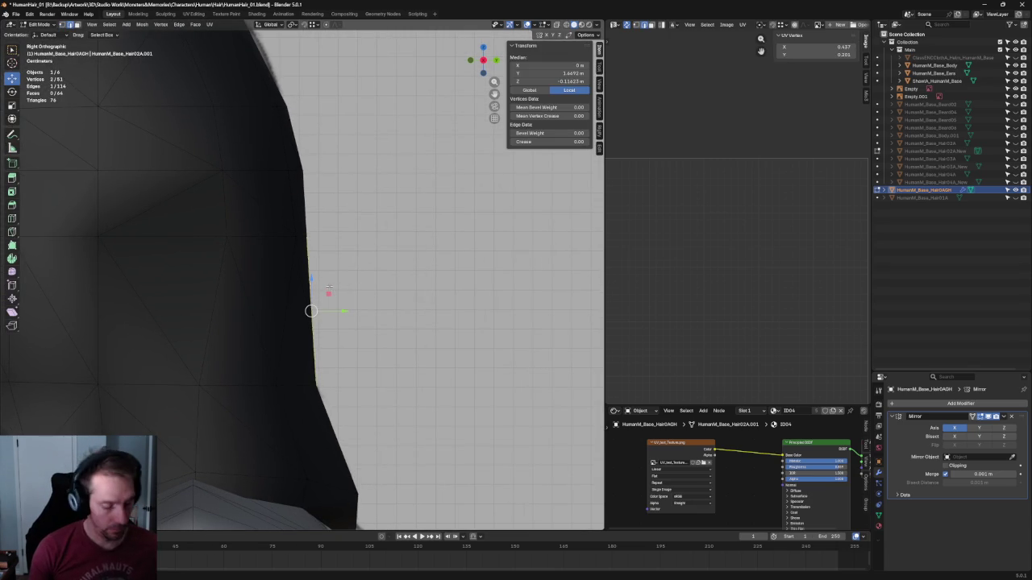
key("j")
left_click(310, 278, "alt")
left_click(311, 313)
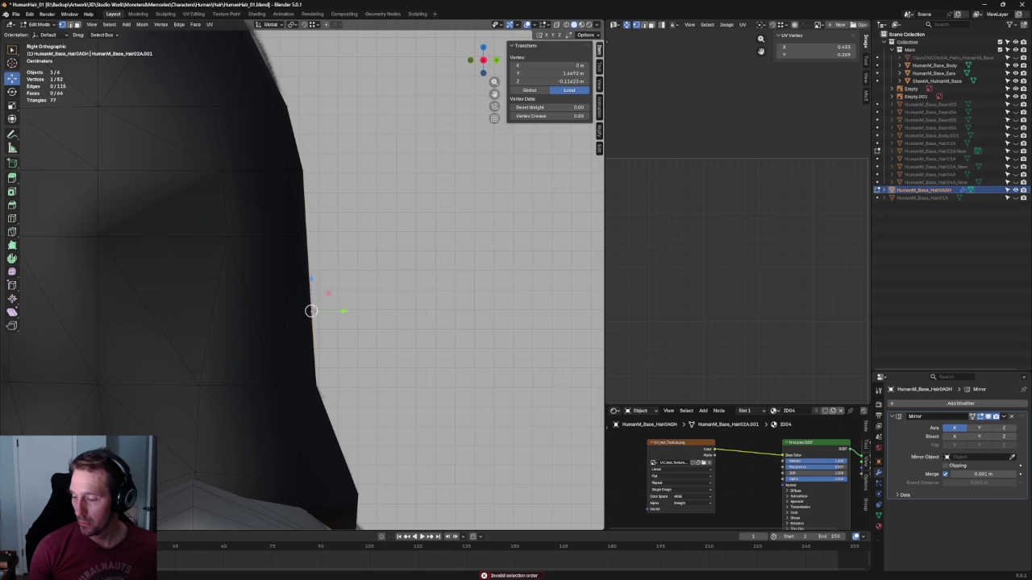
key("g")
left_click(339, 288)
scroll(311, 306, "down", 5)
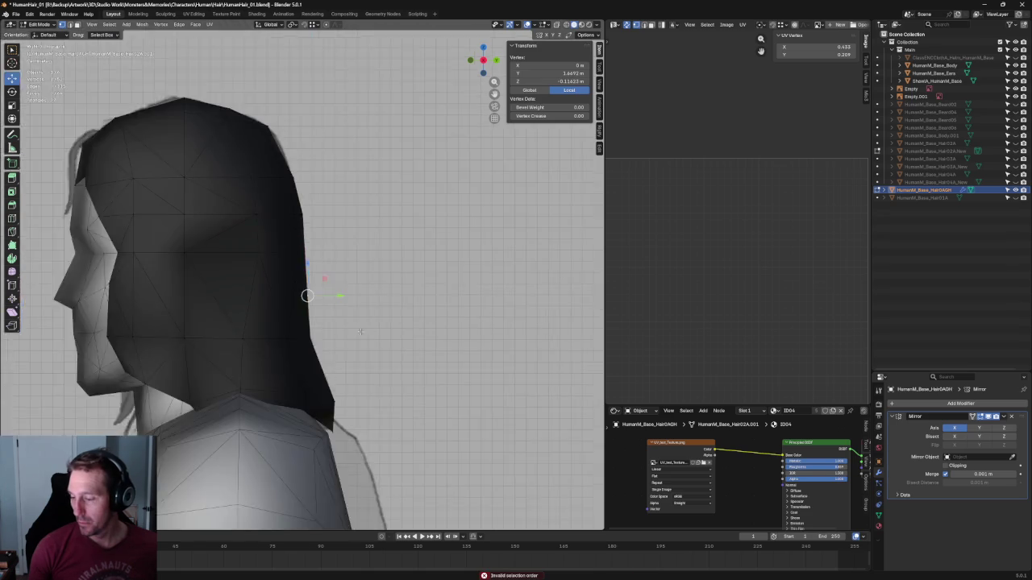
middle_click_drag(307, 295, 297, 333)
key("g")
key("y")
left_click(427, 297)
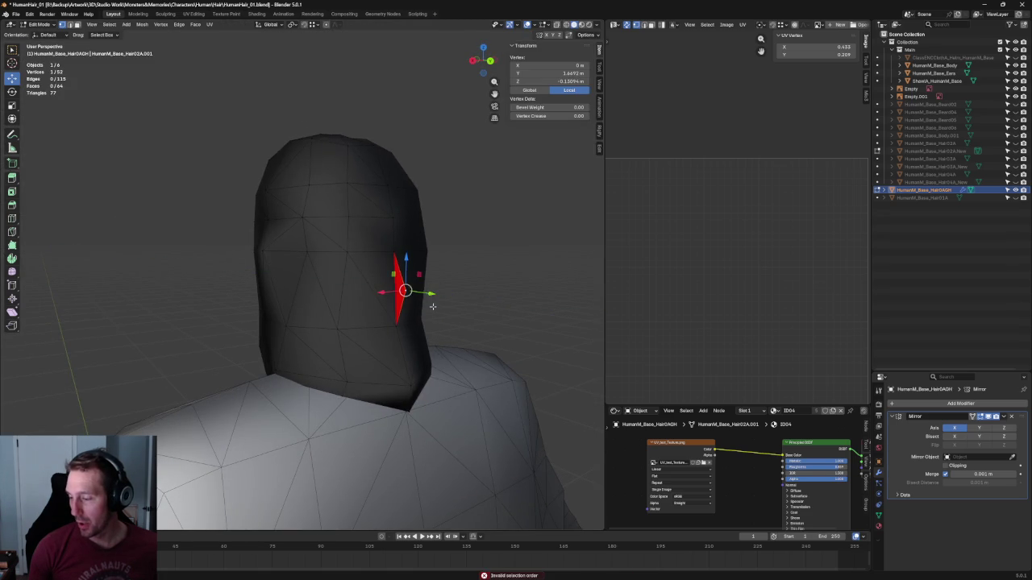
Delete a boundary vertex in see-through mode, then undo the deletion
scroll(431, 302, "up", 3)
key("alt+z")
mouse_move(438, 311)
middle_mouse_down()
mouse_move(387, 302)
mouse_move(473, 325)
mouse_move(452, 332)
middle_mouse_up()
key("x")
left_click(388, 307)
key("alt+z")
key("ctrl+z")
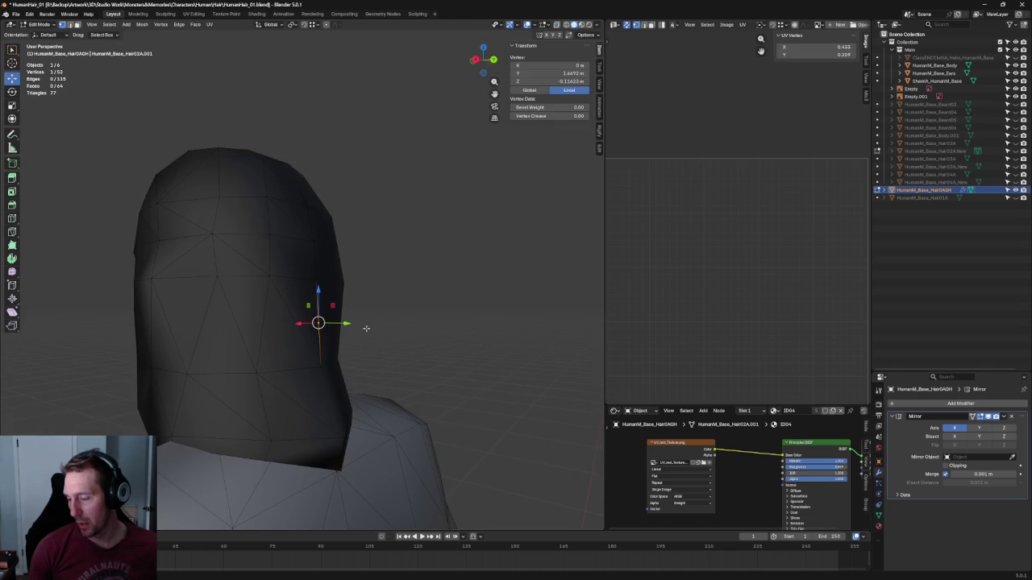
Move the seam vertex along Y and fill the gap with New Face from Edges, checking with undo/redo
key("g")
key("y")
key("Return")
middle_click_drag(319, 323, 274, 291)
left_click(258, 279, "shift")
right_click(264, 284)
left_click(258, 286)
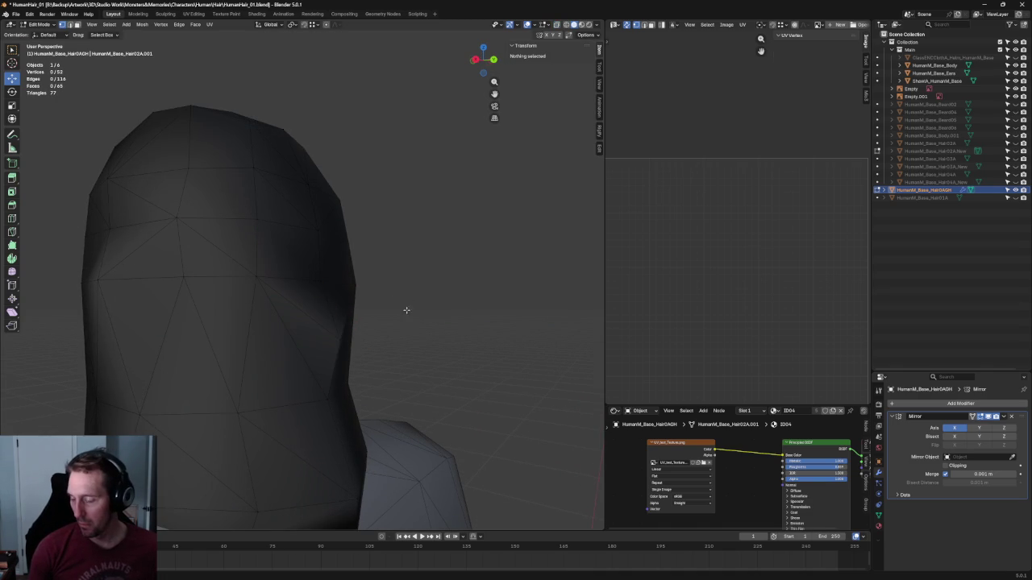
key("ctrl+z")
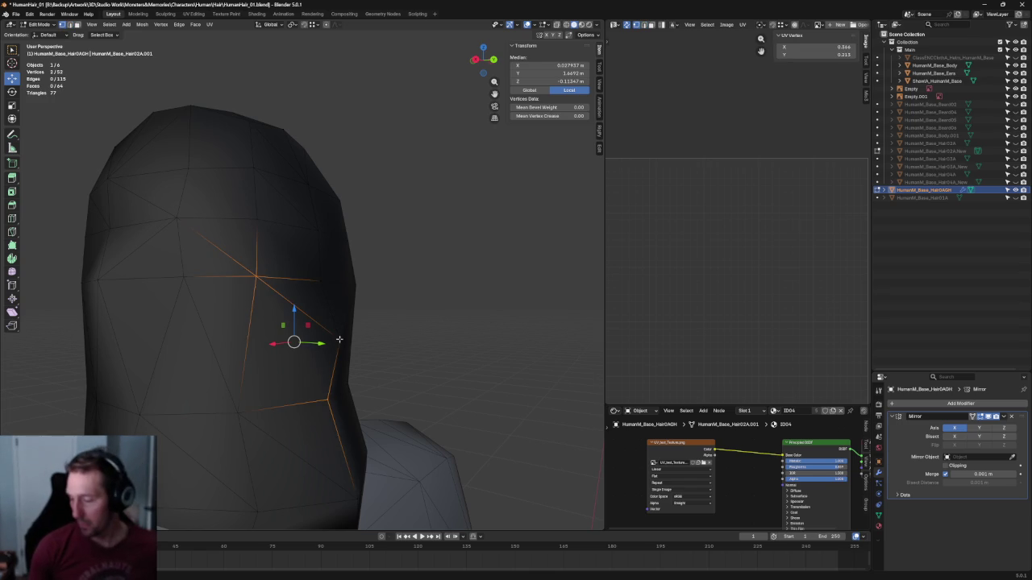
key("ctrl+shift+z")
scroll(448, 358, "down", 5)
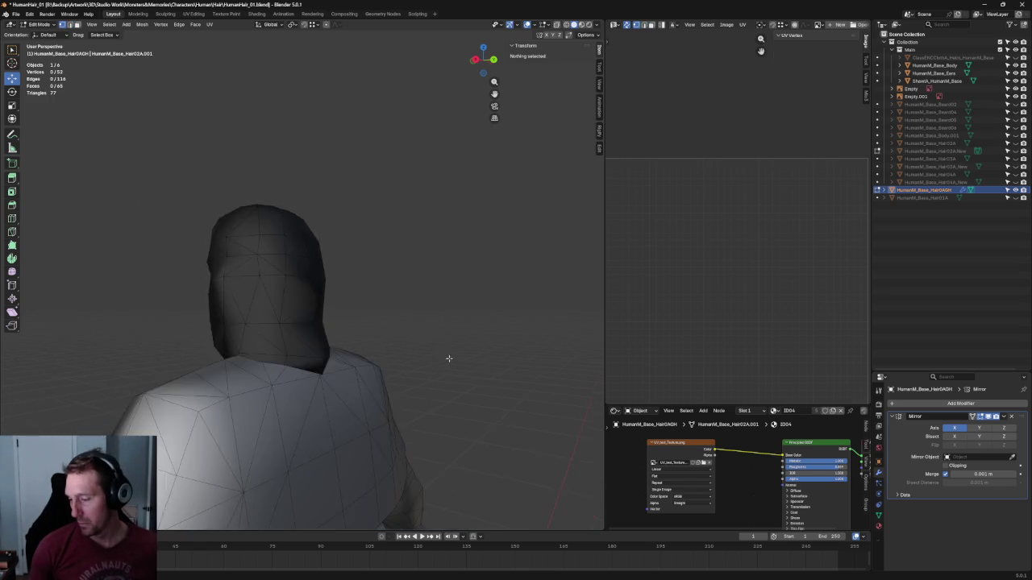
In Right Ortho, move a back hair-edge vertex along Y
key("KP_3")
scroll(273, 351, "up", 5)
left_click(274, 345)
key("g")
key("y")
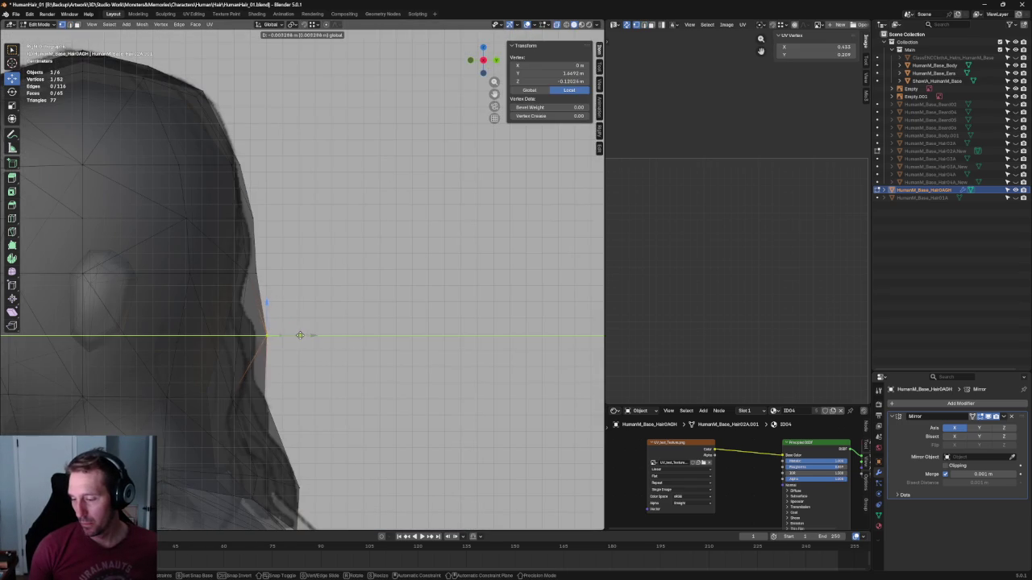
left_click(302, 335)
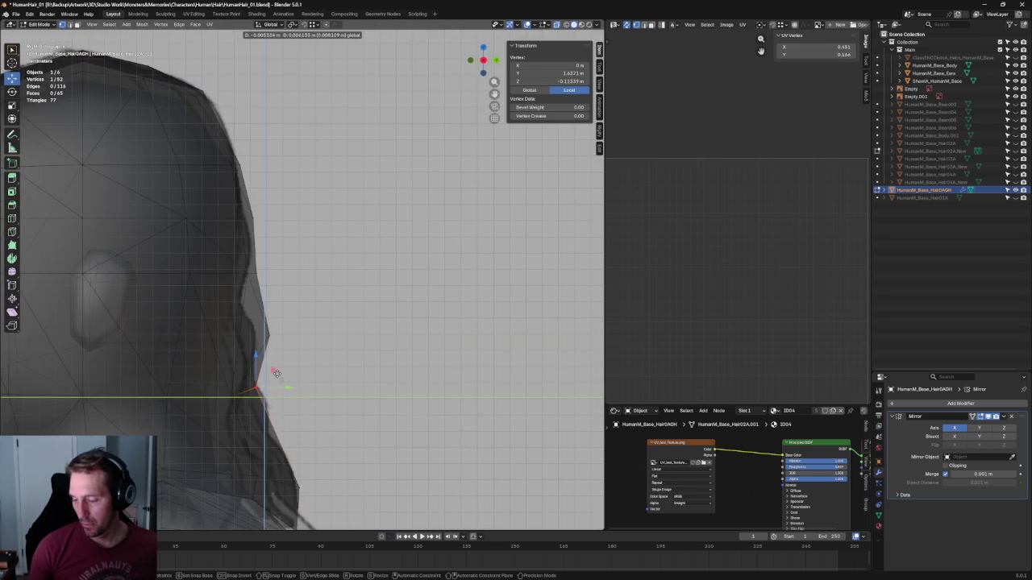
key("alt+a")
key("alt+z")
Select vertices at the lower back hair edge and try joining them
scroll(342, 420, "up", 2)
middle_click_drag(342, 420, 164, 397, "shift")
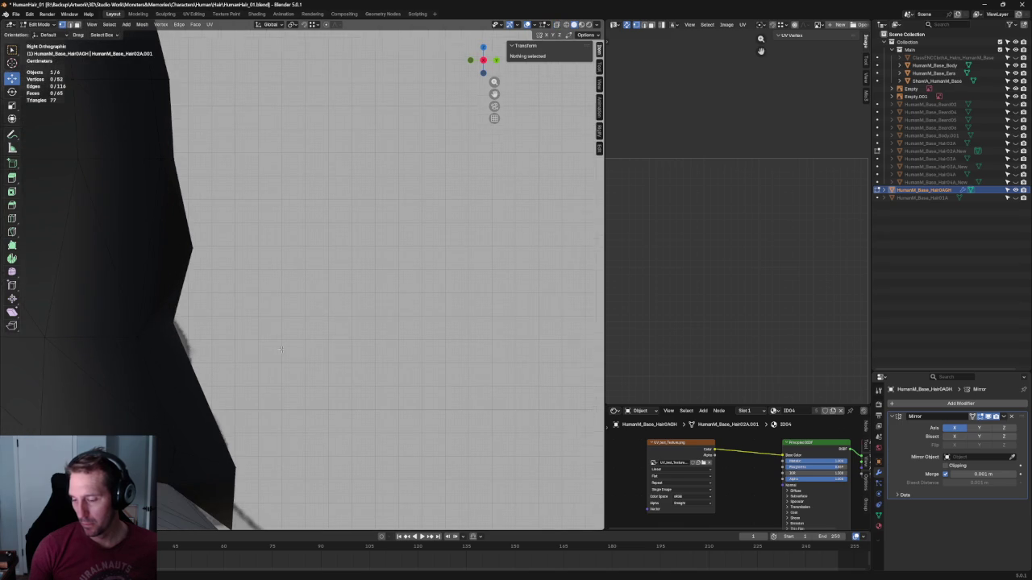
left_click(186, 402)
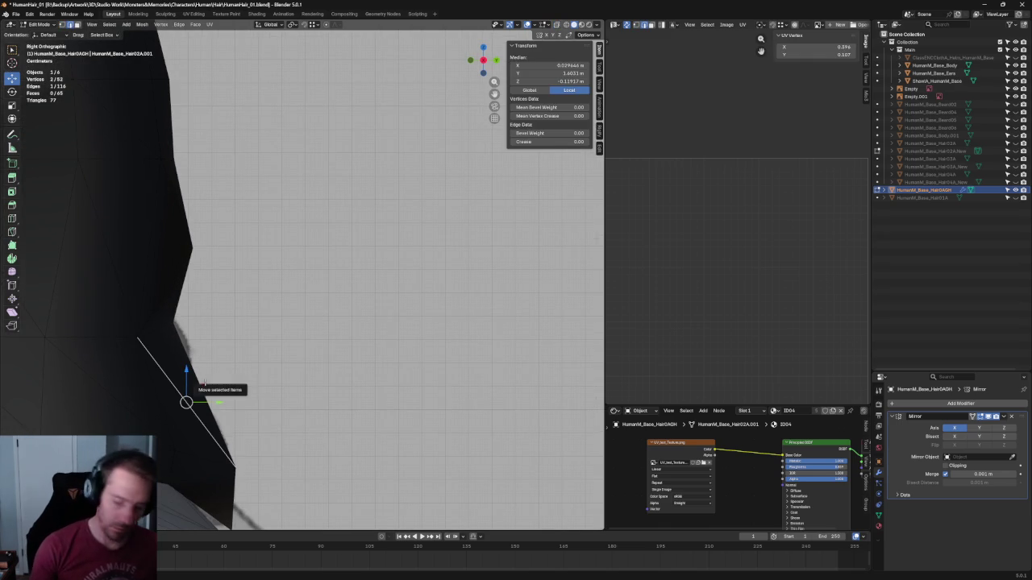
left_click(200, 393, "shift")
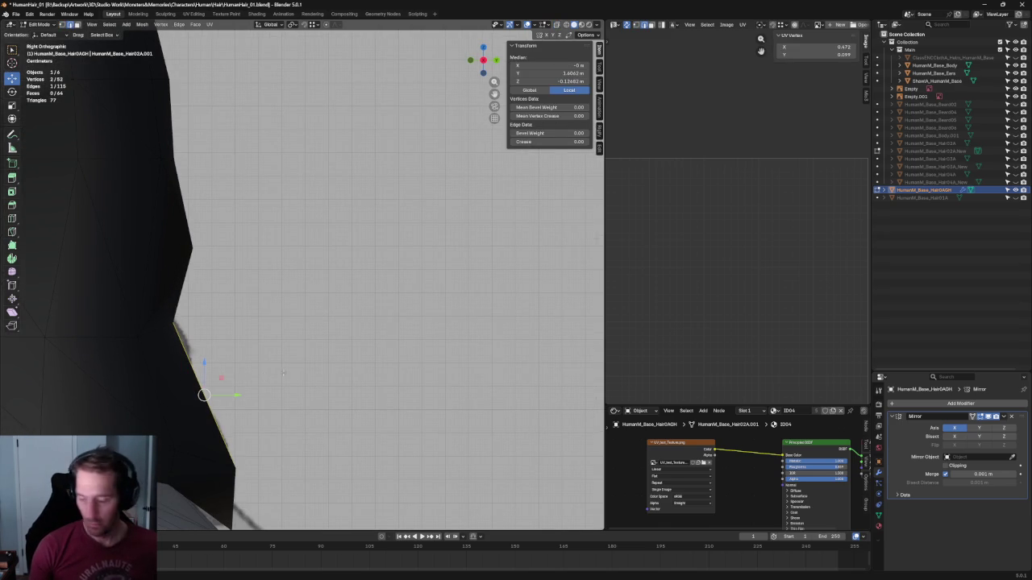
key("j")
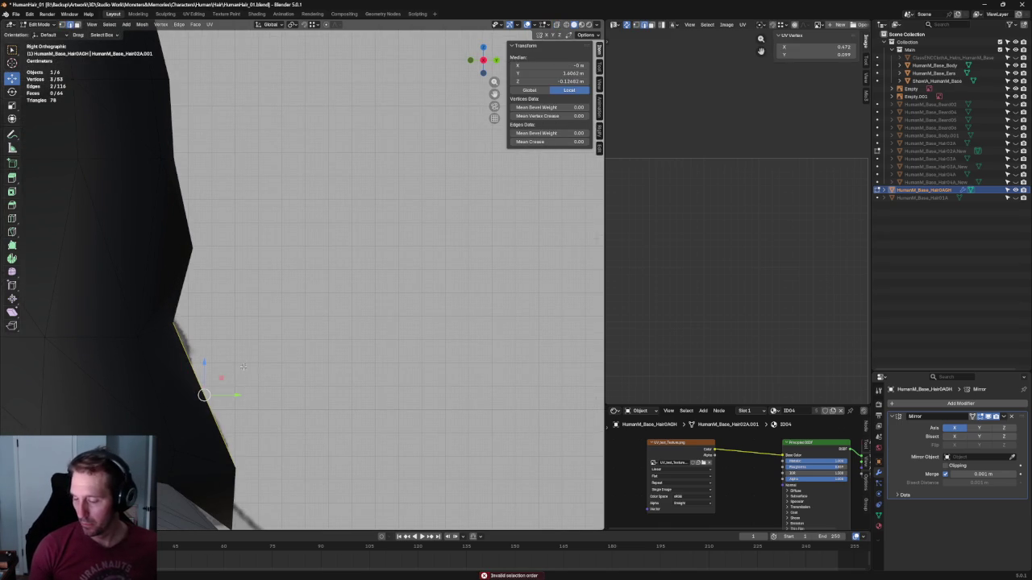
key("alt+a")
Fill new faces along the lower back edge of the hair with J and F
left_click(213, 390)
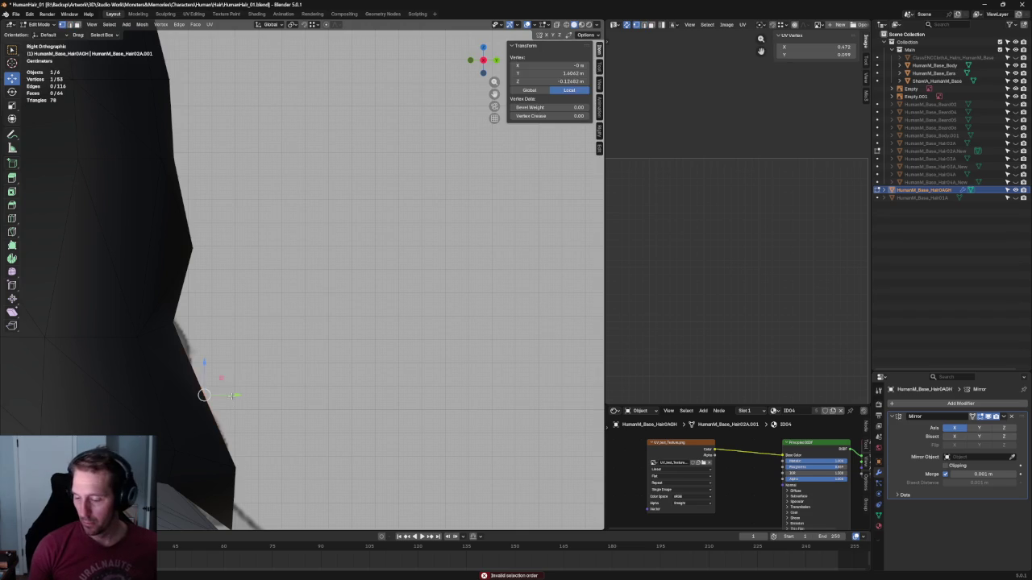
key("alt+z")
key("alt+z")
left_click(139, 336, "shift")
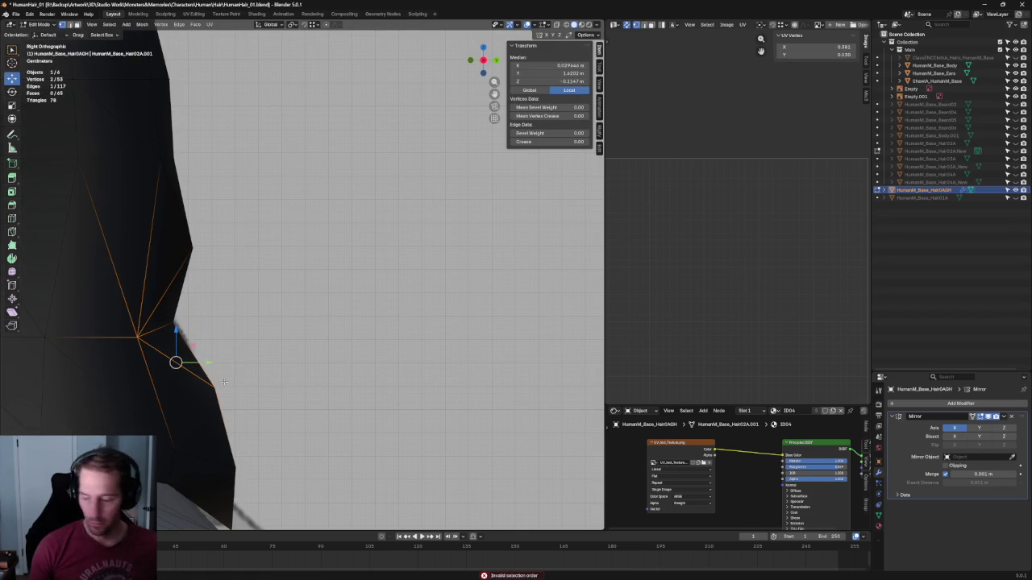
key("j")
key("j")
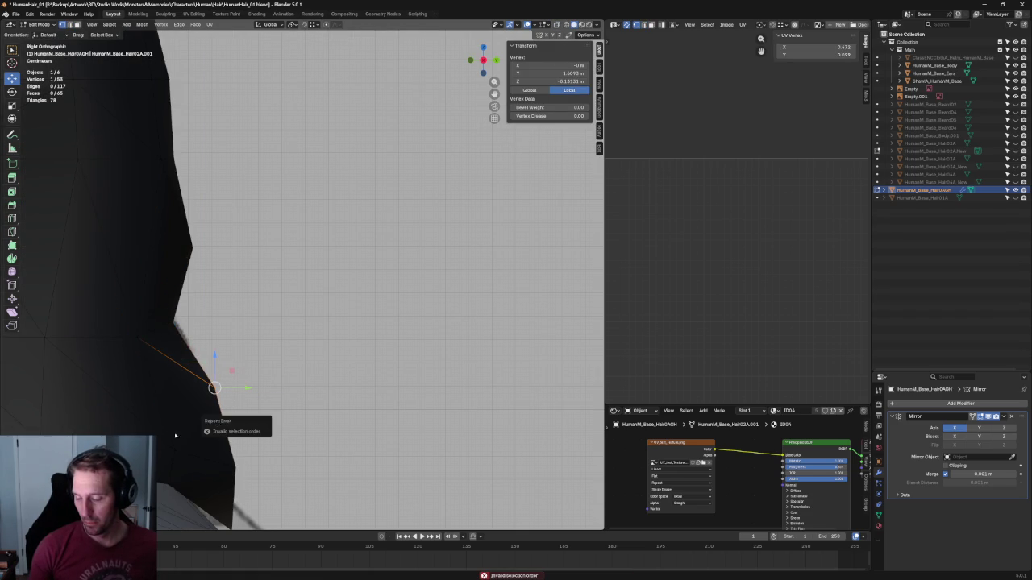
key("a")
key("alt+a")
left_click(194, 418)
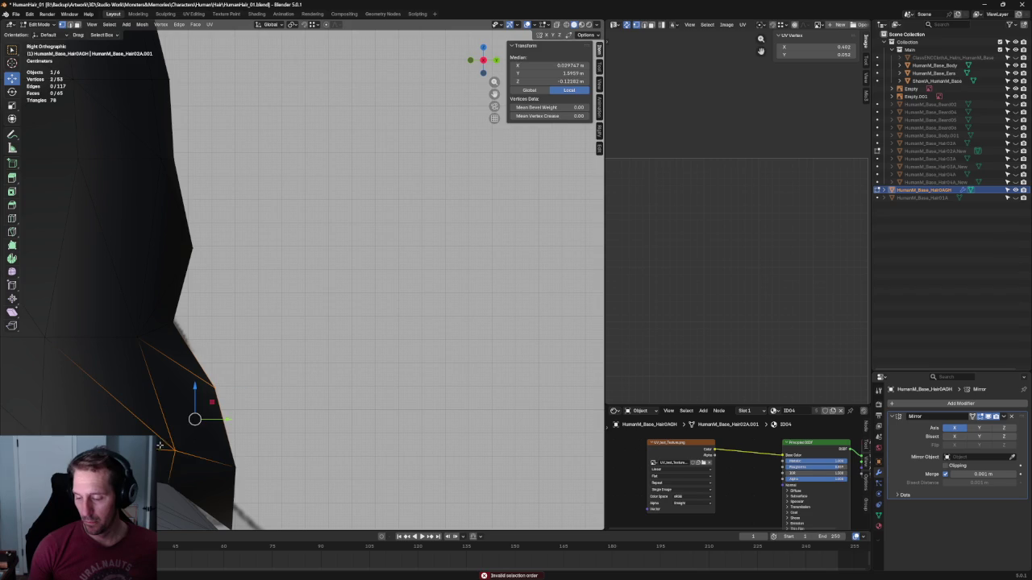
key("f")
key("alt+a")
Check the new face in perspective, then raise the selected hair-edge vertices in X-ray side view
scroll(344, 376, "down", 5)
mouse_move(334, 295)
middle_mouse_down()
mouse_move(315, 288)
mouse_move(329, 306)
mouse_move(256, 299)
mouse_move(396, 318)
middle_mouse_up()
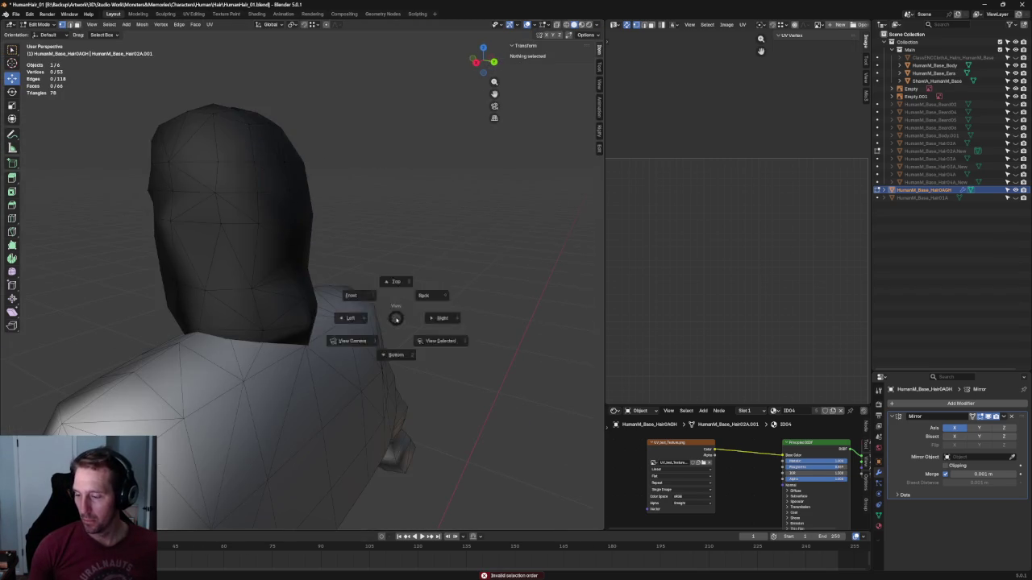
key("KP_3")
key("alt+z")
scroll(326, 319, "up", 3)
scroll(322, 338, "up", 3)
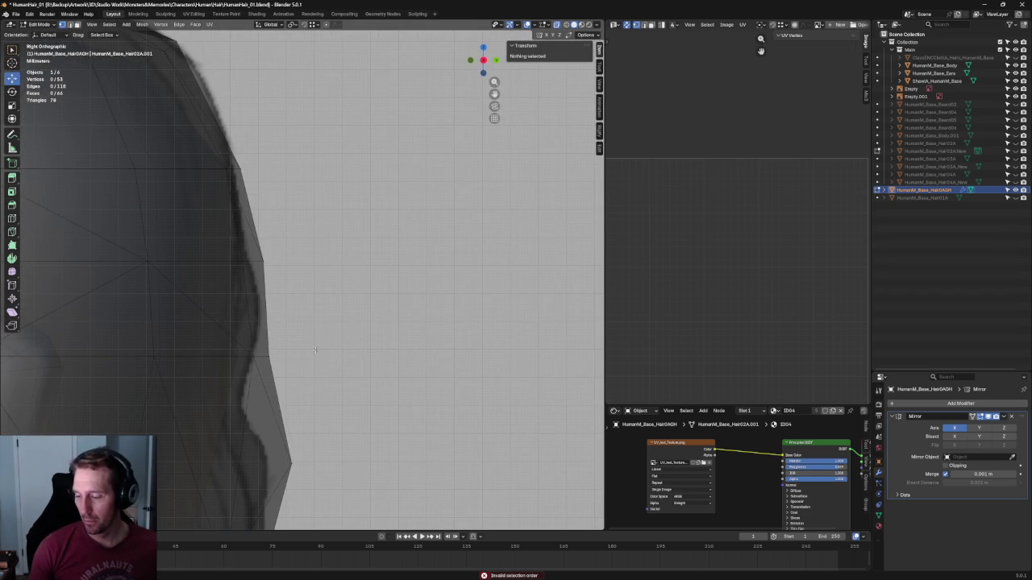
left_click_drag(242, 345, 320, 356)
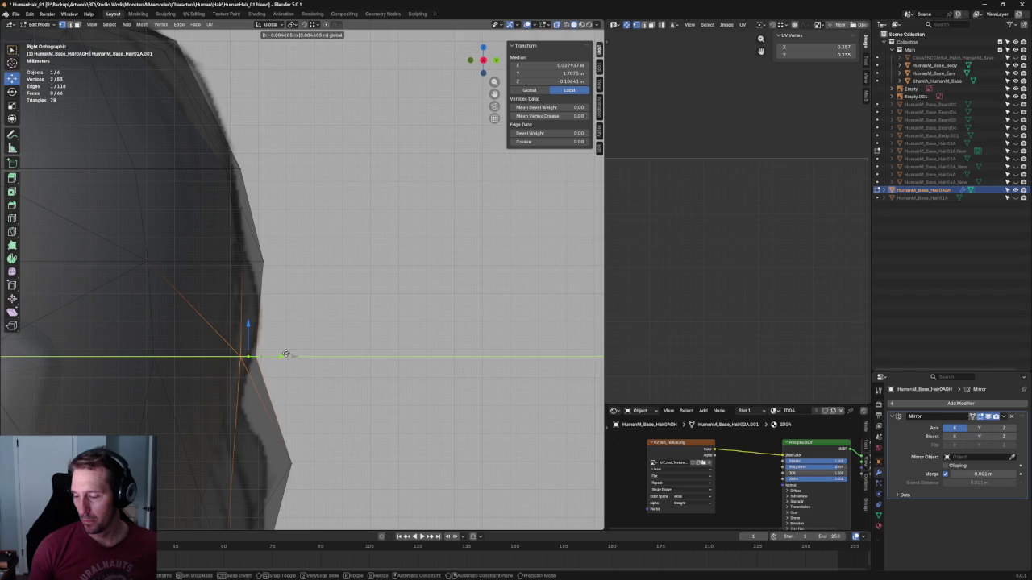
key("g")
left_click(289, 258)
Nudge the seam vertex along Y twice to match the side outline
key("g")
key("y")
left_click(287, 258)
key("alt+z")
key("alt+z")
key("g")
key("y")
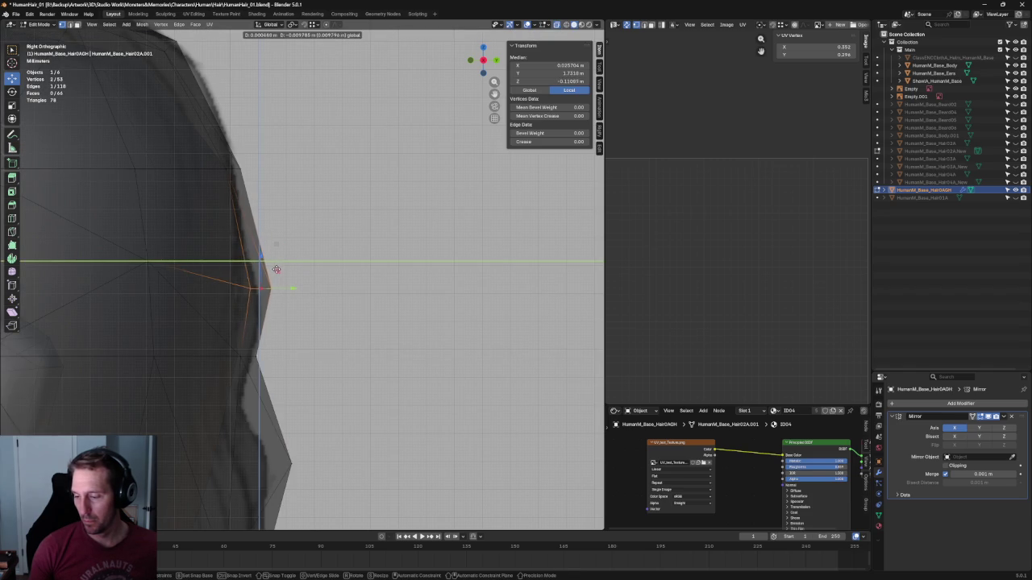
left_click(278, 274)
key("alt+a")
key("alt+z")
Inspect the refitted hair by orbiting, then checking the side and front views
left_click(272, 287)
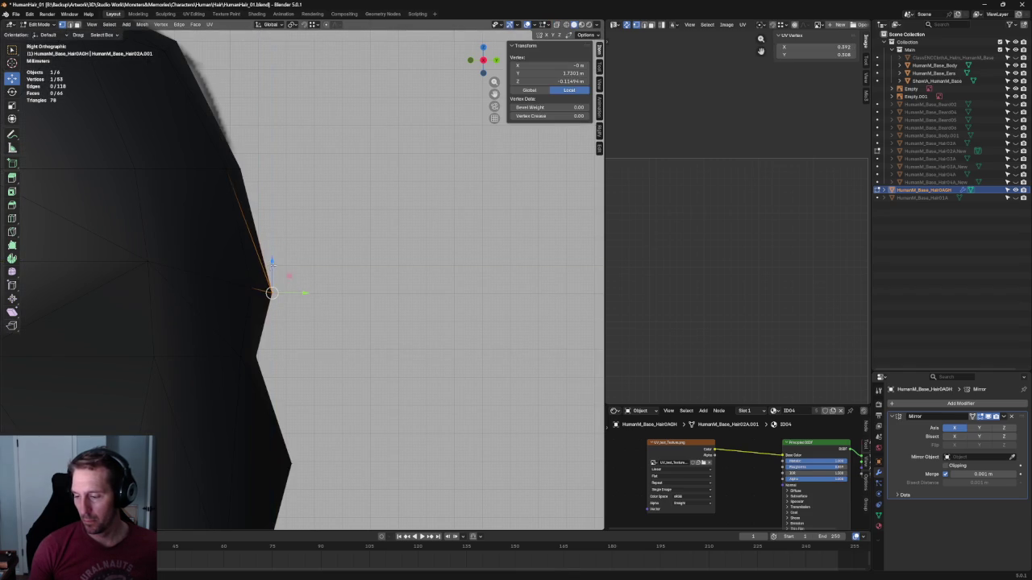
key("alt+a")
scroll(271, 264, "down", 3)
scroll(272, 264, "down", 2)
mouse_move(272, 264)
middle_mouse_down()
mouse_move(214, 285)
mouse_move(201, 320)
mouse_move(358, 316)
middle_mouse_up()
key("KP_3")
key("KP_1")
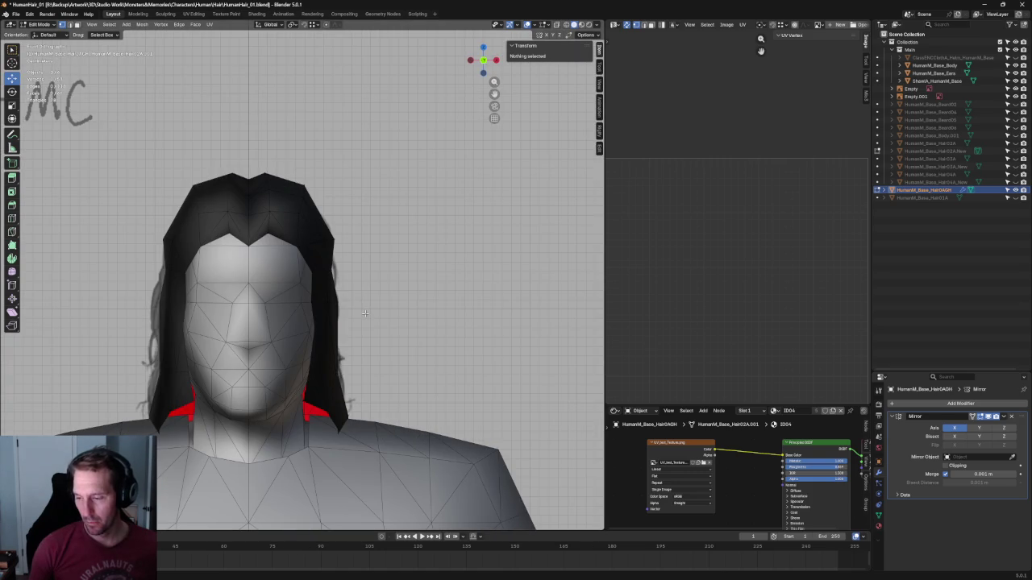
Unhide the ClassicCloth forehead cap object over the head
left_click(1007, 57)
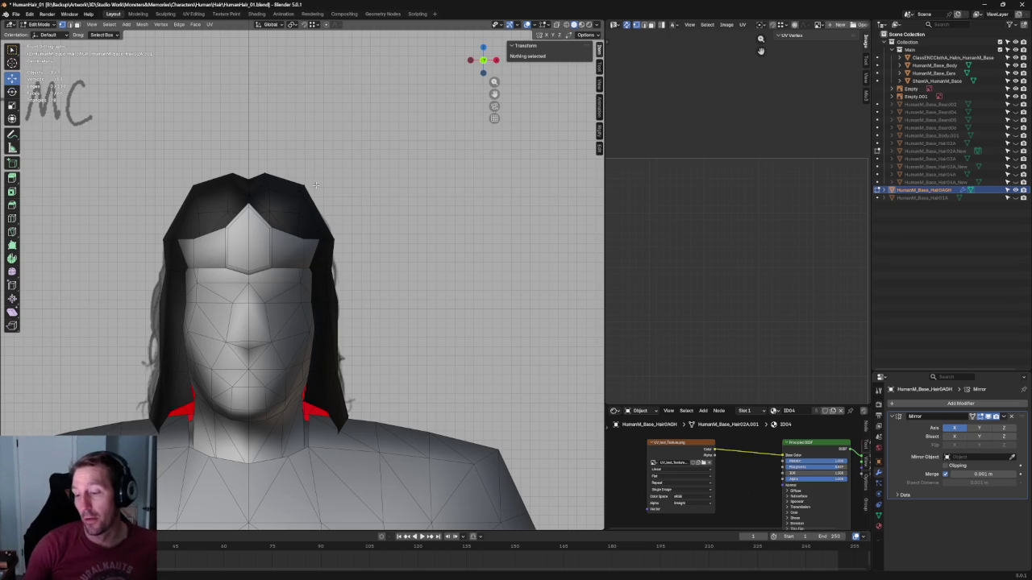
scroll(301, 188, "up", 2)
scroll(347, 185, "up", 2)
scroll(420, 204, "up", 2)
Select the hair's temple-edge vertex and test an X-axis move against the cap, then cancel it
left_click_drag(380, 153, 322, 211)
scroll(392, 205, "down", 1)
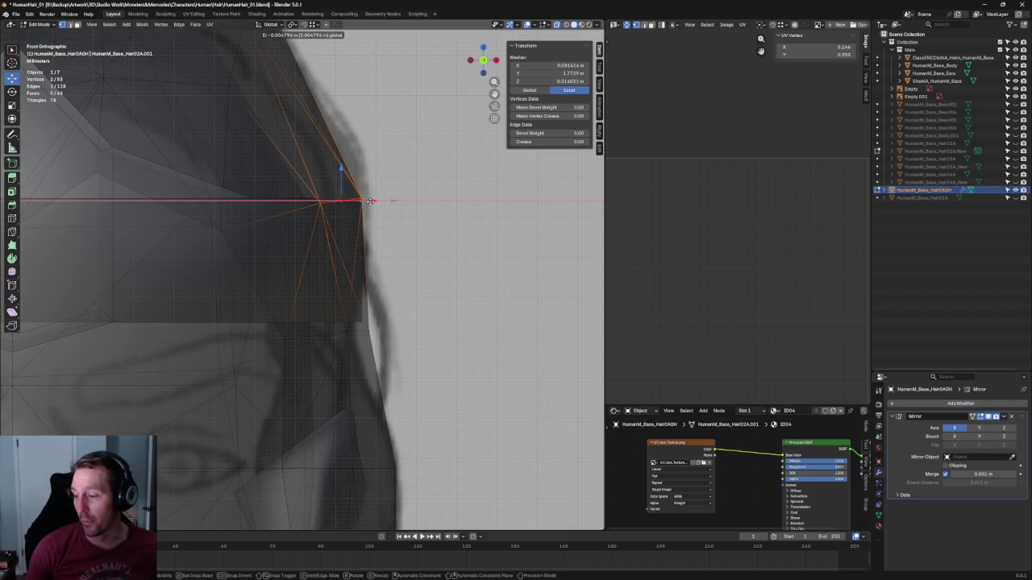
scroll(399, 222, "down", 2)
scroll(406, 240, "down", 2)
scroll(299, 228, "up", 2)
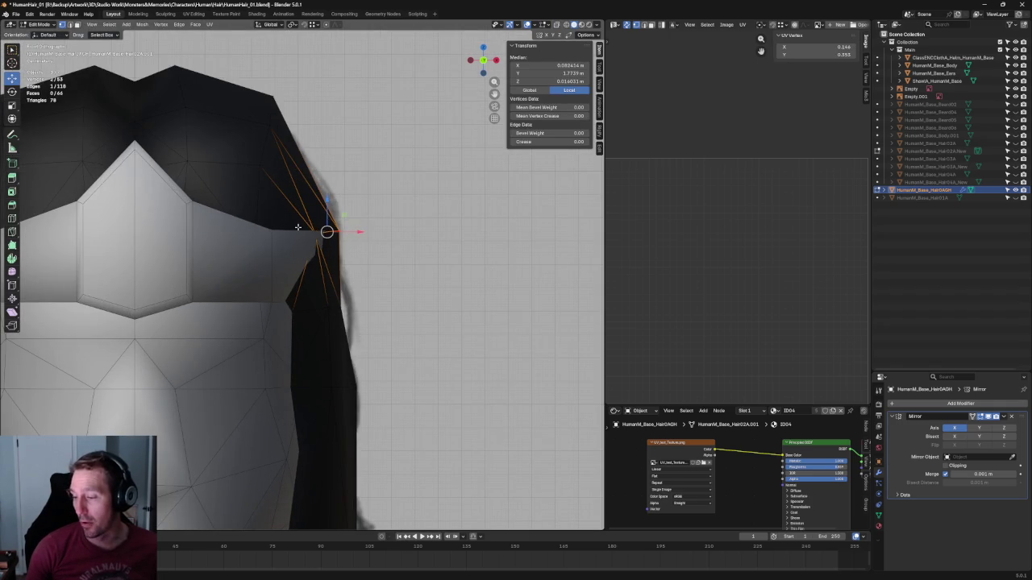
left_click(320, 230)
key("g")
key("x")
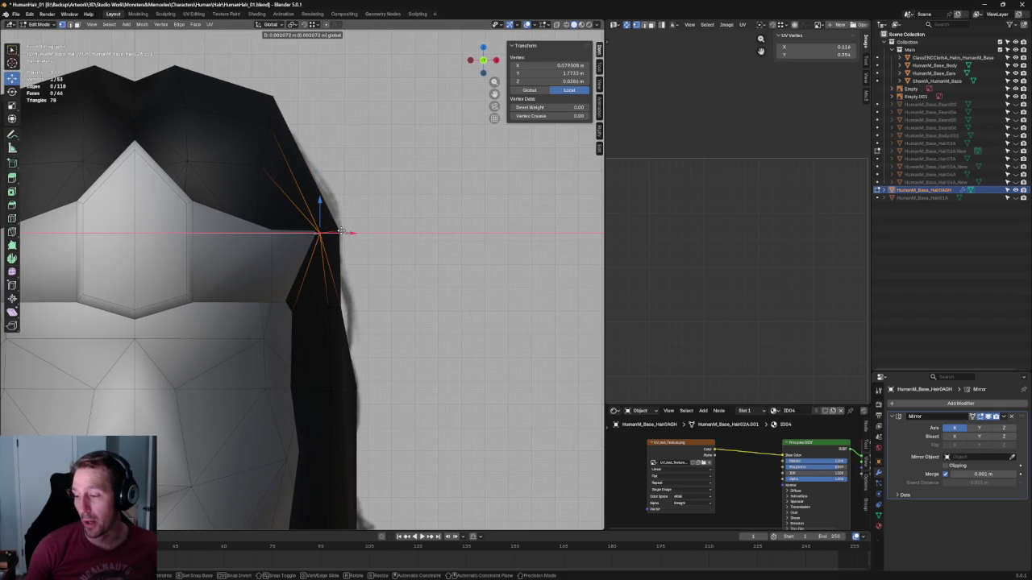
key("Escape")
scroll(161, 223, "up", 3)
scroll(160, 222, "down", 3)
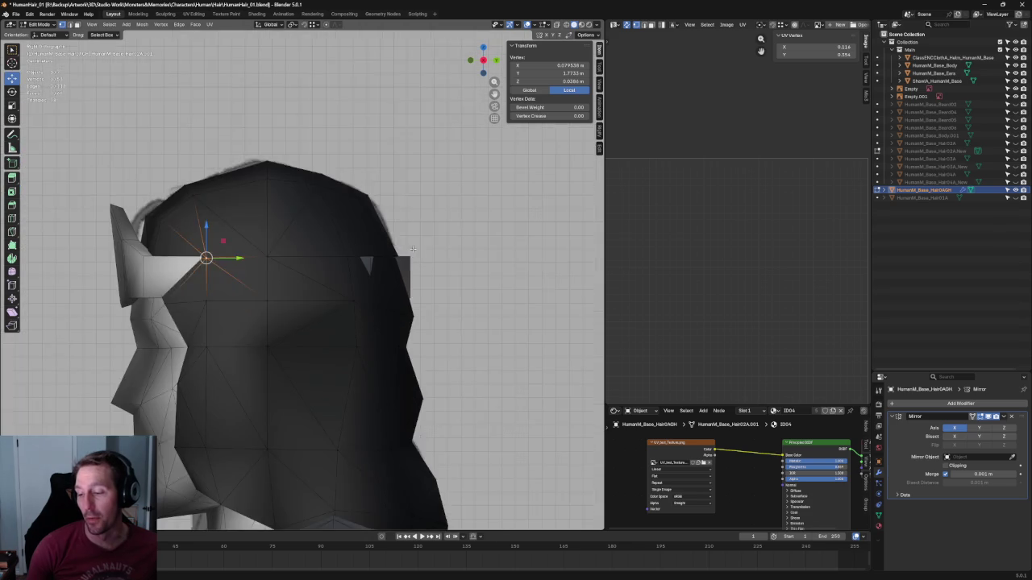
Zoom in on the side view, cancel a Y move on the vertex, and deselect all
scroll(161, 222, "up", 2)
scroll(161, 223, "up", 2)
scroll(161, 222, "down", 2)
scroll(177, 242, "down", 2)
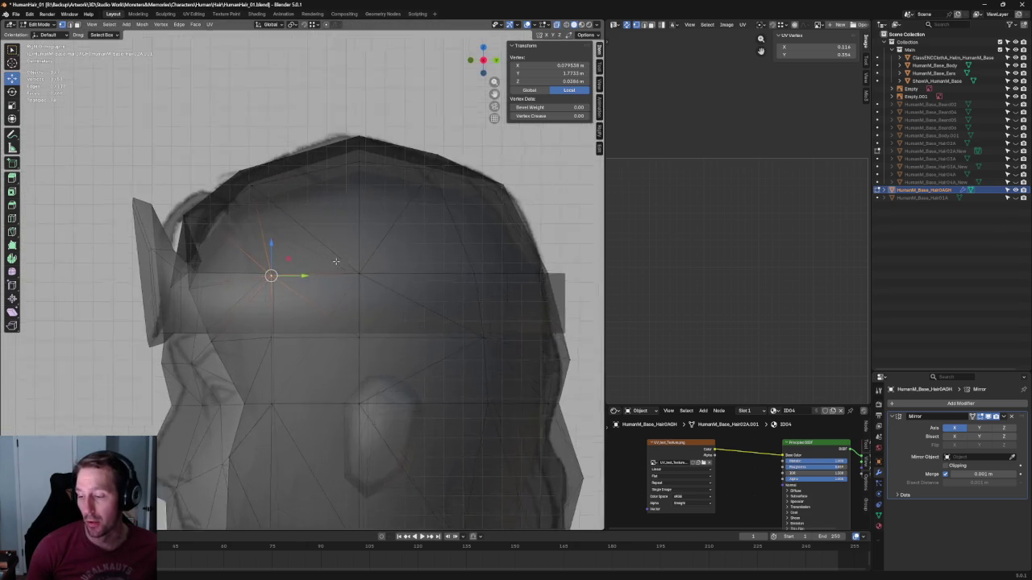
scroll(195, 258, "up", 3)
key("g")
key("y")
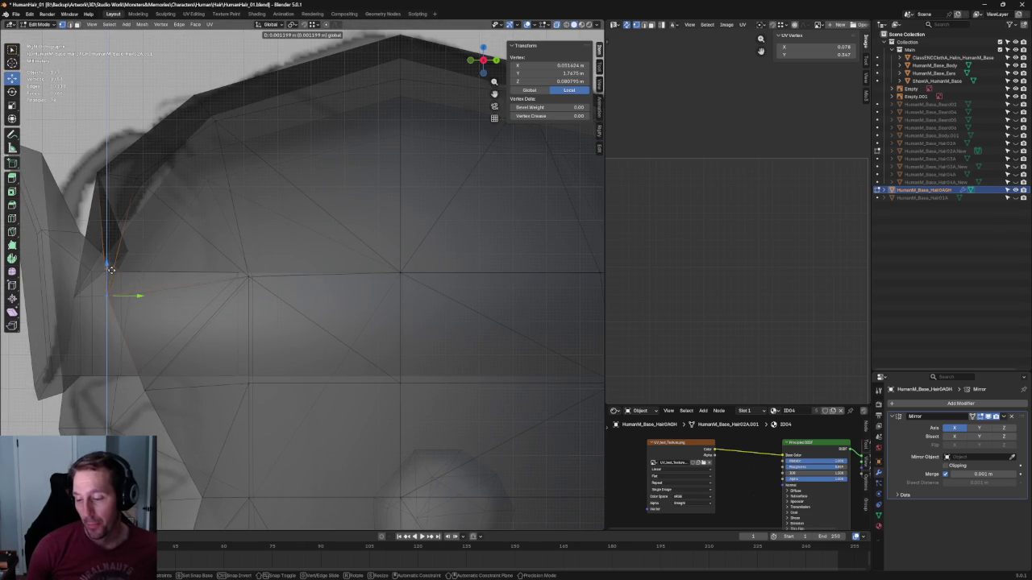
key("Escape")
key("alt+a")
scroll(266, 263, "down", 3)
Box-select the side vertex row, flatten it with S Z, and raise it slightly
left_click_drag(516, 280, 212, 323)
key("s")
key("z")
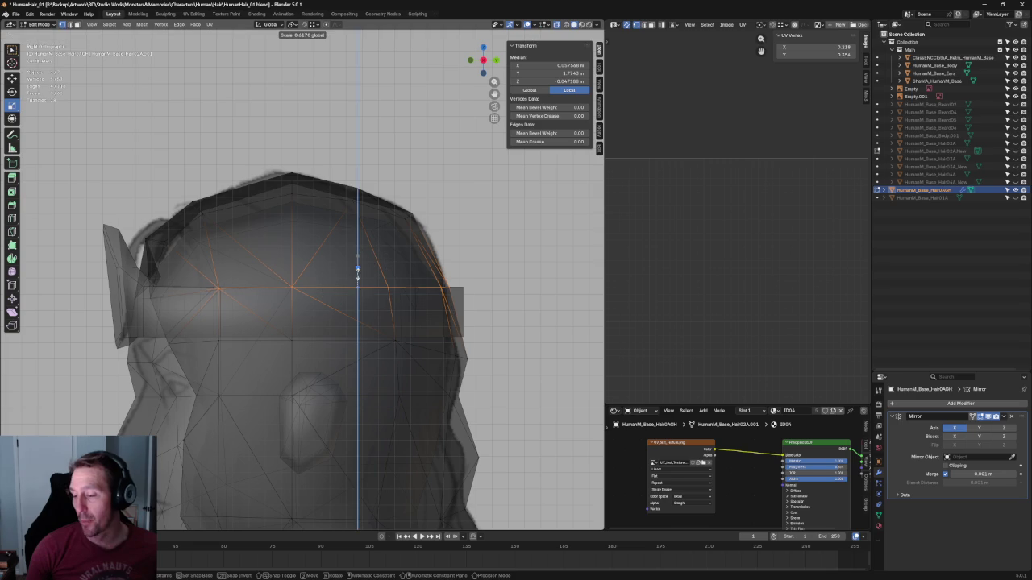
key("Return")
key("shift+space")
key("g")
left_click_drag(362, 268, 364, 265)
Pull the single rear-edge vertex along the depth axis to follow the side sketch
key("alt+z")
key("alt+z")
left_click(462, 286)
key("alt+z")
left_click_drag(479, 286, 477, 286)
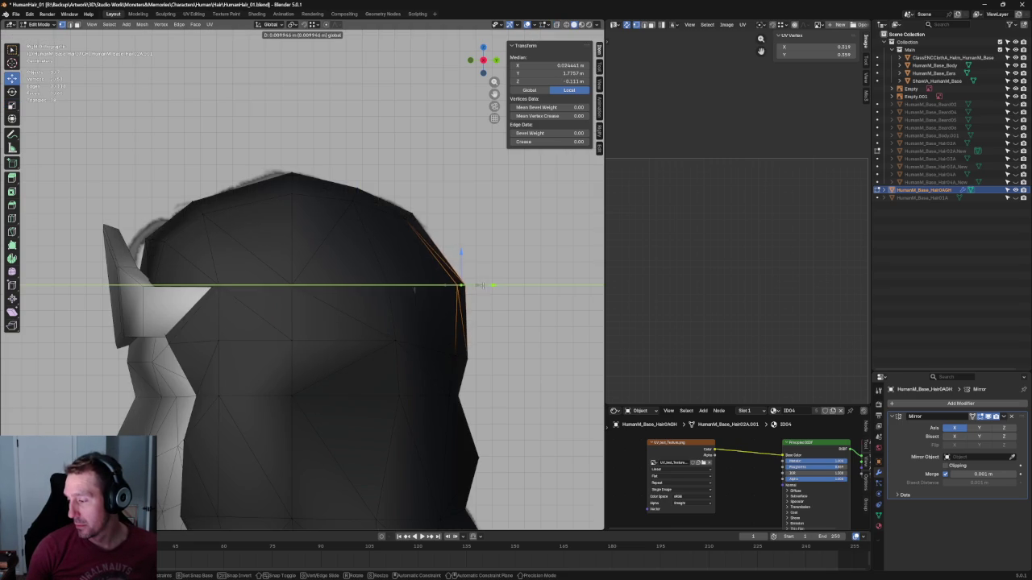
key("alt+a")
key("alt+z")
Select the lower side vertex and rear vertex, then orbit to view the hair from the front
key("alt+z")
left_click(399, 283)
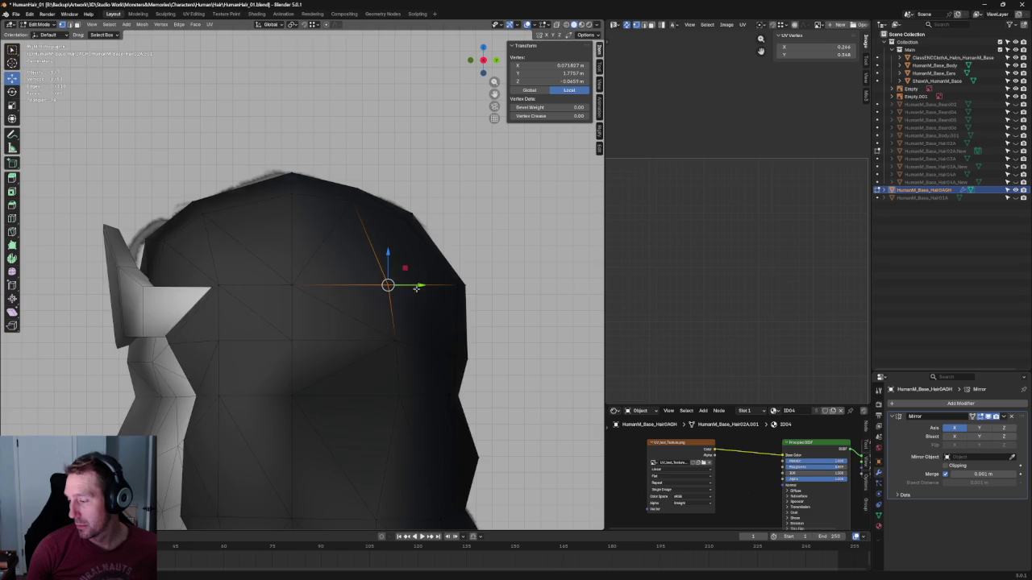
key("alt+z")
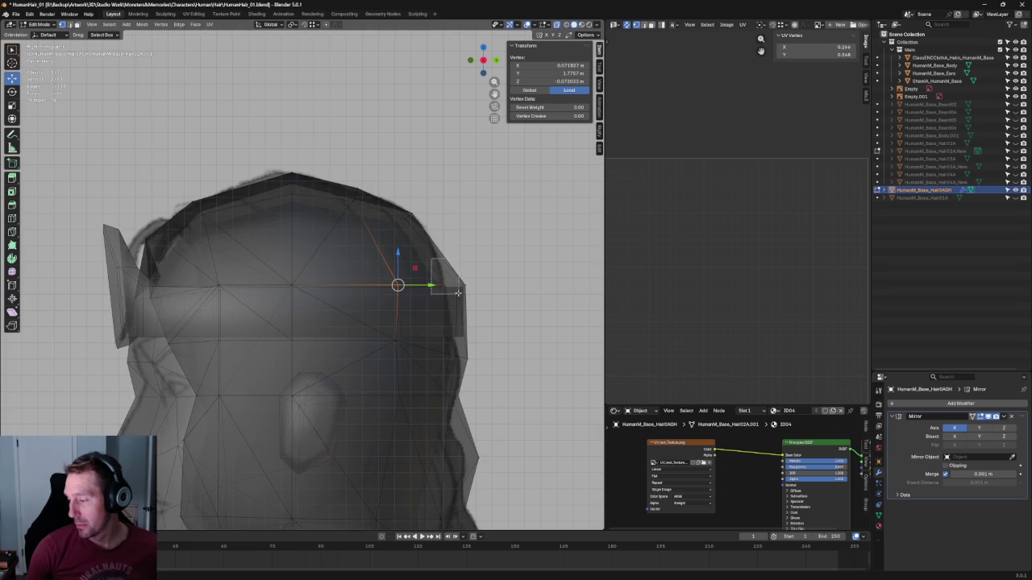
left_click(459, 286, "shift")
left_click(396, 342, "shift")
left_click(395, 341)
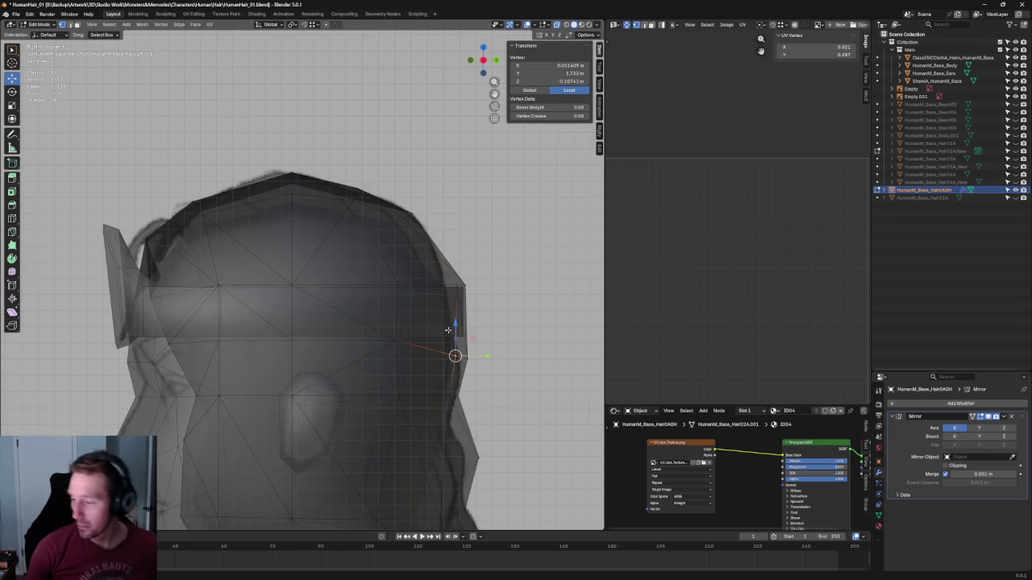
left_click(458, 287, "shift")
key("alt+z")
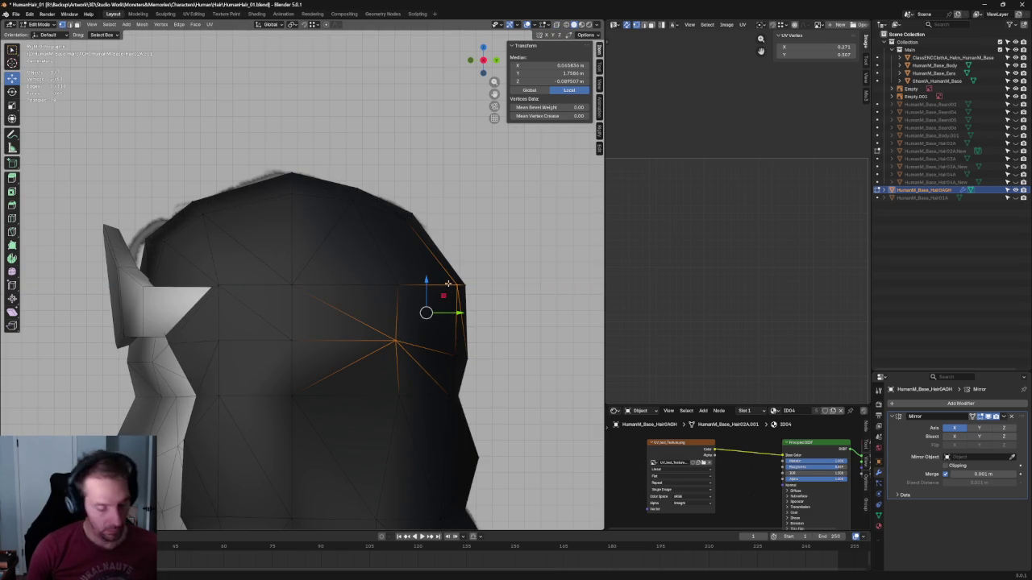
scroll(535, 275, "down", 3)
mouse_move(535, 275)
middle_mouse_down()
mouse_move(379, 242)
mouse_move(371, 218)
mouse_move(327, 278)
middle_mouse_up()
scroll(371, 212, "up", 3)
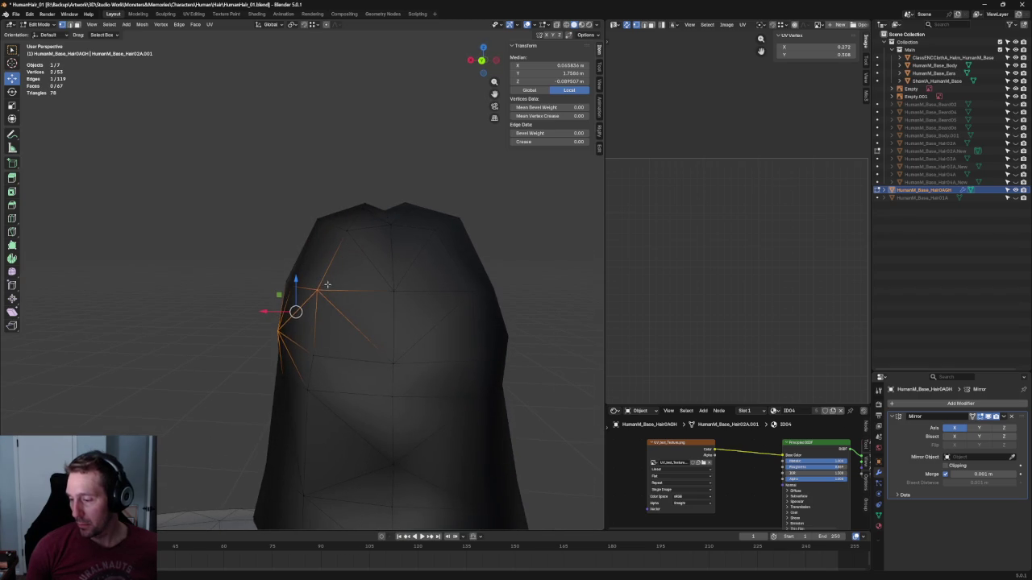
Orbit around the head, selecting and clearing vertices on the hair's side and back
left_click(317, 290)
middle_click_drag(324, 226, 326, 258)
left_click(330, 241, "shift")
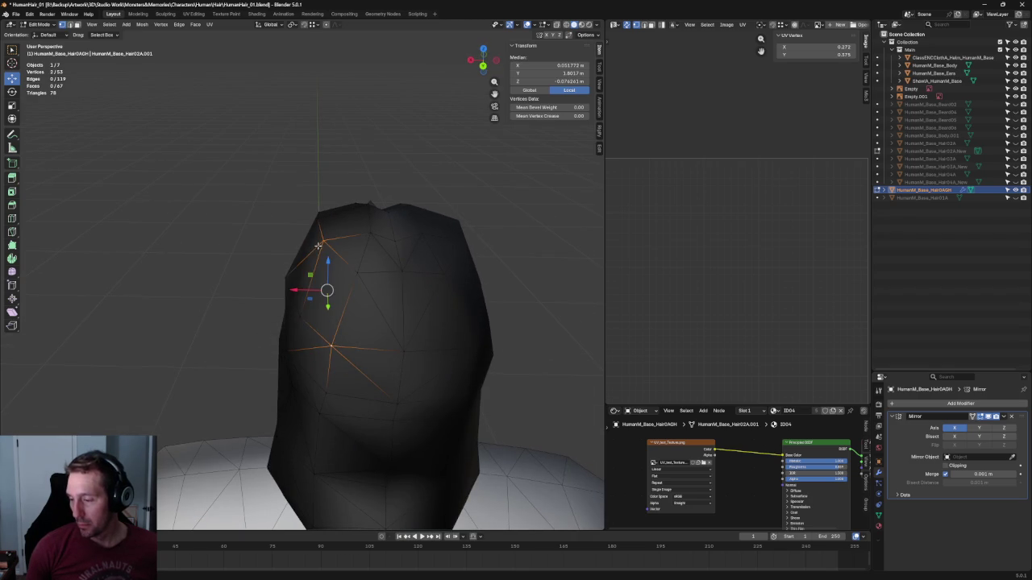
left_click(249, 288)
middle_click_drag(249, 288, 369, 252)
left_click(395, 239)
left_click(365, 298, "ctrl")
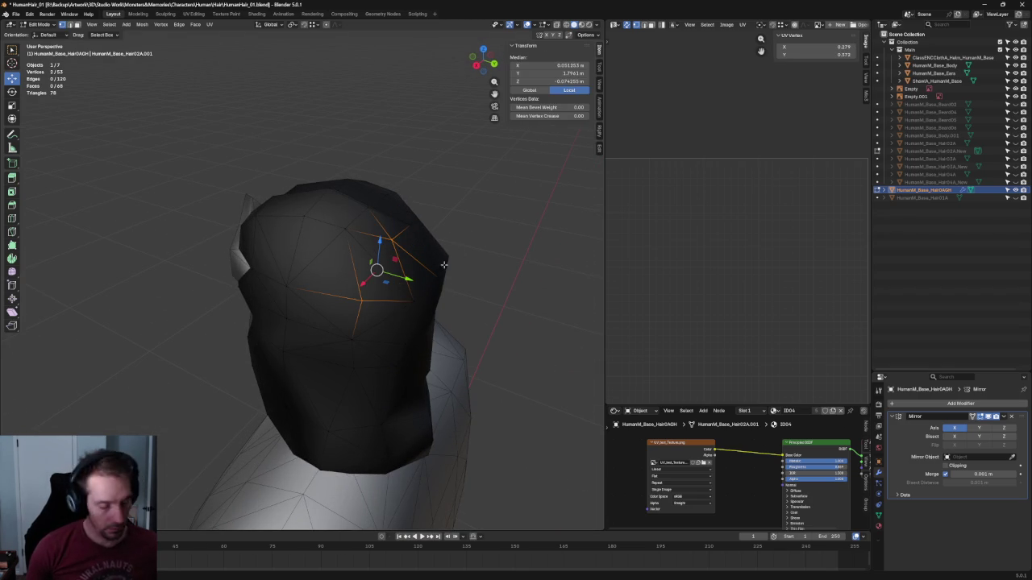
left_click(493, 214)
mouse_move(493, 214)
middle_mouse_down()
mouse_move(452, 251)
mouse_move(323, 213)
mouse_move(393, 243)
mouse_move(479, 242)
mouse_move(502, 261)
mouse_move(417, 288)
mouse_move(397, 271)
middle_mouse_up()
Move one hair vertex vertically and shift a side vertex outward along X
left_click(402, 259)
key("g")
key("z")
left_click(320, 211)
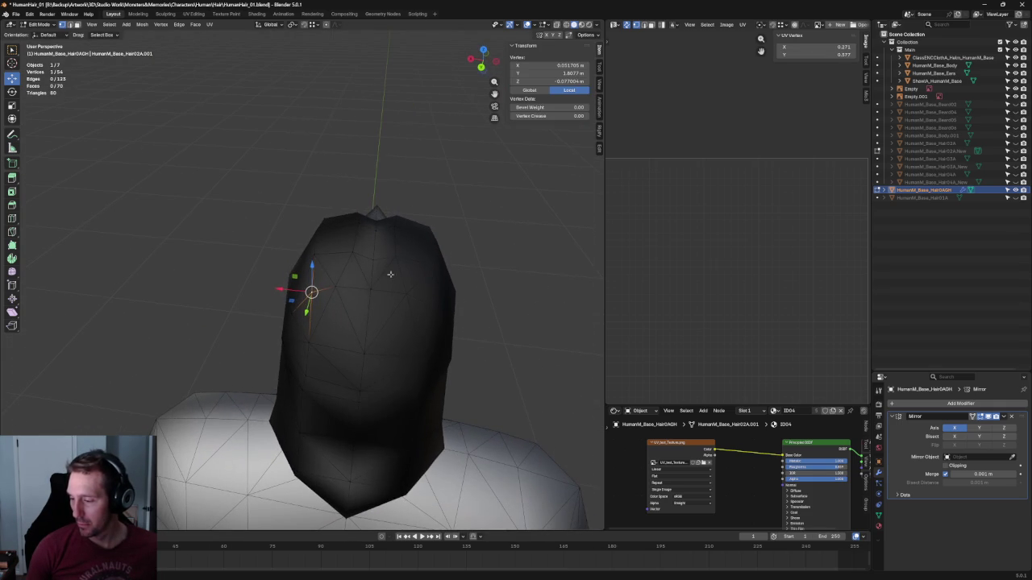
left_click(336, 287)
key("g")
key("x")
left_click(313, 287)
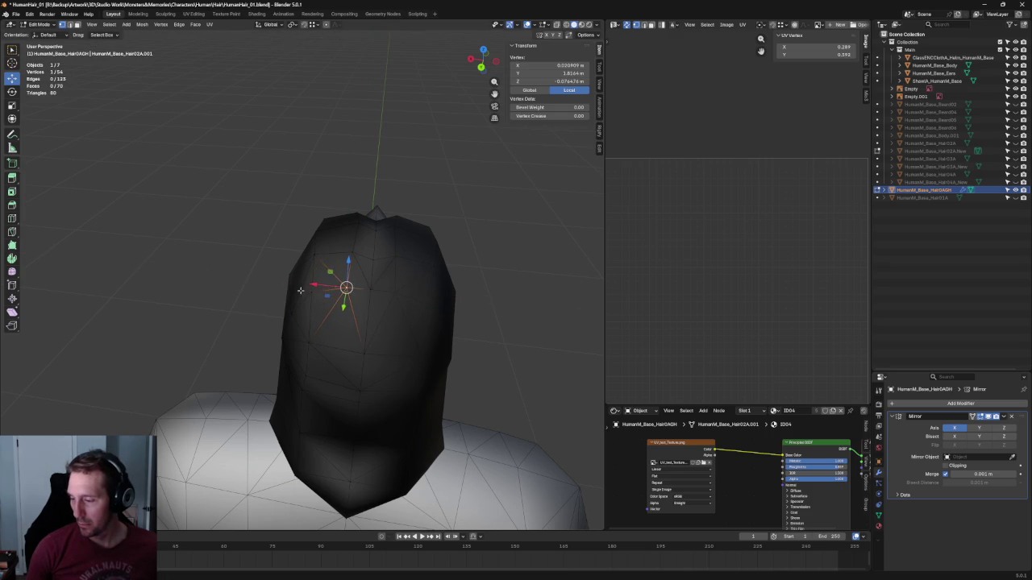
key("alt+a")
In front ortho view with see-through on, slide the hair vertex beside the face along X
scroll(314, 287, "down", 3)
mouse_move(272, 304)
middle_mouse_down()
mouse_move(292, 261)
mouse_move(375, 275)
mouse_move(405, 333)
mouse_move(363, 318)
mouse_move(415, 276)
mouse_move(408, 260)
middle_mouse_up()
scroll(363, 318, "up", 3)
key("KP_1")
scroll(387, 322, "up", 3)
scroll(375, 345, "up", 3)
key("alt+z")
key("alt+z")
left_click(327, 369)
key("g")
key("x")
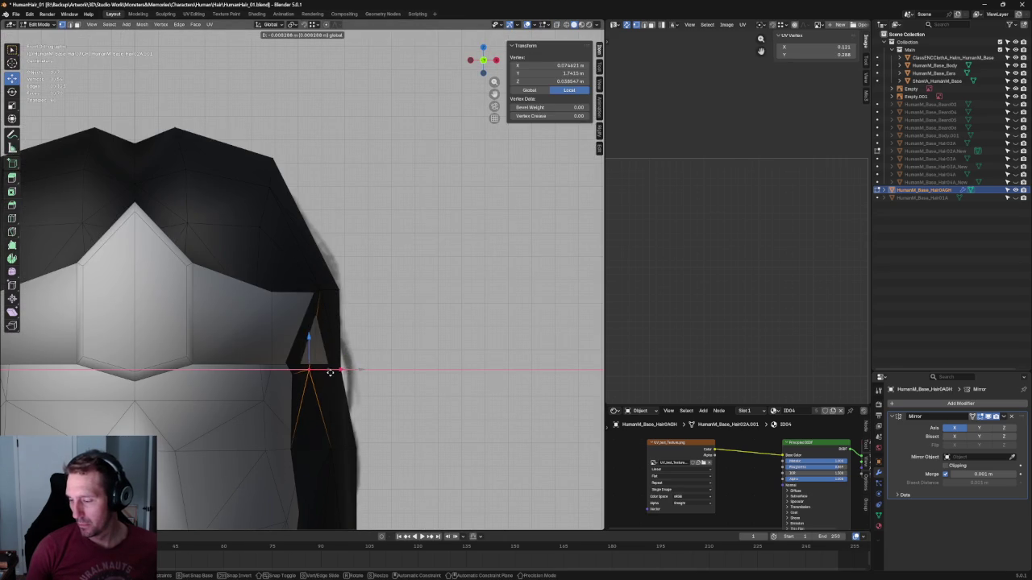
left_click(318, 366)
Shift a higher temple vertex sideways along X and lower it along Z
left_click(320, 289)
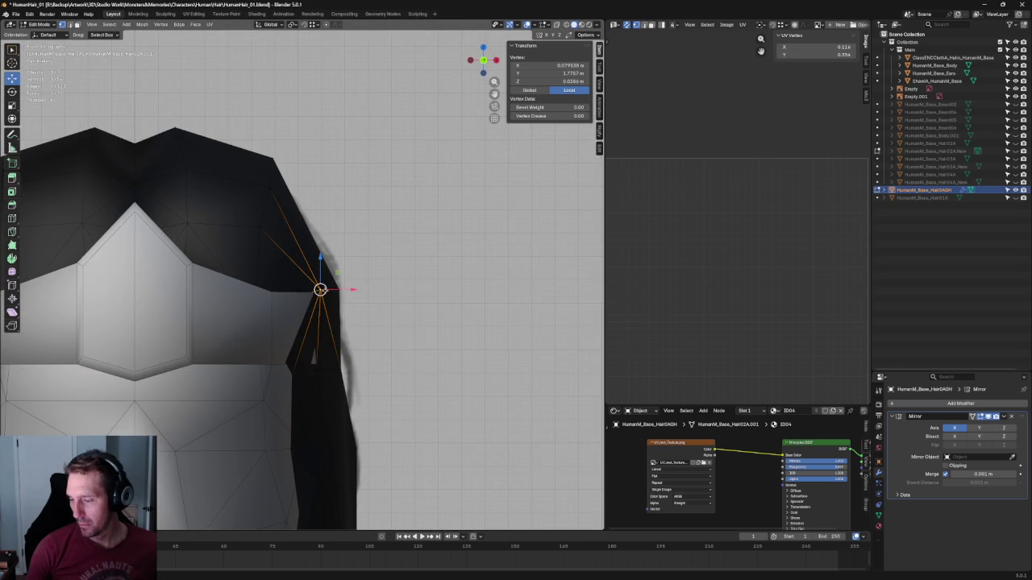
key("g")
key("x")
left_click(341, 289)
key("g")
key("z")
left_click(322, 291)
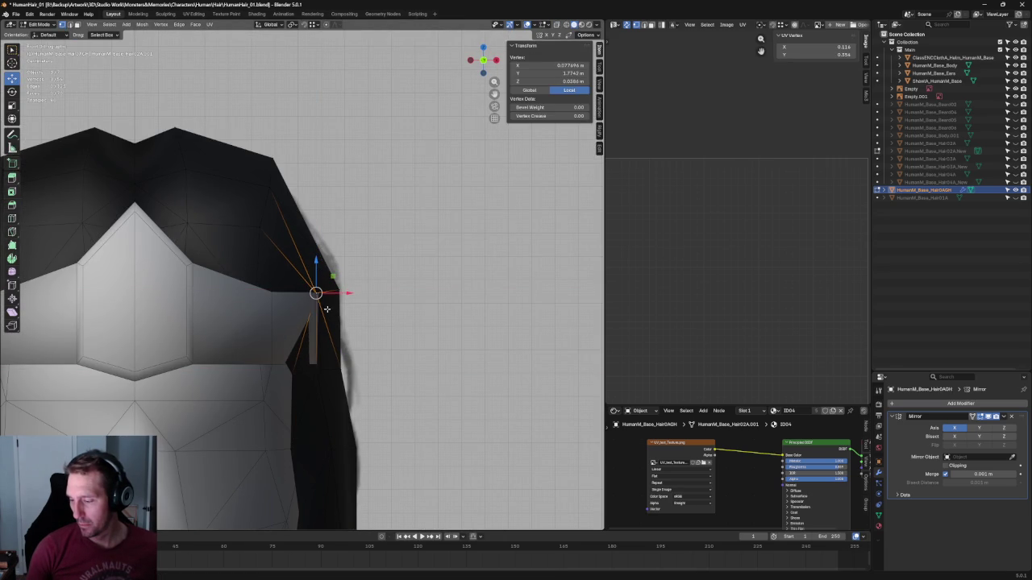
key("shift+space")
key("s")
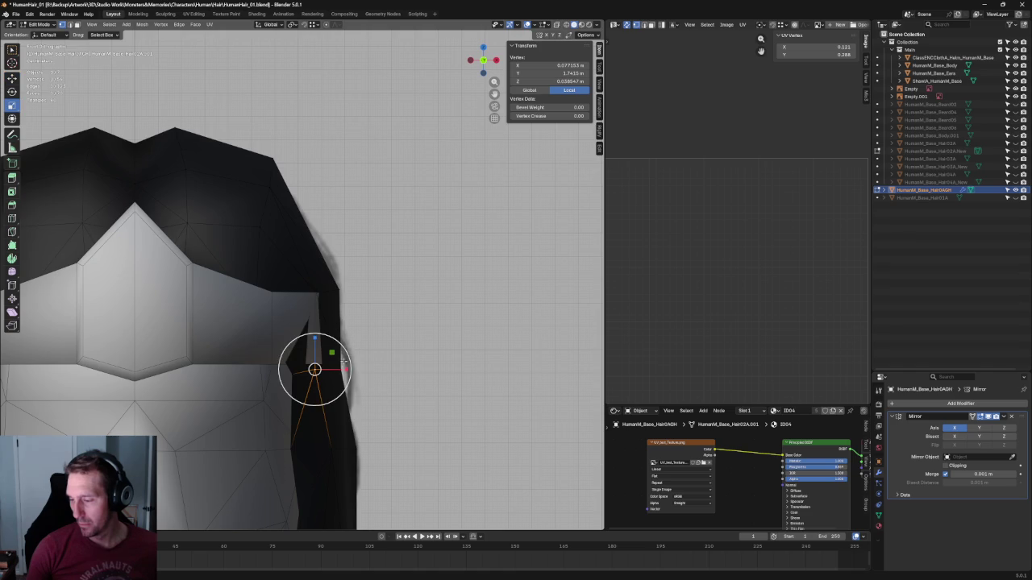
key("KP_3")
key("grave")
left_click(69, 338)
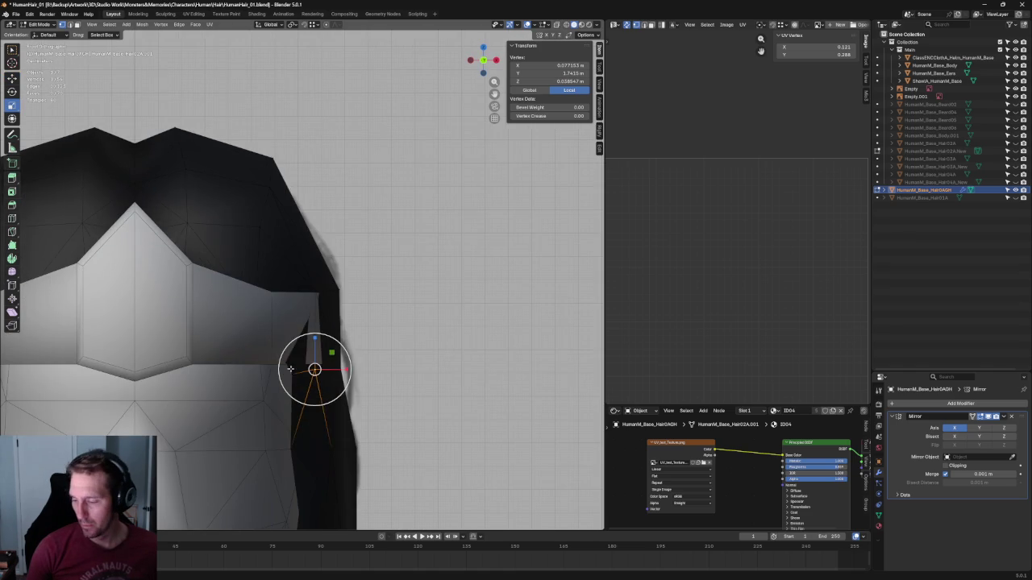
Move the vertex sideways in front view, then raise it along Z in side view
key("g")
key("x")
key("Escape")
key("shift+space")
key("g")
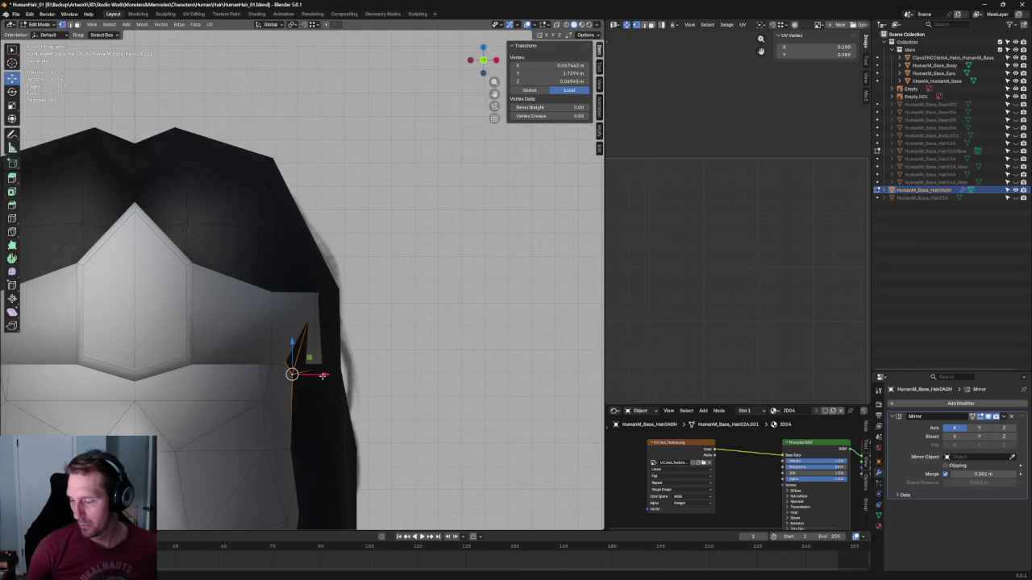
key("g")
key("x")
left_click(315, 373)
key("KP_3")
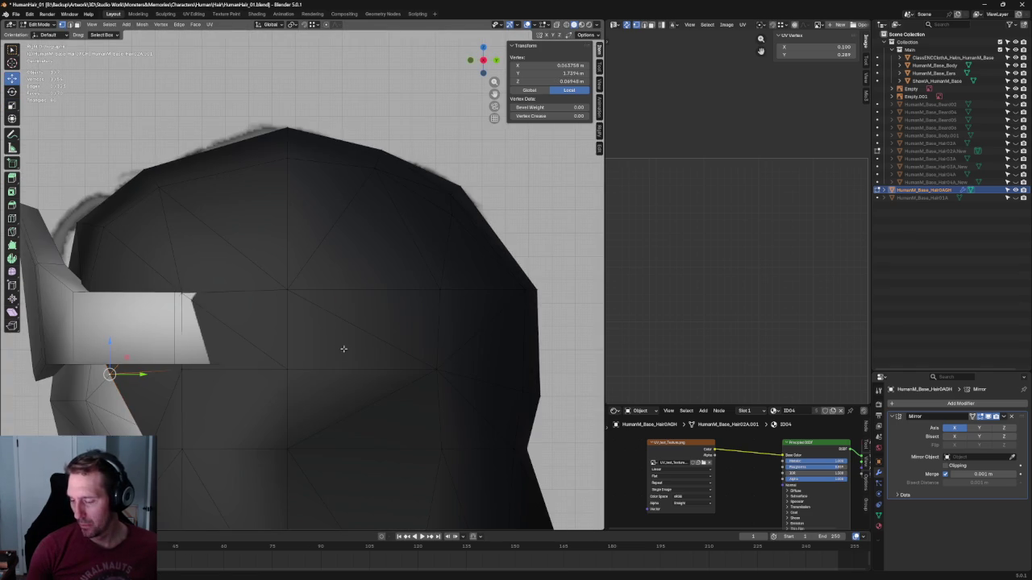
key("g")
key("z")
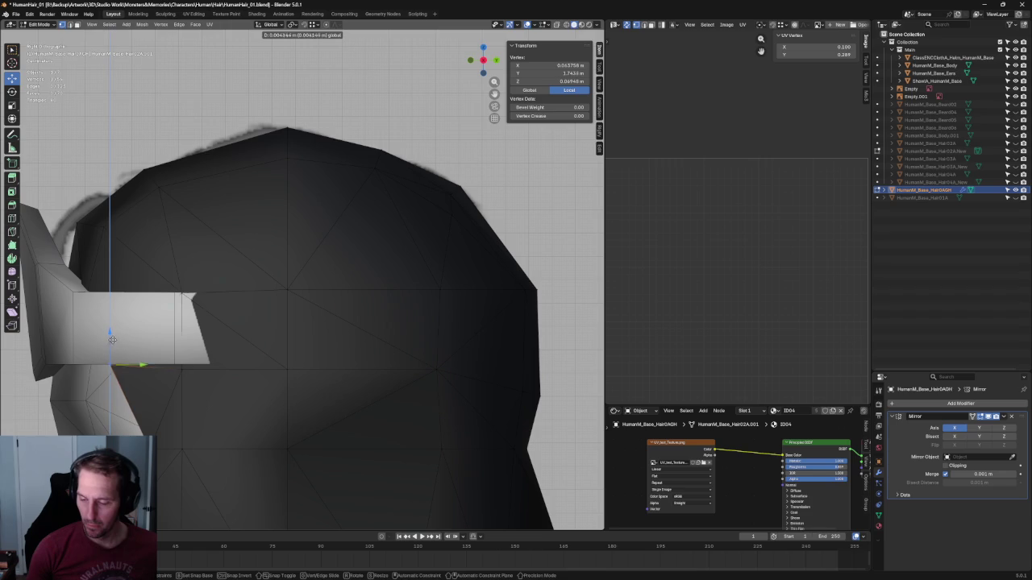
left_click(205, 374)
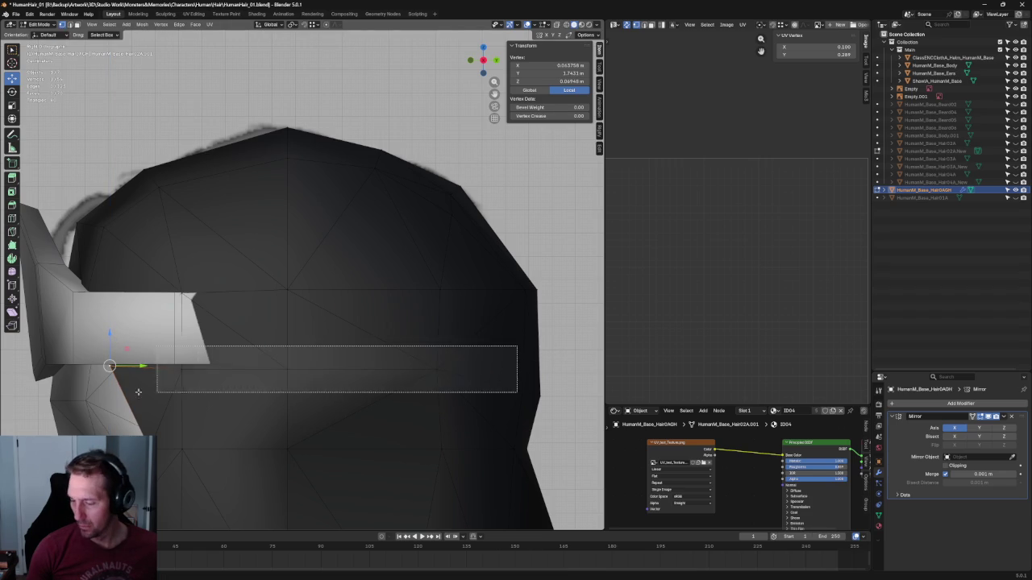
Box-select the vertices along the hair band and scale them into line
left_click_drag(517, 346, 197, 393)
key("s")
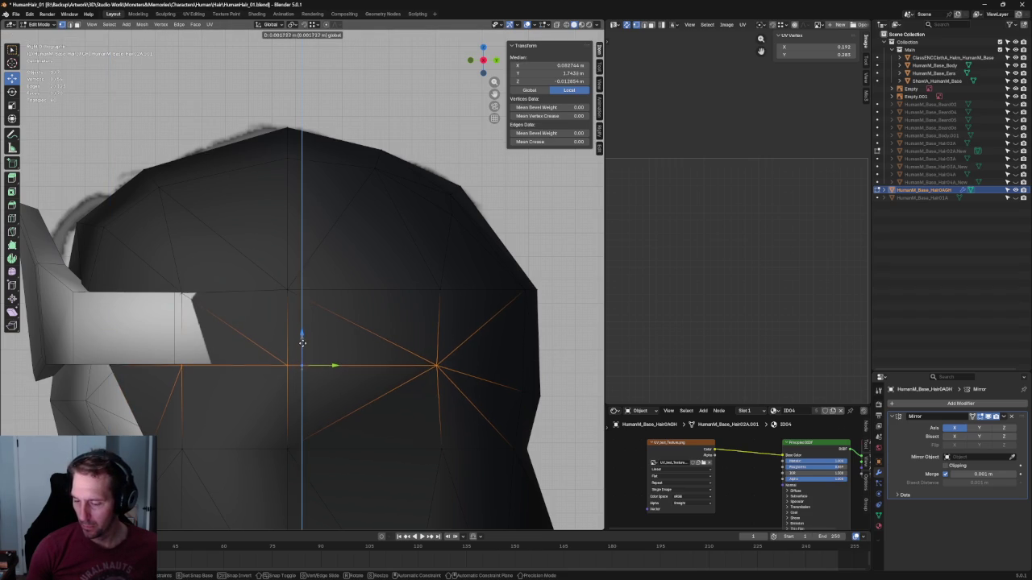
left_click(299, 339)
key("alt+a")
scroll(242, 345, "down", 3)
key("alt+z")
key("KP_1")
scroll(307, 333, "up", 3)
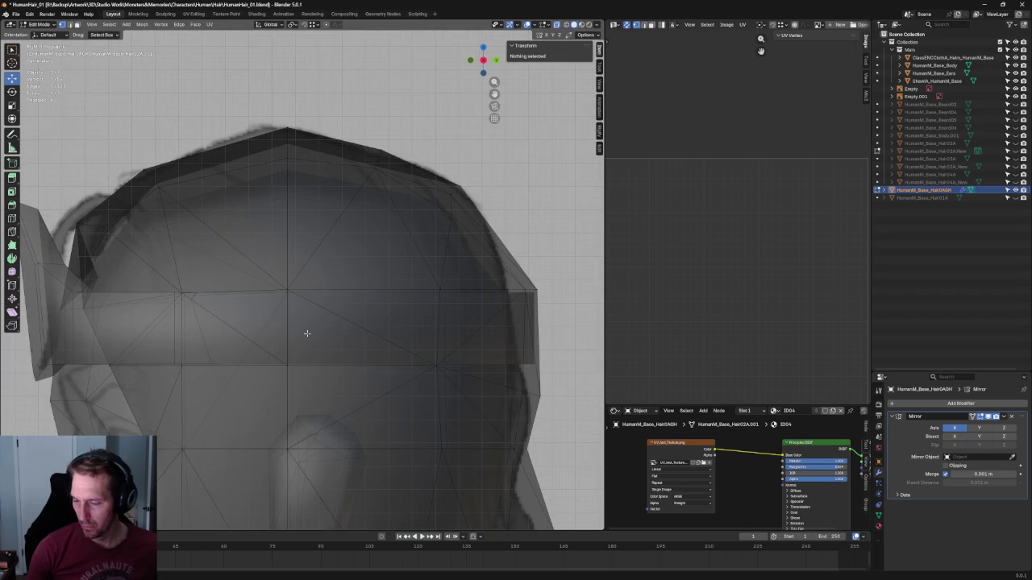
Flatten the forehead band into a level line with S Z and nudge the edge loop up slightly
left_click_drag(539, 275, 158, 317)
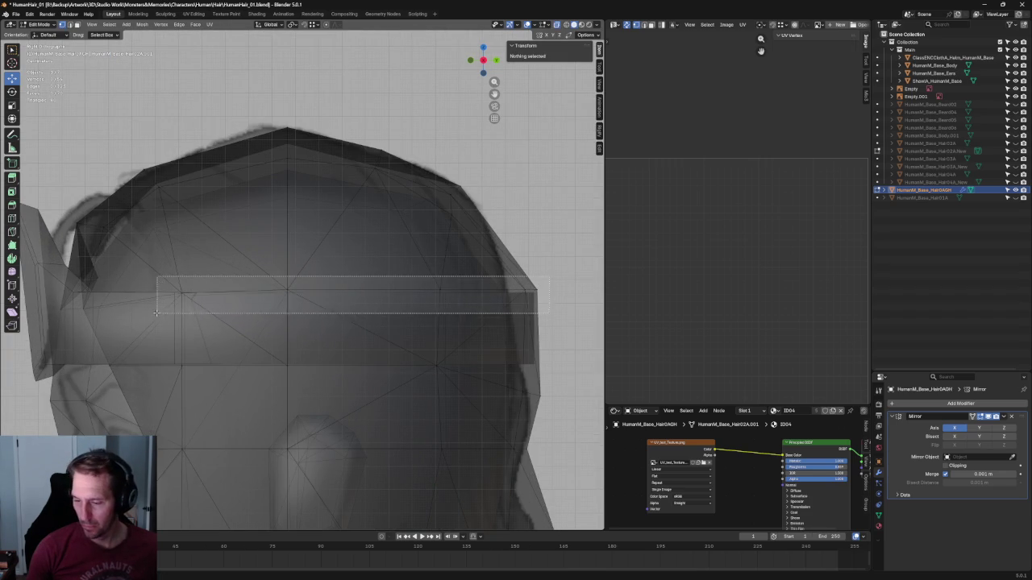
key("shift+space")
key("s")
left_click_drag(394, 262, 393, 287)
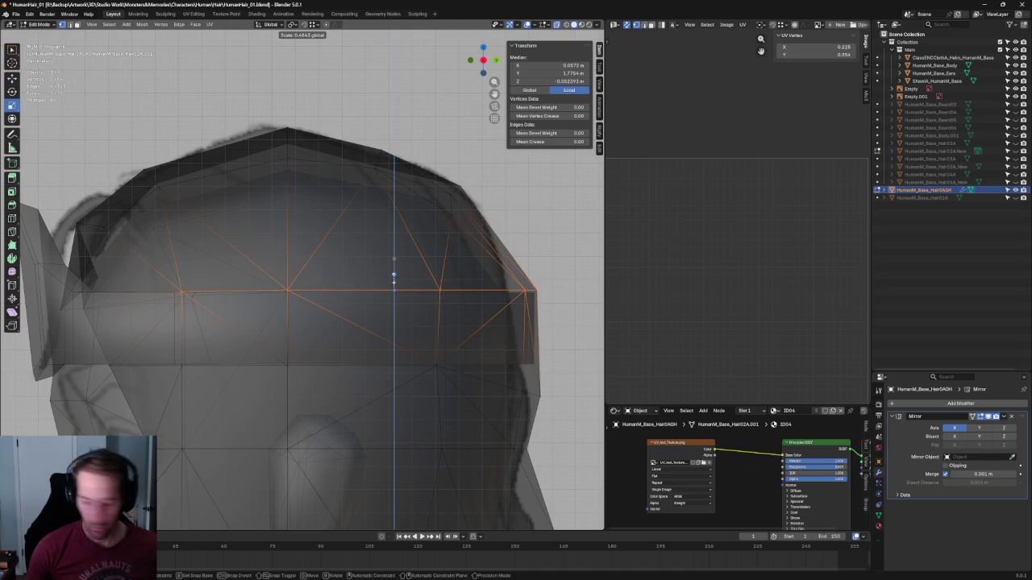
key("alt+a")
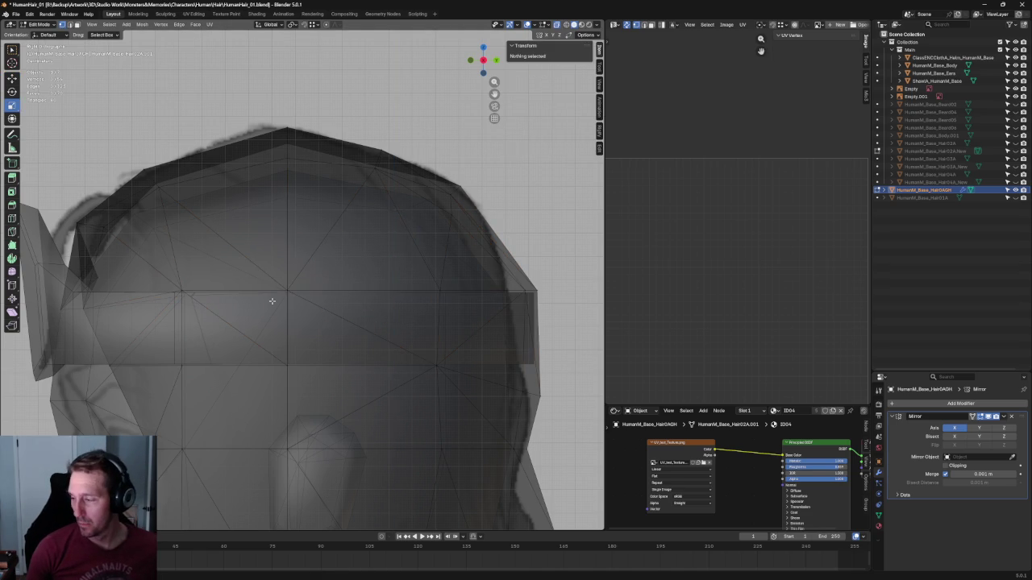
left_click(300, 289, "alt")
key("shift+space")
key("g")
left_click_drag(392, 266, 393, 271)
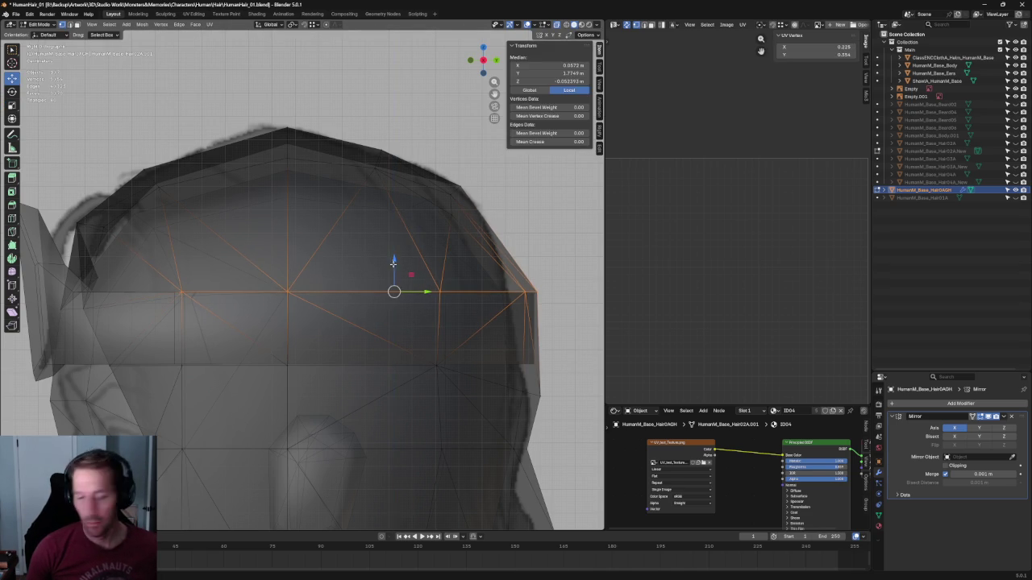
key("alt+z")
scroll(153, 292, "down", 5)
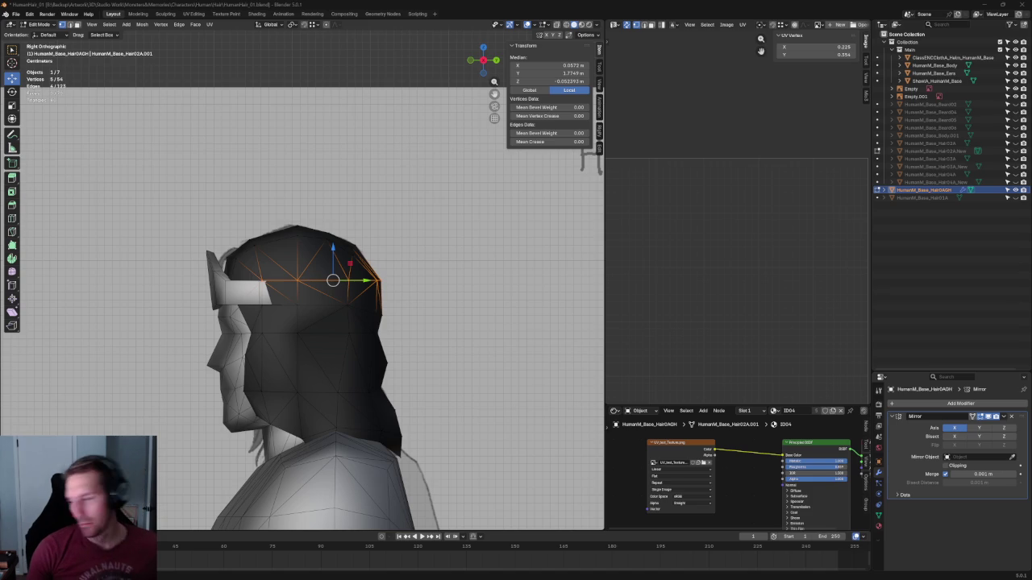
Move the top crown vertex vertically, using X-ray to check it against the head
key("alt+a")
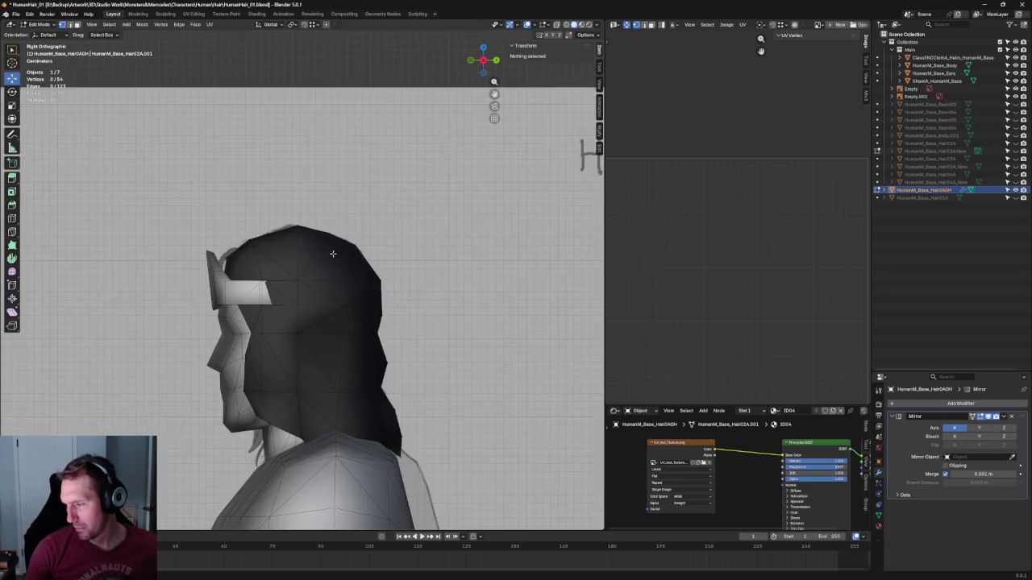
scroll(332, 254, "up", 3)
key("alt+z")
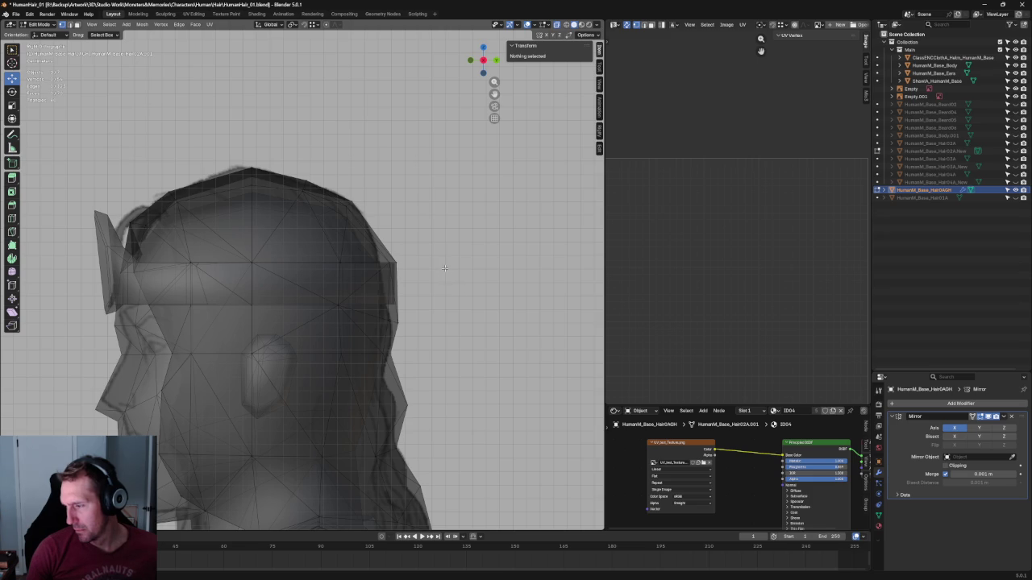
key("alt+z")
scroll(403, 267, "down", 4)
scroll(366, 267, "up", 6)
key("alt+z")
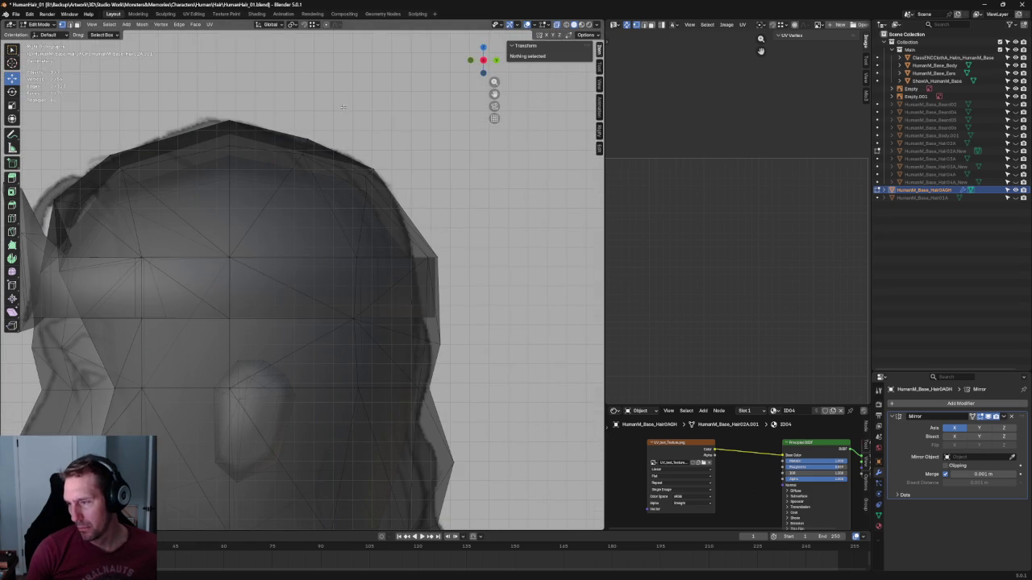
left_click(306, 150)
key("g")
key("z")
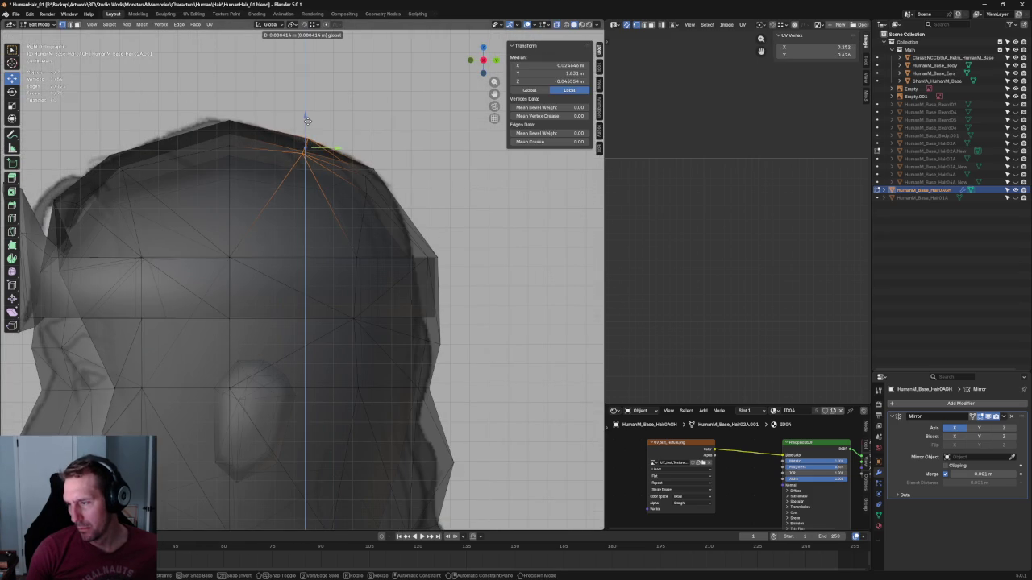
left_click(411, 119)
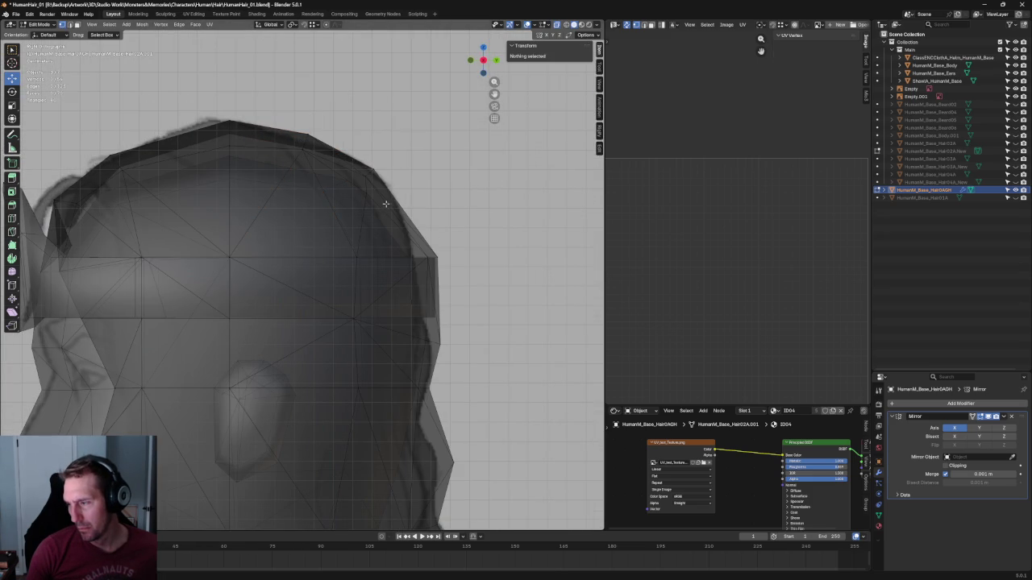
Select the next vertex on the crown slope and return to side orthographic view
left_click_drag(372, 175, 372, 175)
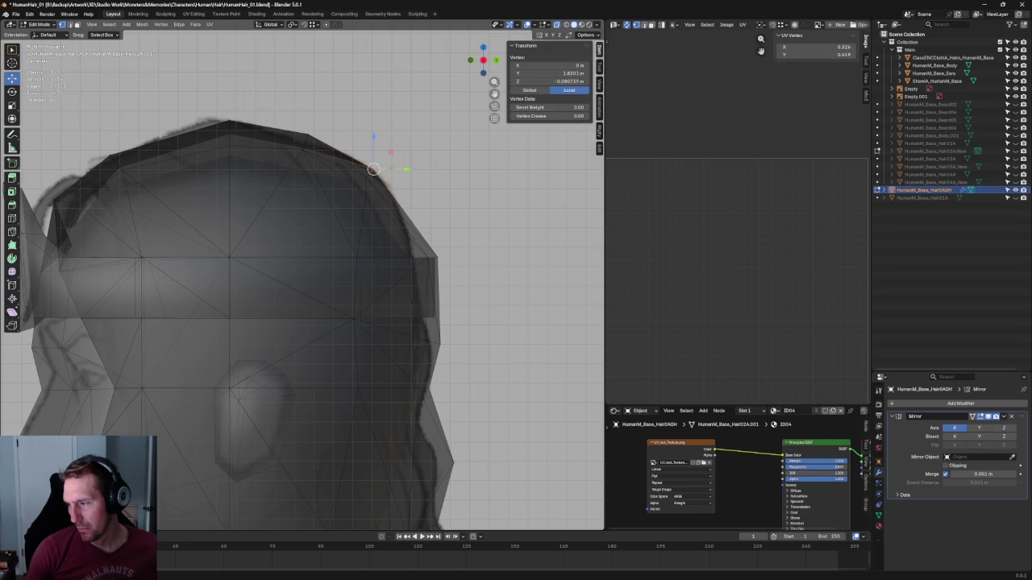
key("alt+z")
scroll(426, 189, "down", 3)
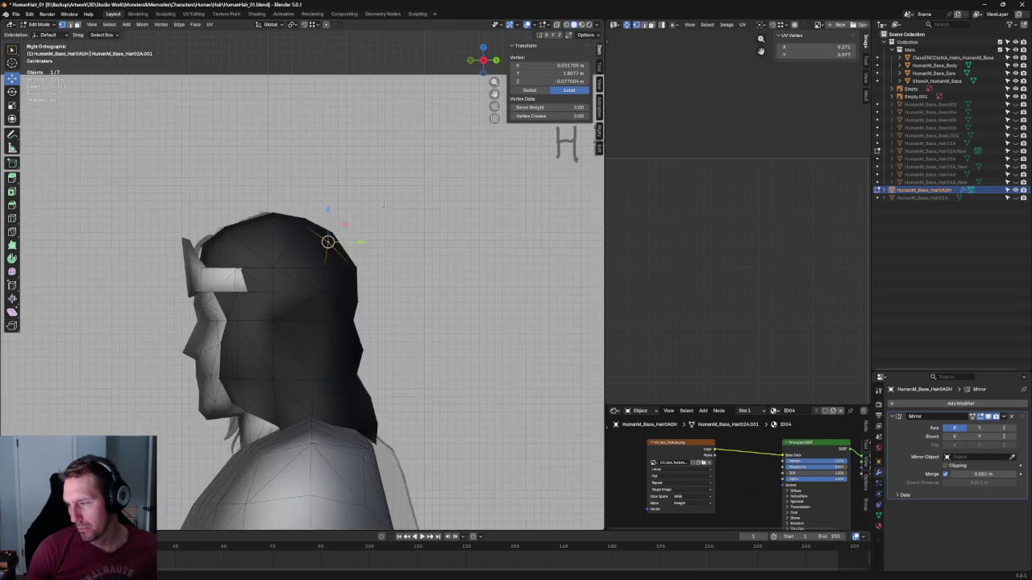
middle_click_drag(426, 188, 345, 260)
middle_click_drag(407, 284, 385, 210)
key("grave")
left_click(343, 204)
scroll(301, 307, "up", 3)
Nudge the front crown vertex up and outward within the side plane to smooth the top curve
key("g")
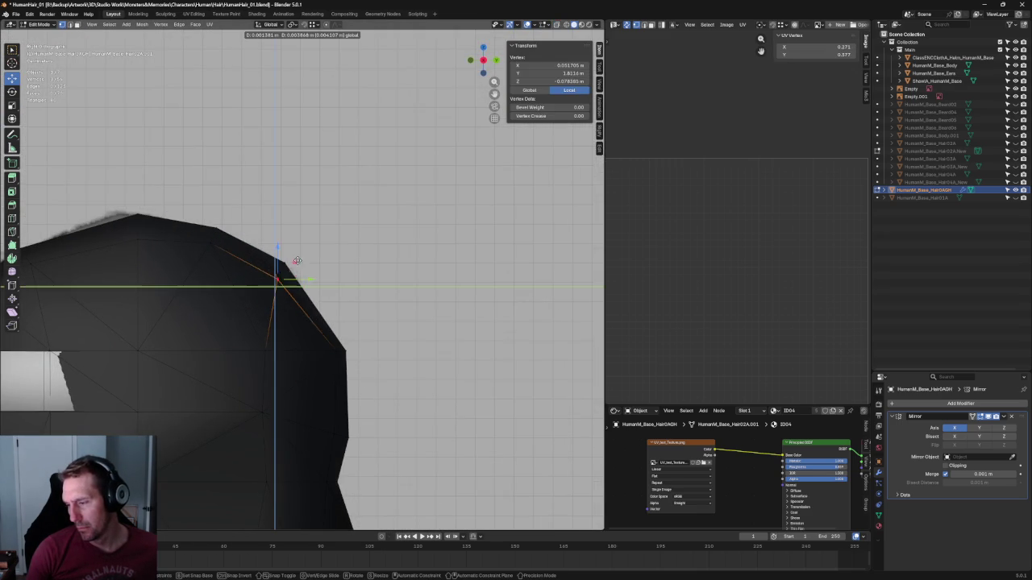
left_click(299, 259)
key("alt+z")
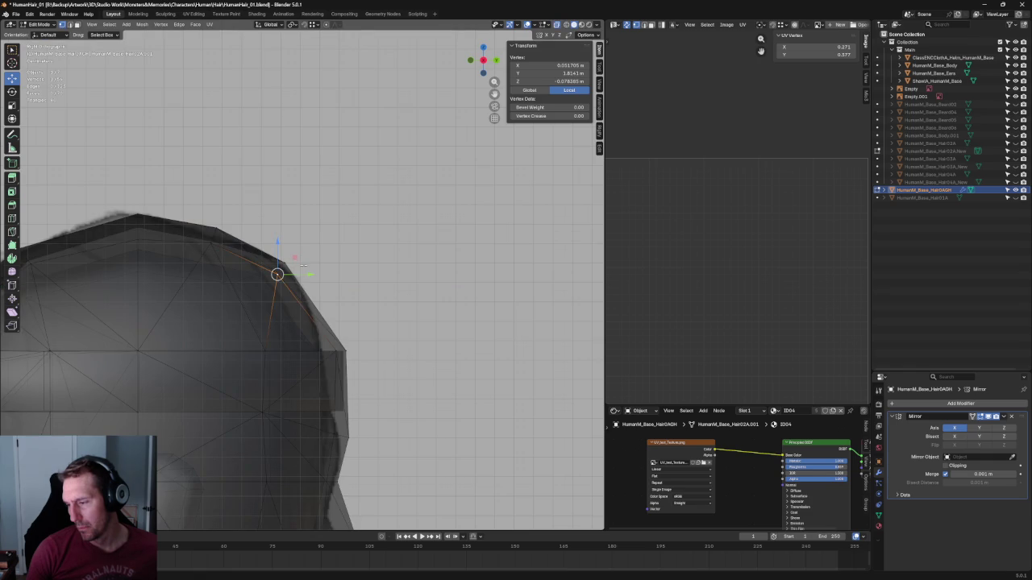
key("g")
left_click(292, 278)
key("g")
key("shift+x")
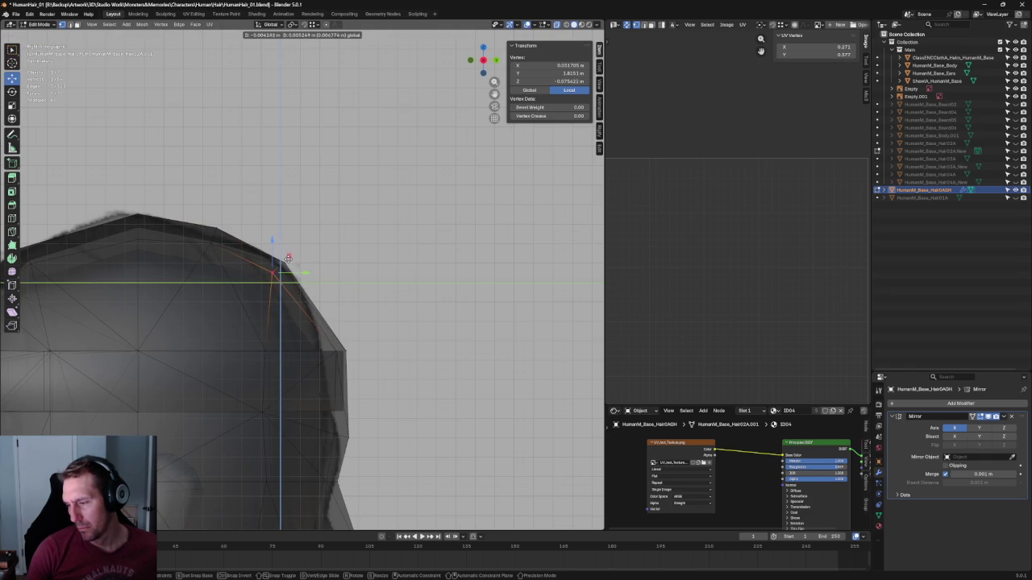
left_click(288, 258)
key("alt+a")
scroll(271, 270, "down", 3)
scroll(322, 226, "down", 3)
scroll(335, 204, "down", 2)
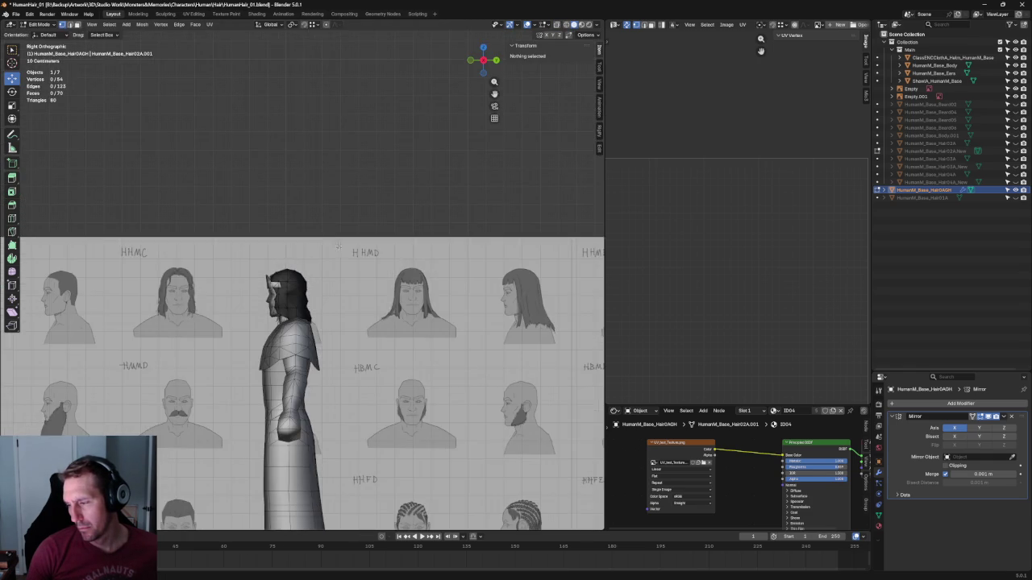
Refit the top crown vertex within the side plane (G, Shift+X) in X-ray
scroll(335, 205, "up", 8)
key("alt+z")
left_click(292, 274)
key("g")
key("shift+x")
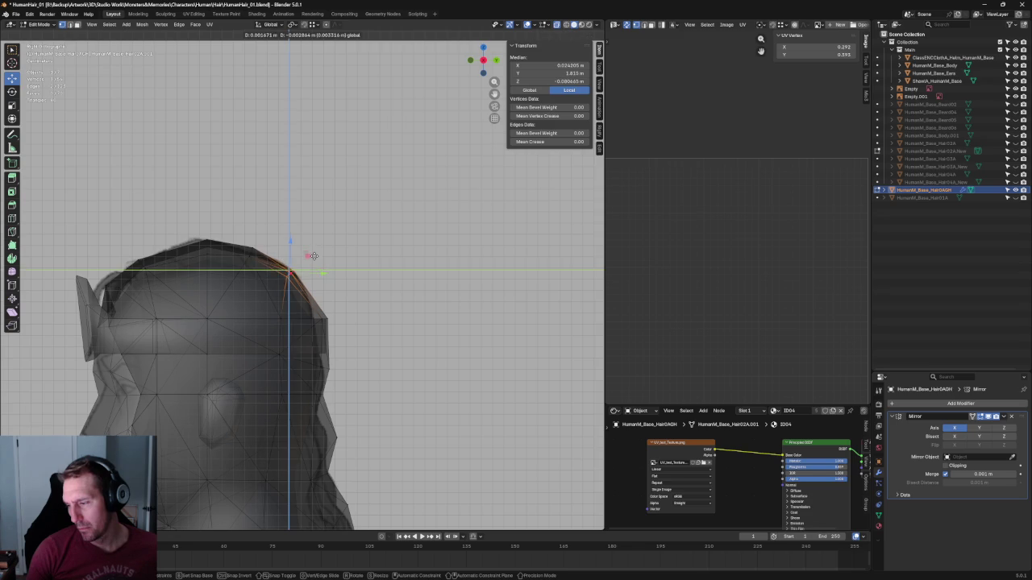
left_click(314, 254)
key("alt+a")
scroll(323, 258, "down", 3)
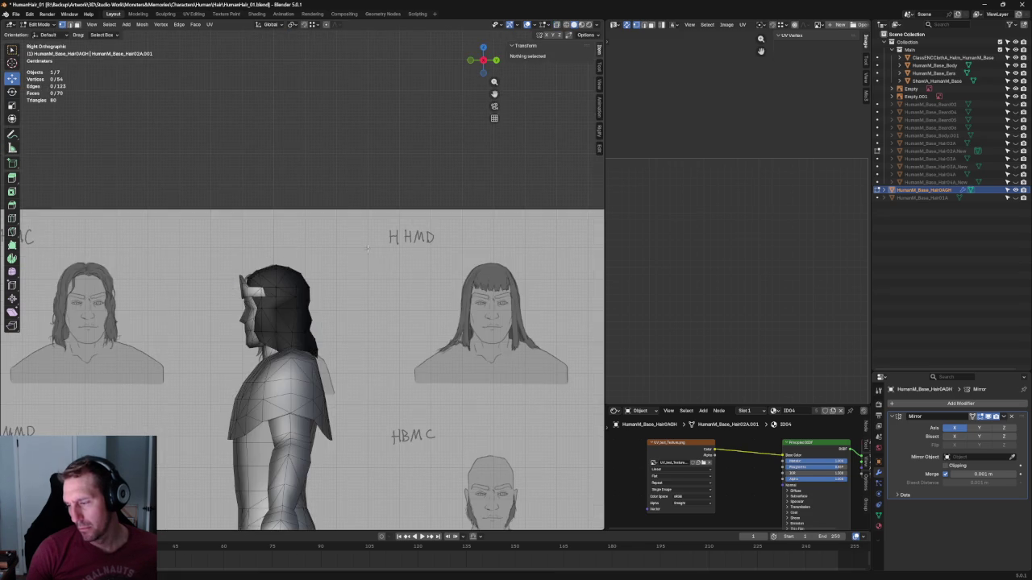
scroll(339, 262, "down", 3)
Select a hair vertex beside the neck in front view, then switch to Right Ortho
middle_click_drag(355, 266, 415, 275)
key("KP_1")
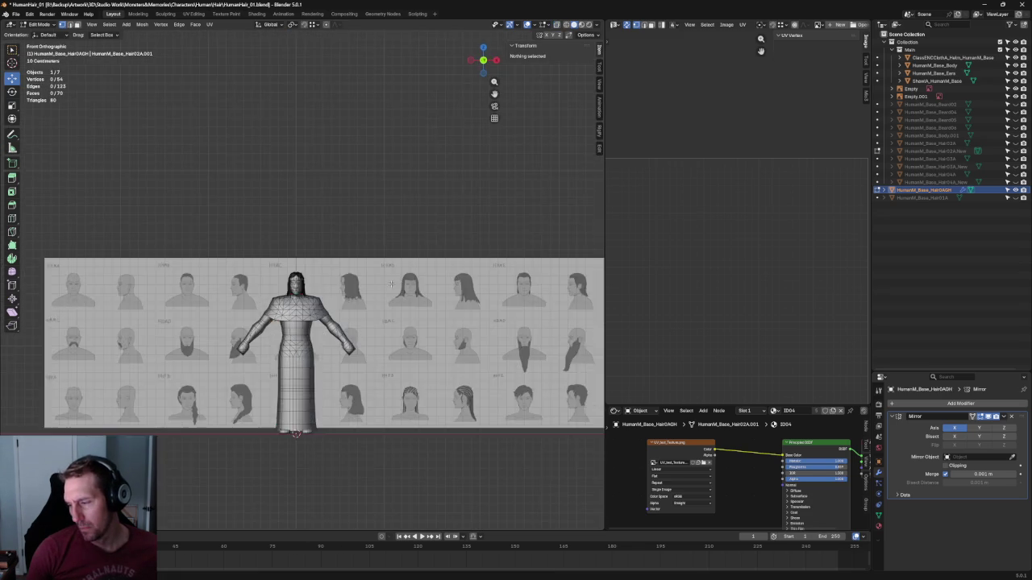
scroll(371, 258, "up", 5)
scroll(325, 264, "up", 2)
scroll(259, 382, "up", 1)
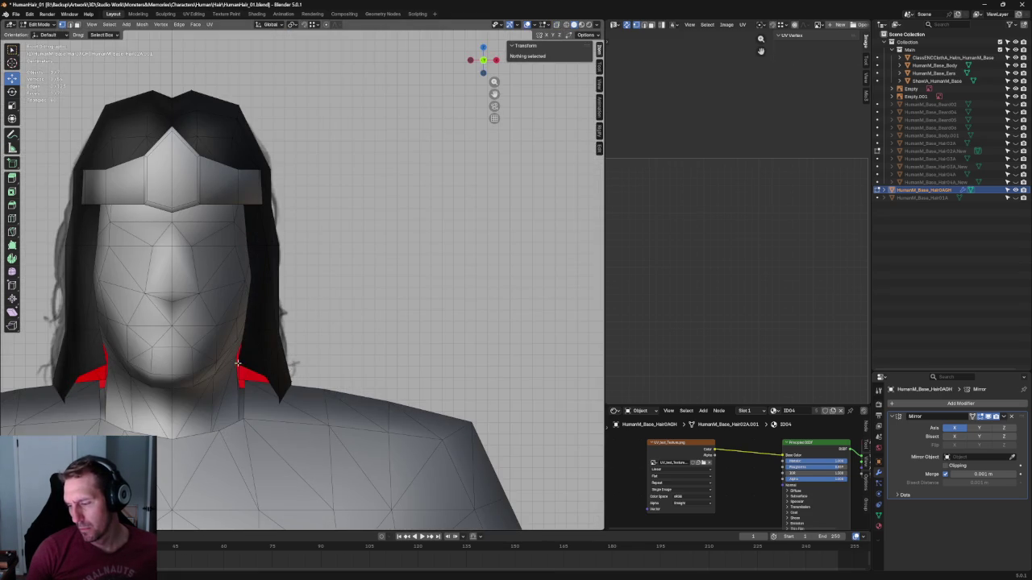
left_click(238, 362)
scroll(242, 347, "down", 3)
key("KP_3")
scroll(260, 318, "up", 4)
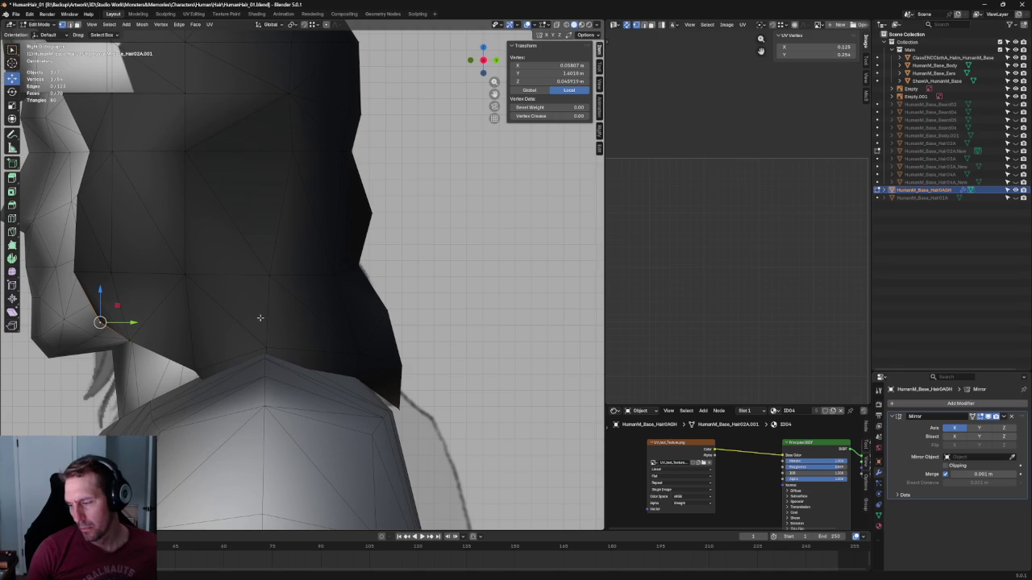
Try moving the jaw-side hair vertex vertically, then cancel the move
left_click(194, 365)
key("alt+z")
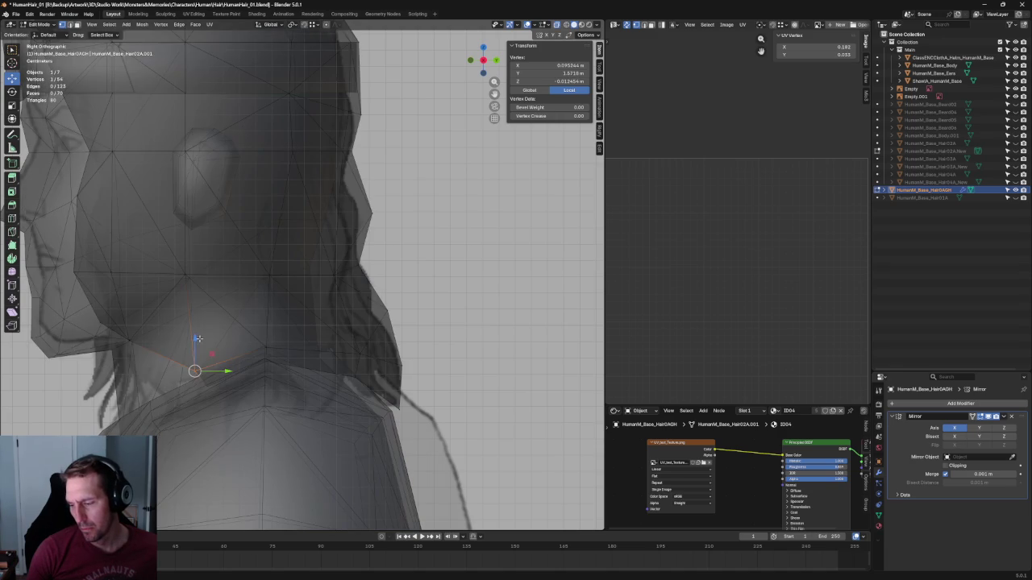
key("g")
key("z")
key("Escape")
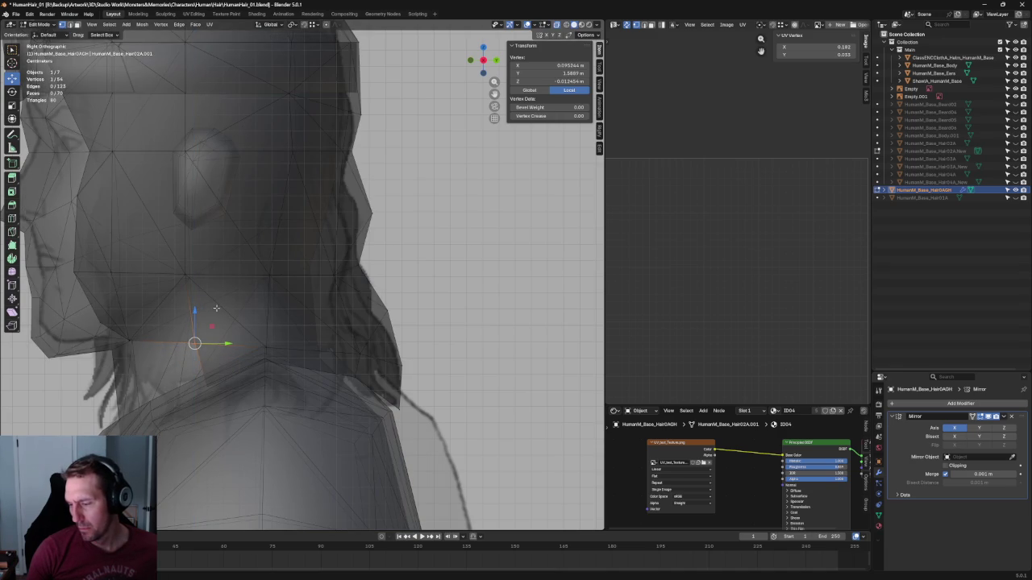
key("alt+z")
Lower a bottom hair vertex along Z and try a front-back (Y) adjustment
left_click(103, 324)
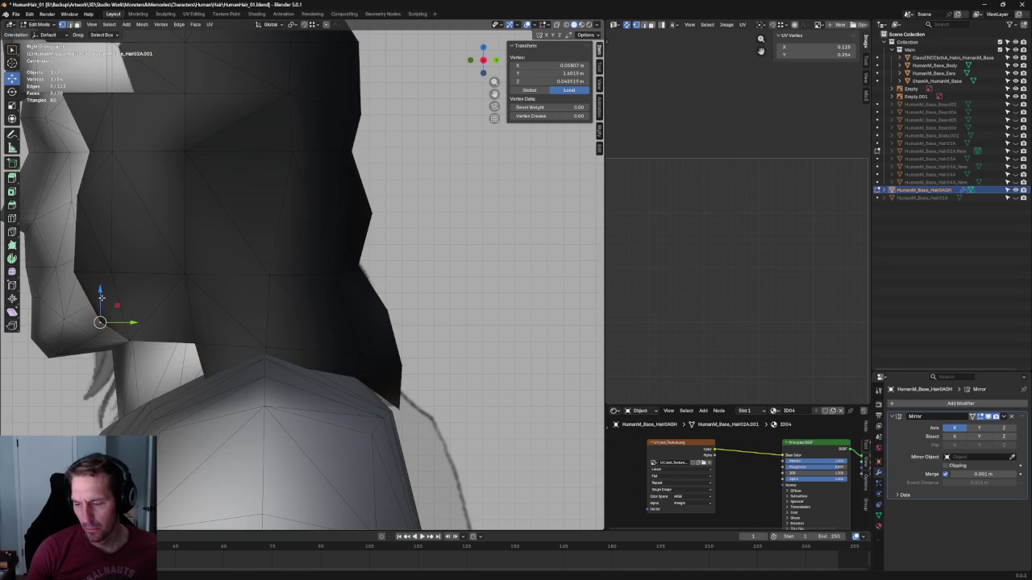
key("g")
key("z")
left_click(96, 313)
key("g")
key("y")
key("Escape")
key("alt+a")
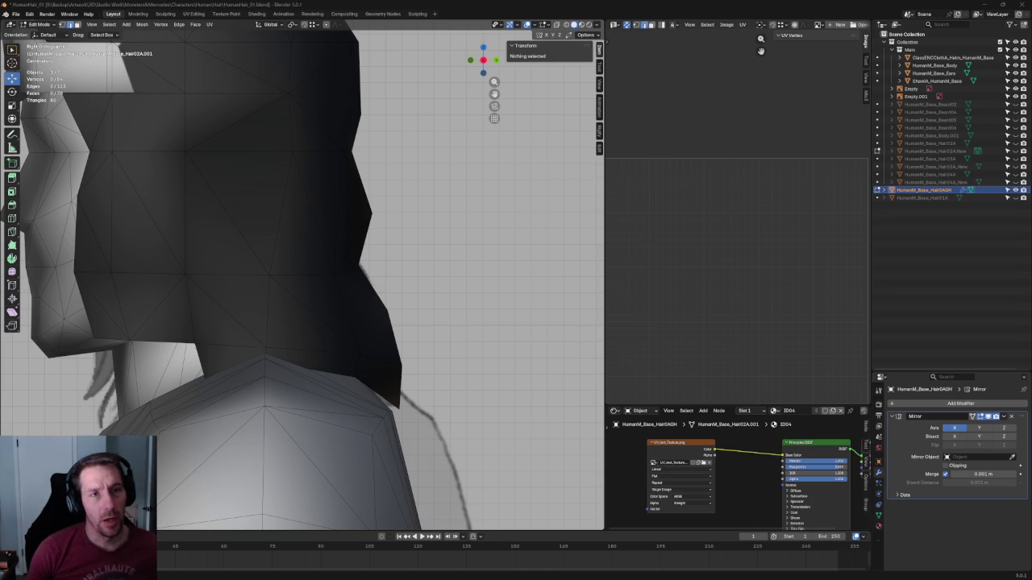
Extrude the back hair's bottom edge down over the neck
scroll(264, 320, "up", 2)
left_click(234, 326, "alt")
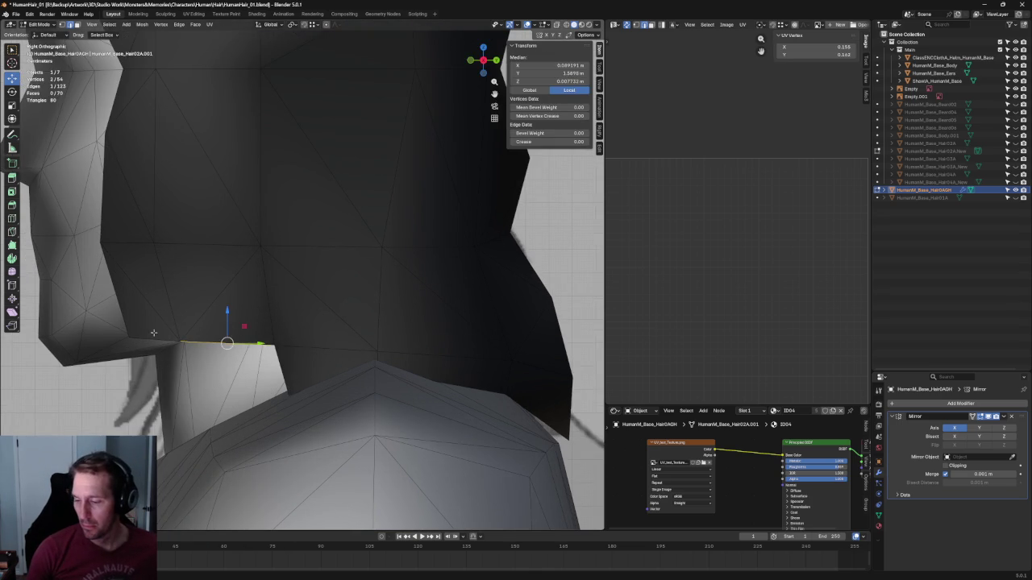
key("e")
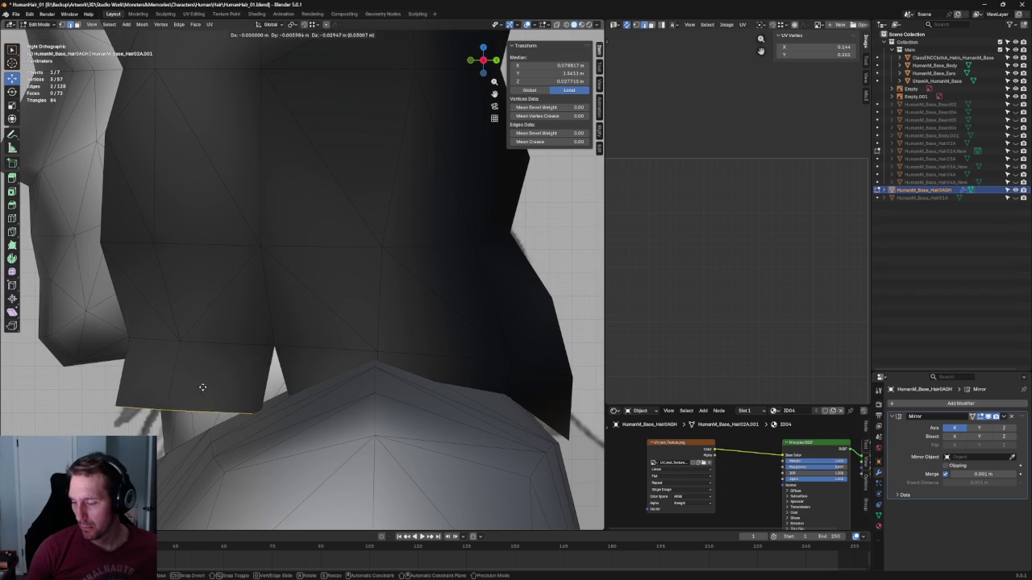
left_click(201, 392)
Merge the new corner's two vertices at center and slide the result along Y
key("alt+z")
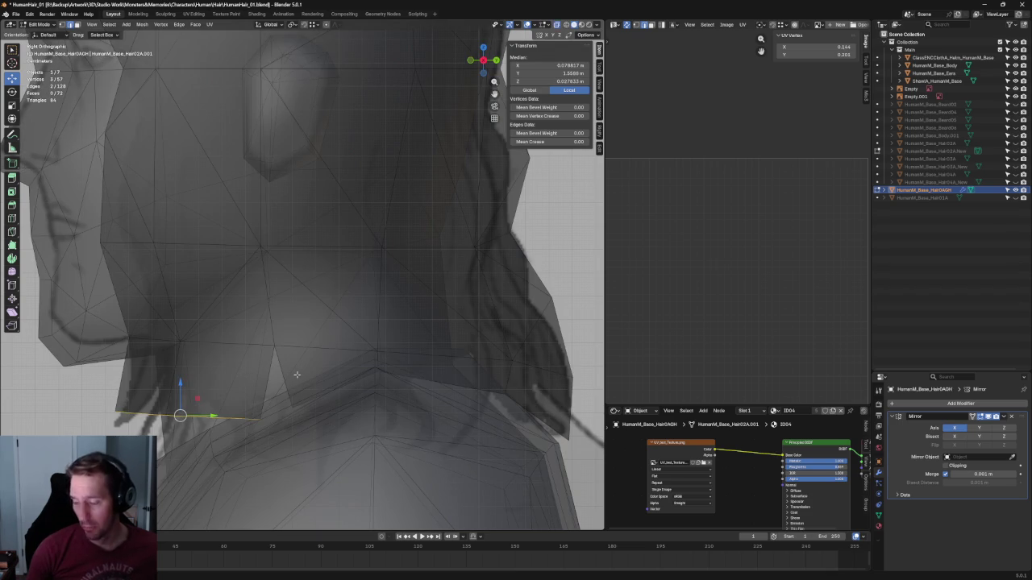
left_click(314, 407)
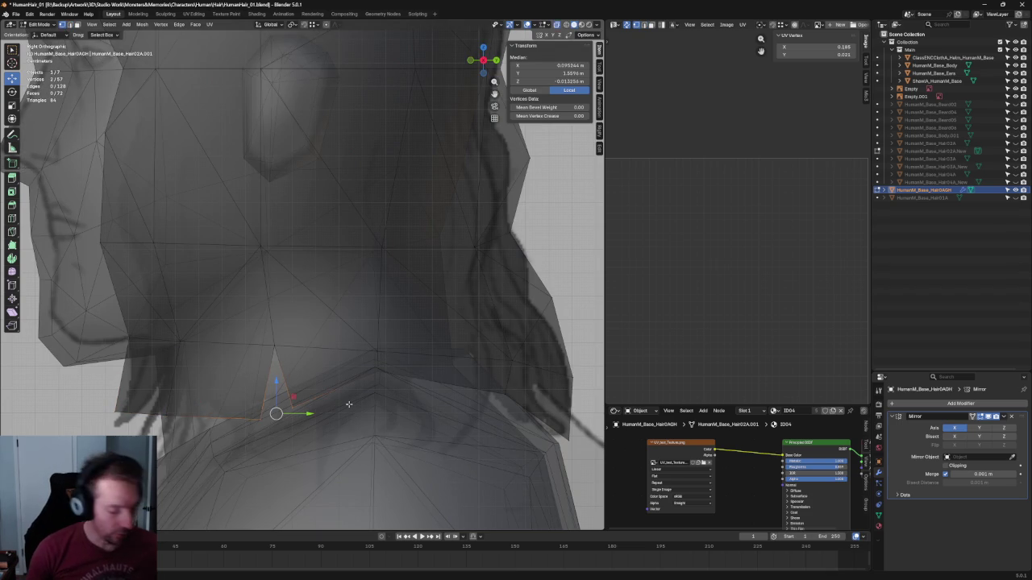
key("m")
left_click(338, 408)
key("g")
key("y")
left_click(294, 399)
Lower the strip's bottom-left vertex along Z, after abandoning two edge-loop attempts
left_click_drag(229, 311, 306, 427)
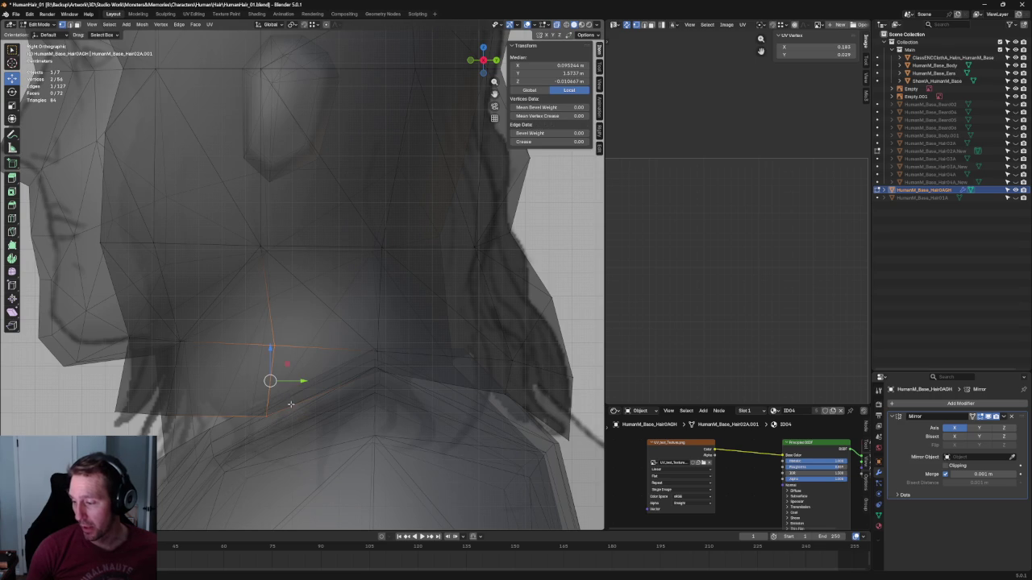
key("ctrl+r")
key("Escape")
key("alt+a")
left_click(175, 411)
left_click(171, 413)
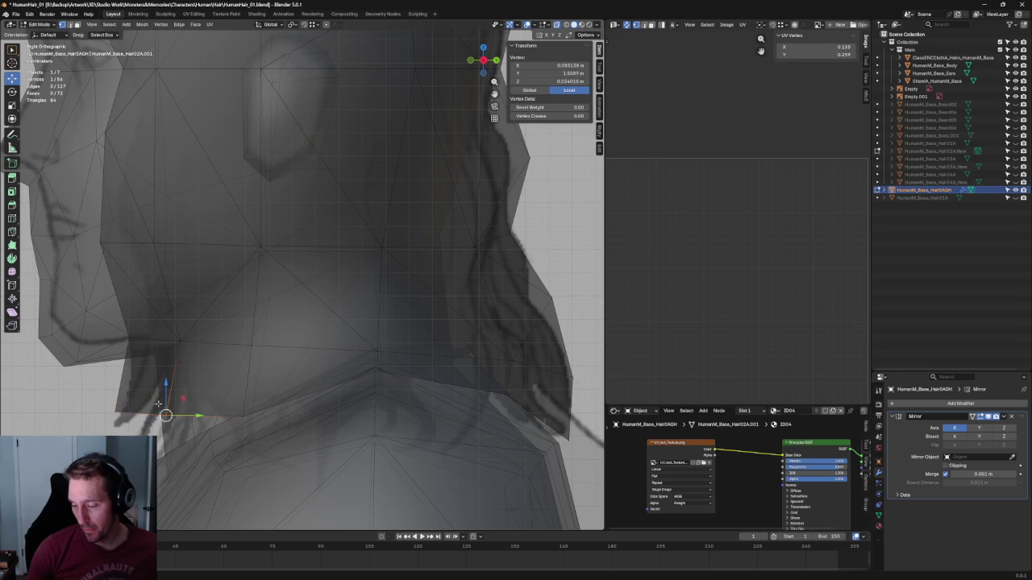
key("g")
key("z")
left_click(134, 424)
key("ctrl+r")
key("Escape")
key("alt+a")
Adjust a lower hair vertex vertically and check the hair against the front reference
scroll(242, 399, "down", 3)
key("alt+z")
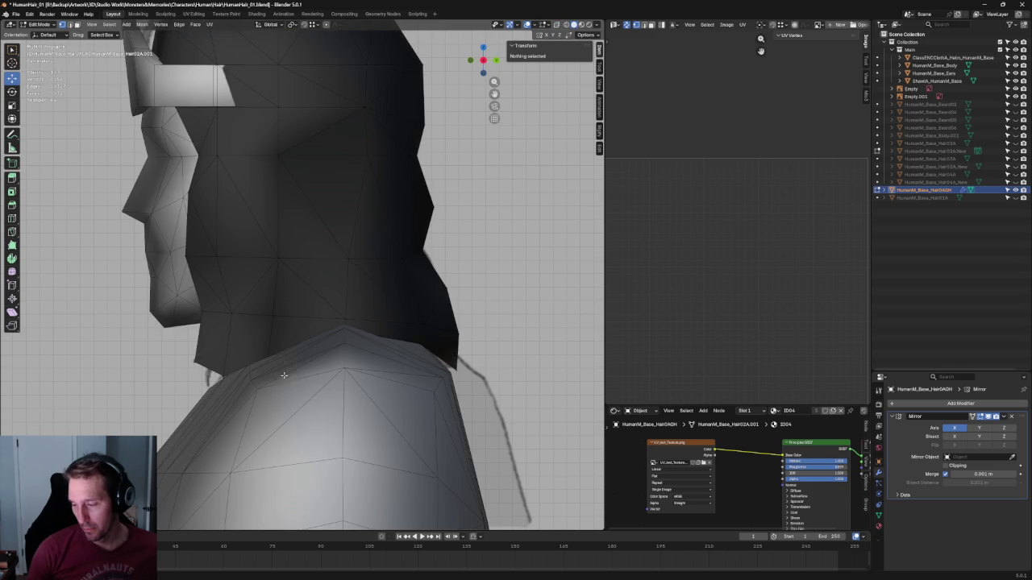
left_click(241, 367)
key("g")
key("z")
left_click(242, 367)
scroll(242, 367, "down", 3)
middle_click_drag(242, 367, 358, 347)
key("KP_1")
key("alt+z")
scroll(290, 321, "up", 3)
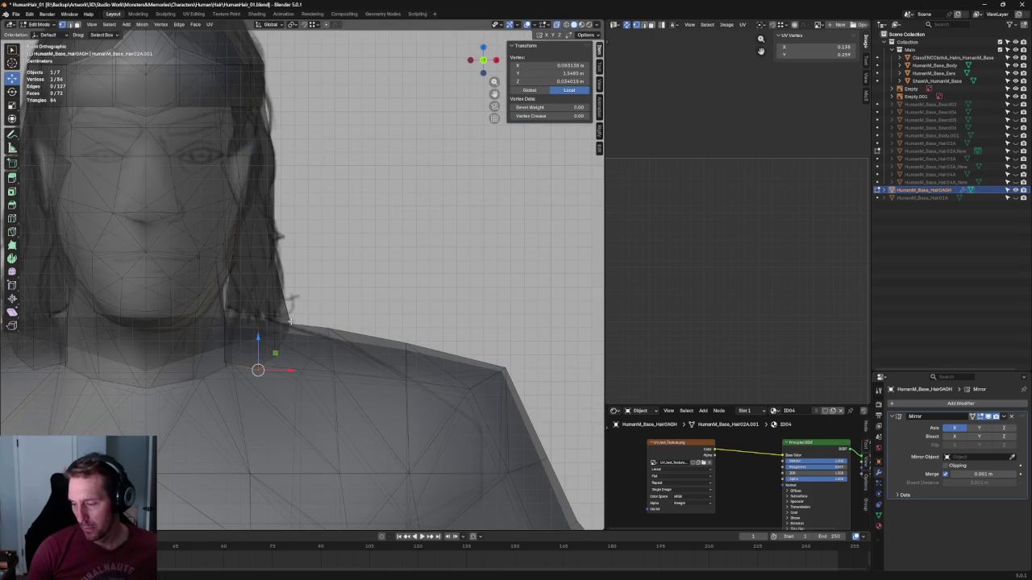
key("alt+z")
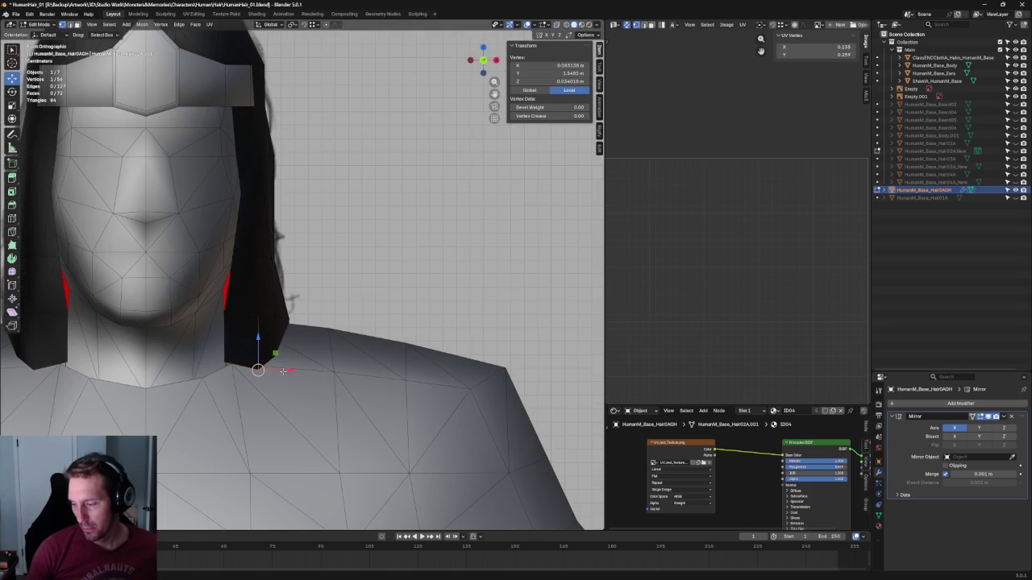
Pull the front strand's lower vertices inward and up toward the jaw in front view
key("g")
key("x")
left_click(272, 372)
key("alt+z")
left_click(227, 362)
key("g")
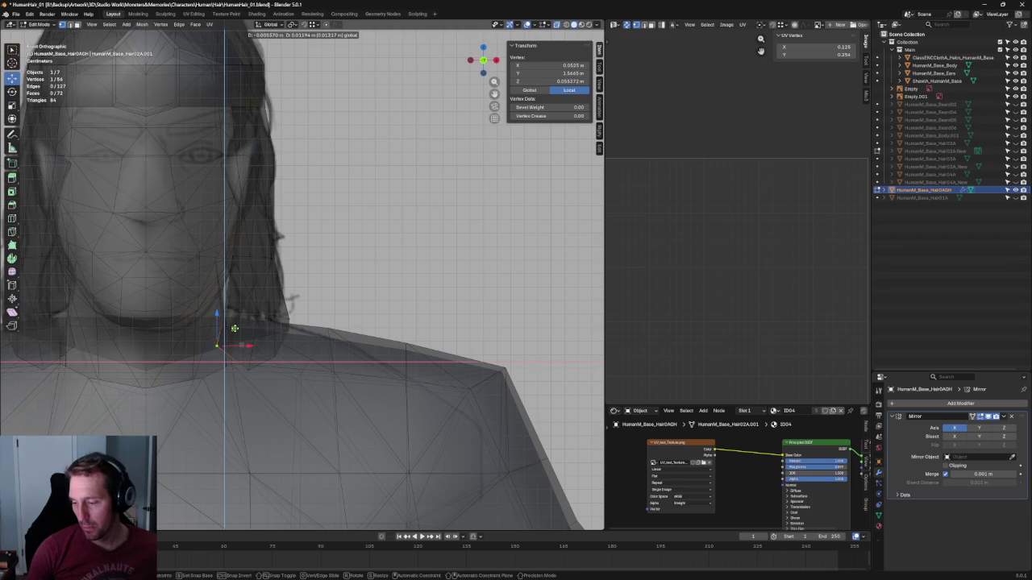
left_click(230, 341)
key("alt+z")
In side view, select the hair vertex at the jaw and adjust it along Y
key("KP_3")
scroll(218, 341, "up", 5)
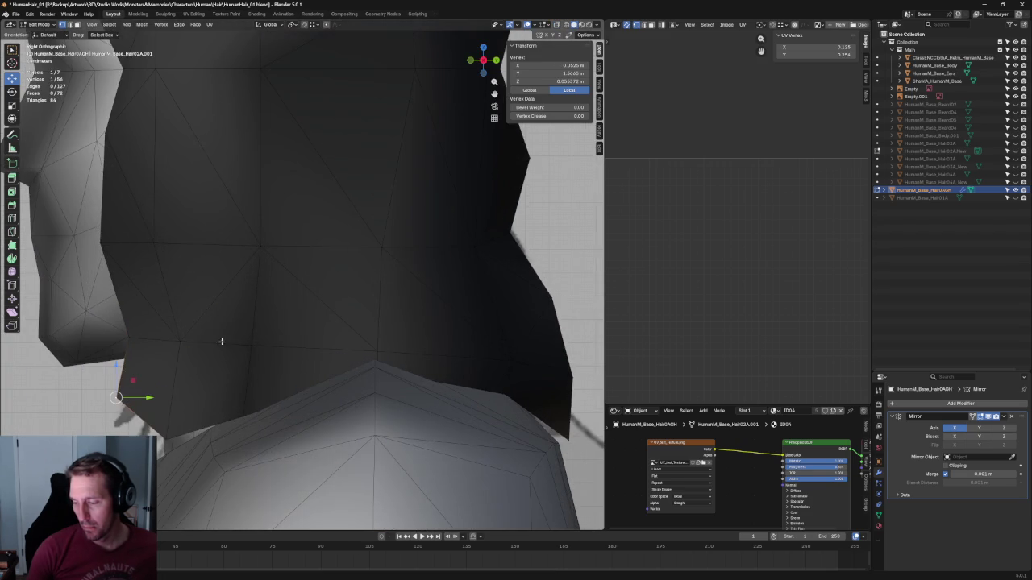
left_click(182, 341, "shift")
key("alt+a")
scroll(217, 333, "down", 4)
scroll(217, 332, "up", 3)
left_click(177, 360)
key("g")
key("y")
key("Escape")
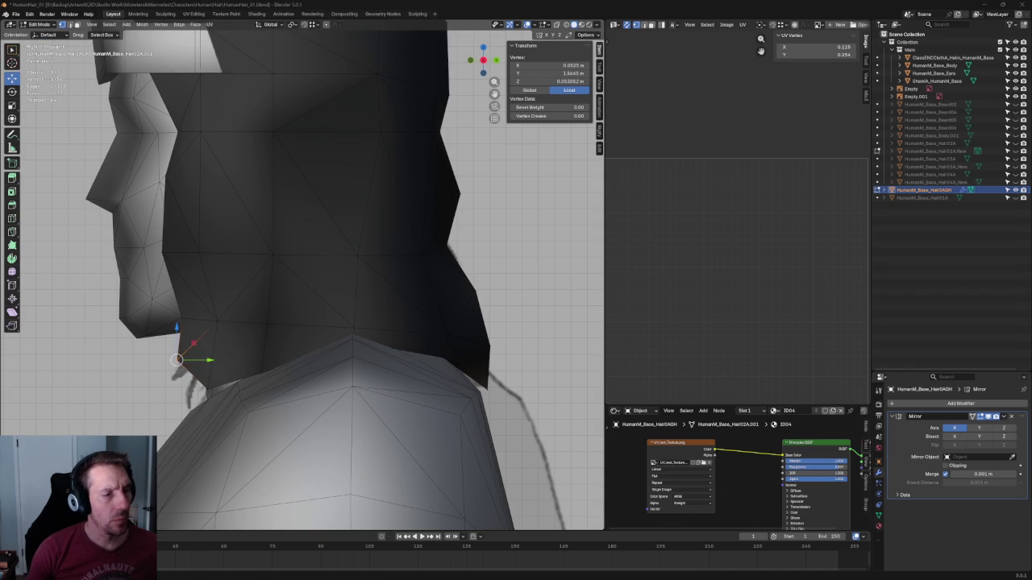